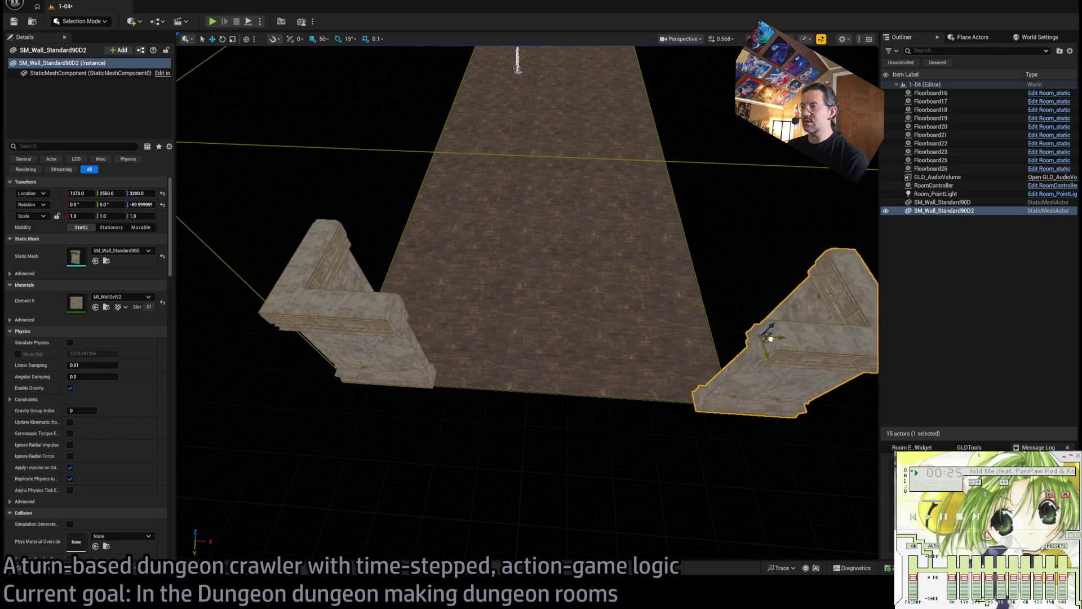
Position the second corner wall at X 1200, Y 2540.
left_click_drag(665, 485, 468, 475)
key("f")
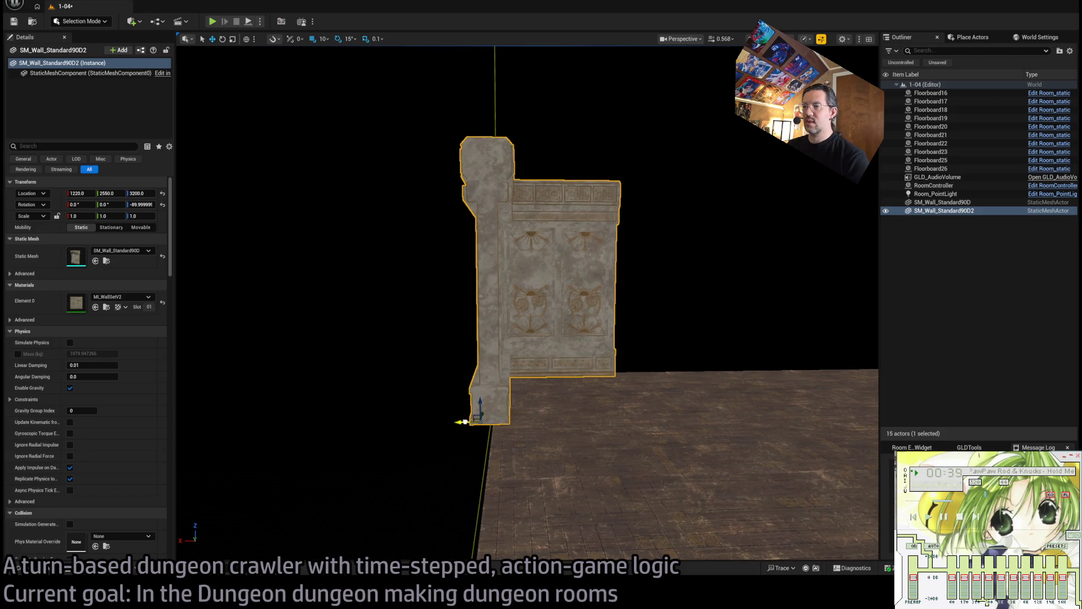
left_click_drag(462, 421, 476, 420)
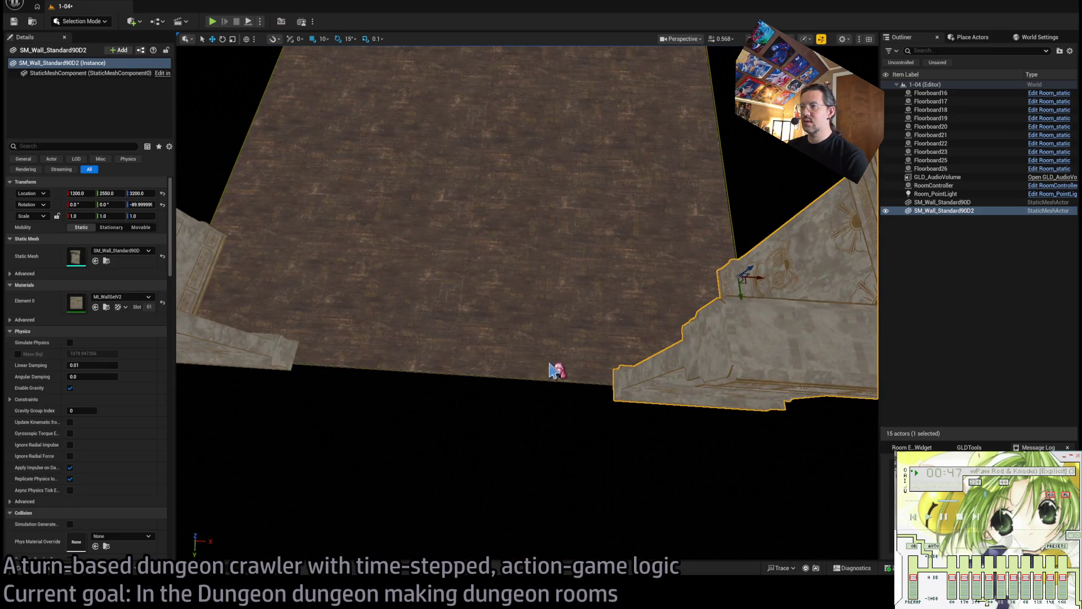
left_click_drag(742, 299, 744, 292)
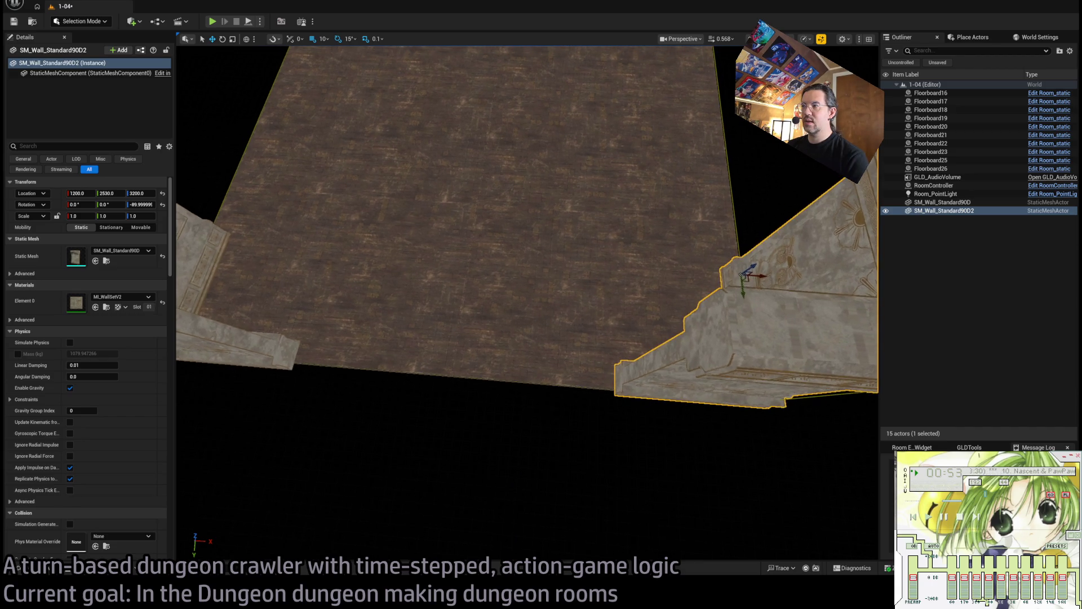
left_click_drag(744, 292, 744, 297)
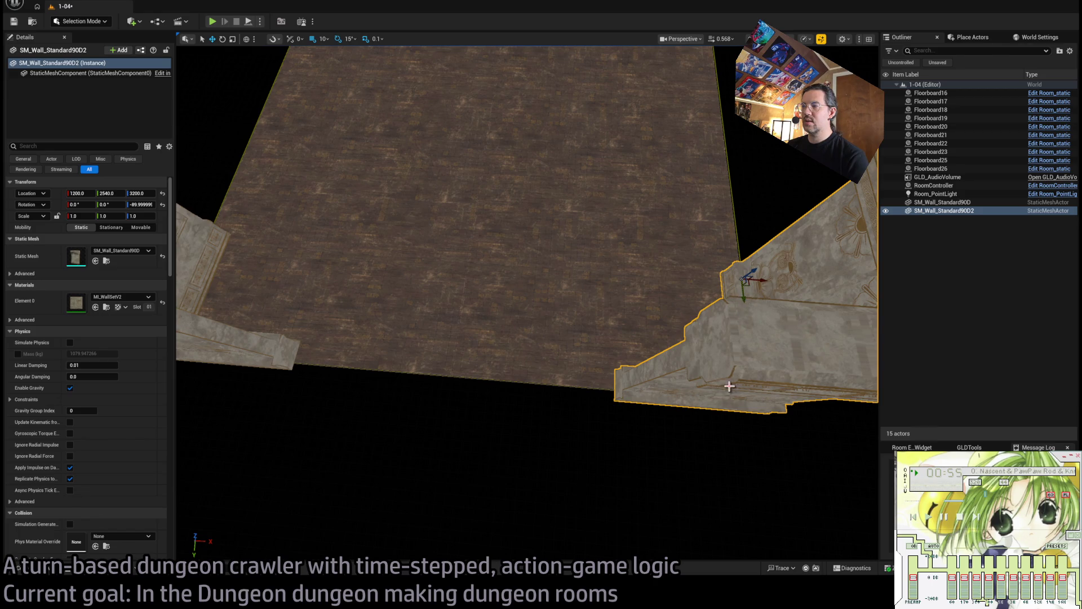
Restore the deleted wall, mirror it with X scale -1, and move it to X 930.
key("Delete")
left_click(394, 344)
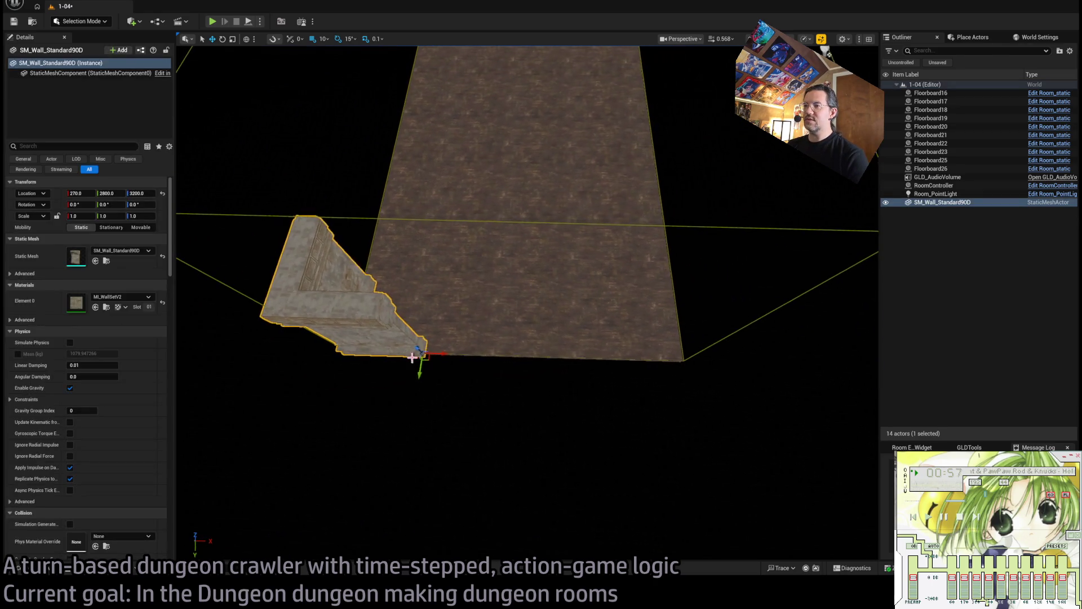
key("ctrl+z")
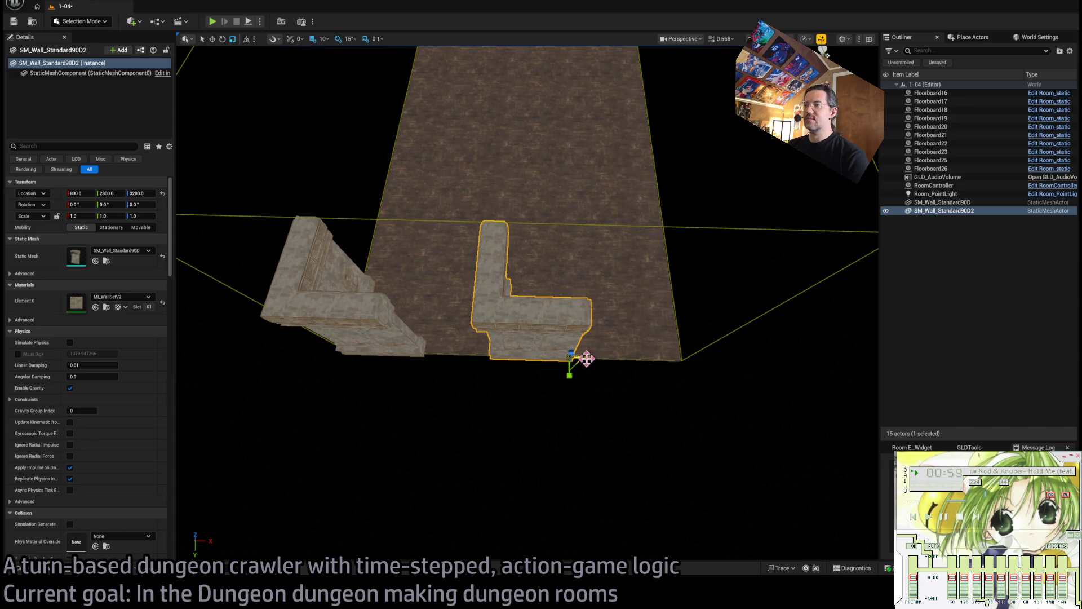
key("ctrl+z")
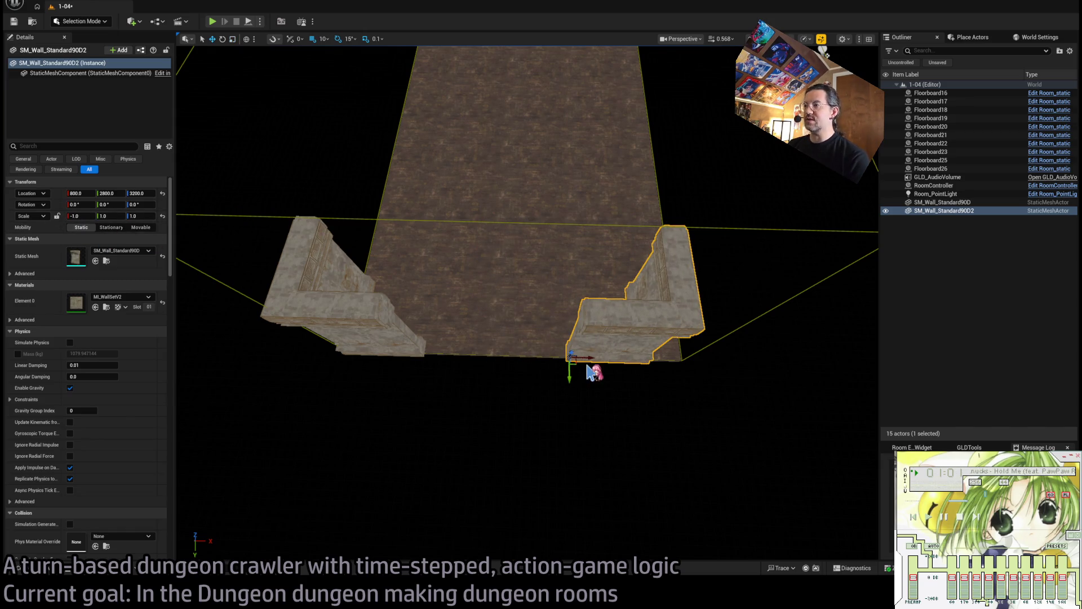
mouse_move(588, 353)
left_mouse_down()
mouse_move(633, 356)
mouse_move(623, 345)
left_mouse_up()
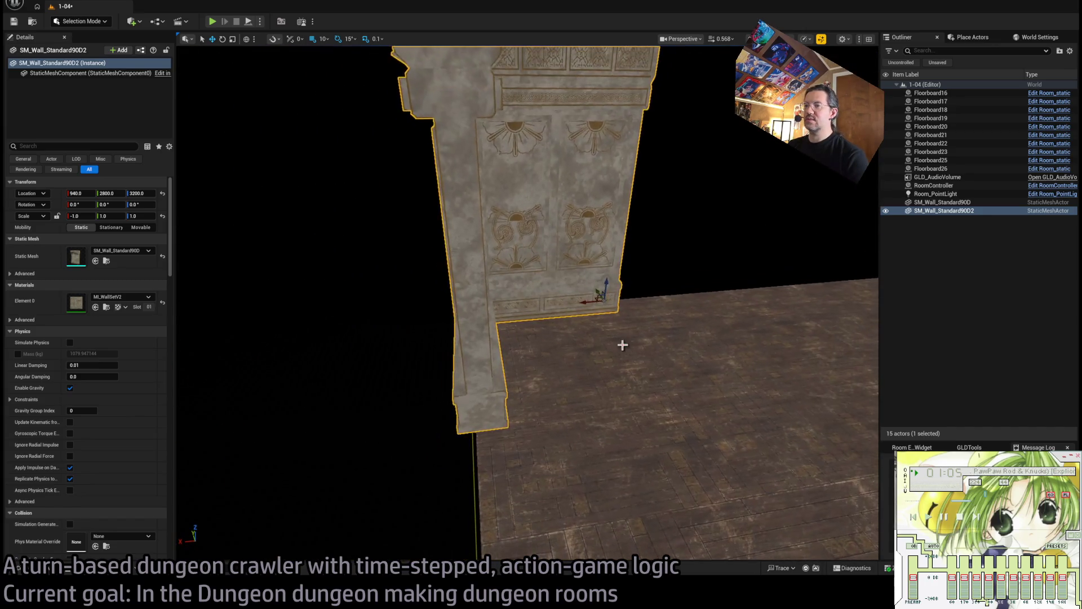
mouse_move(581, 305)
left_mouse_down()
mouse_move(620, 327)
mouse_move(548, 355)
left_mouse_up()
Save the level and select the first corner wall.
key("ctrl+s")
left_click_drag(382, 432, 383, 432)
left_click(383, 432)
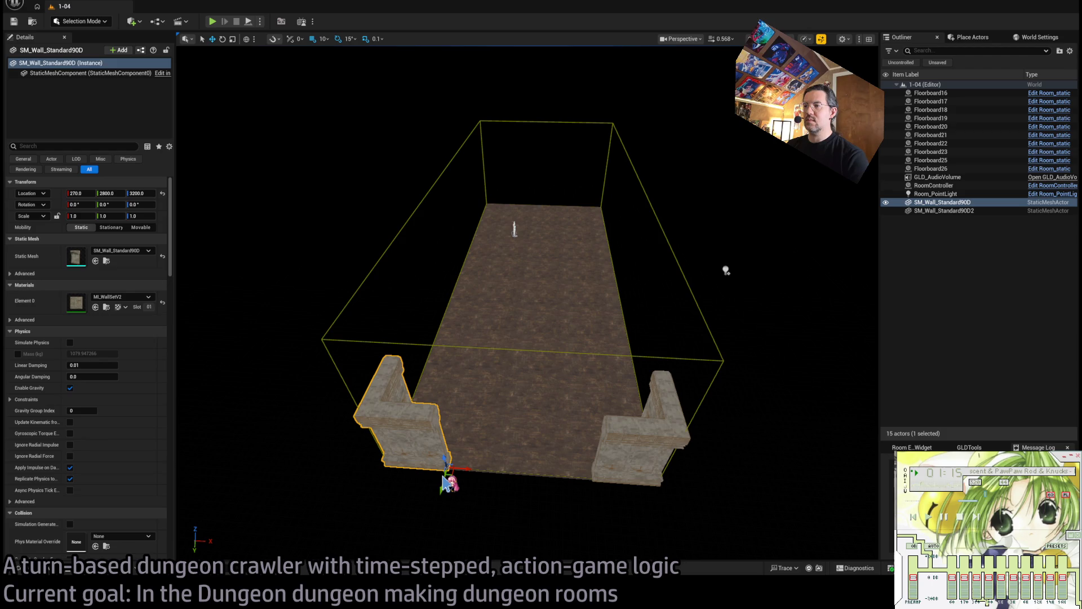
Duplicate both corner walls with the copies rotated -180° at the far end.
left_click_drag(448, 482, 448, 482)
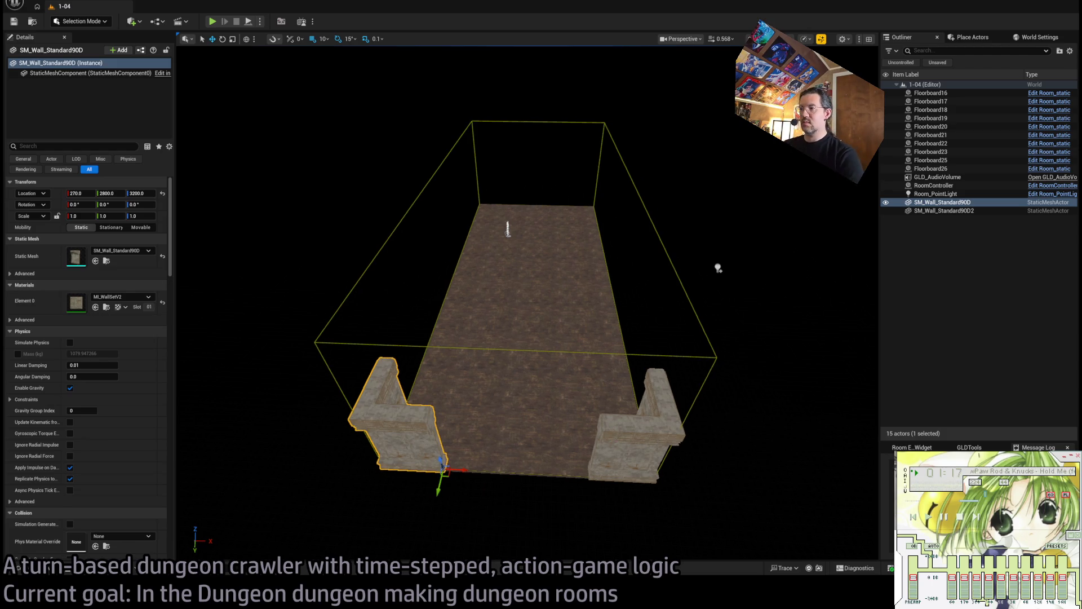
left_click(630, 448, "ctrl")
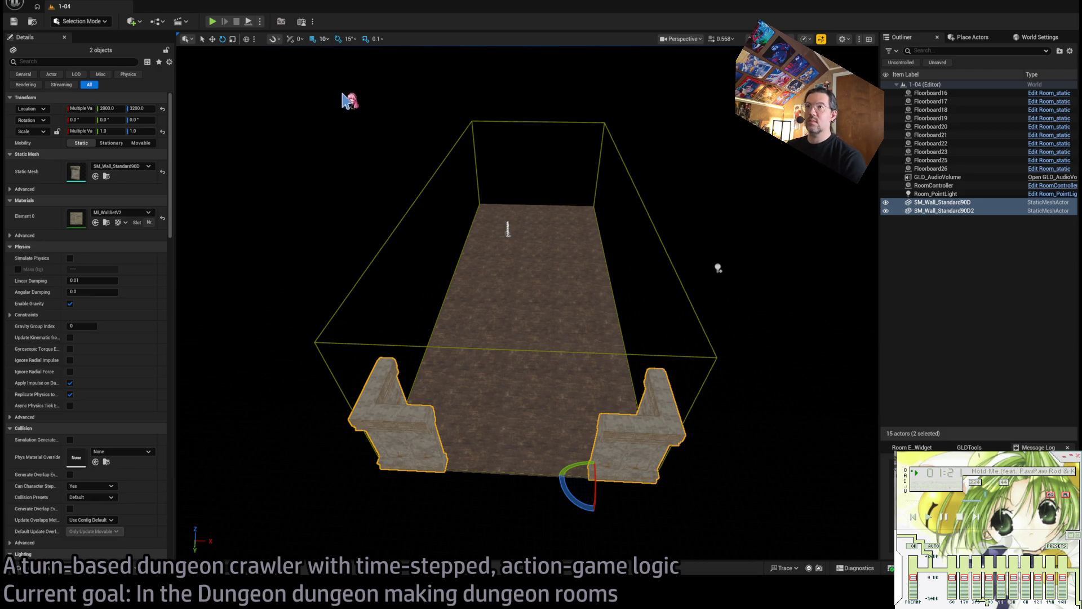
mouse_move(570, 501)
left_mouse_down()
mouse_move(549, 476)
mouse_move(499, 217)
left_mouse_up()
scroll(718, 268, "down", 10)
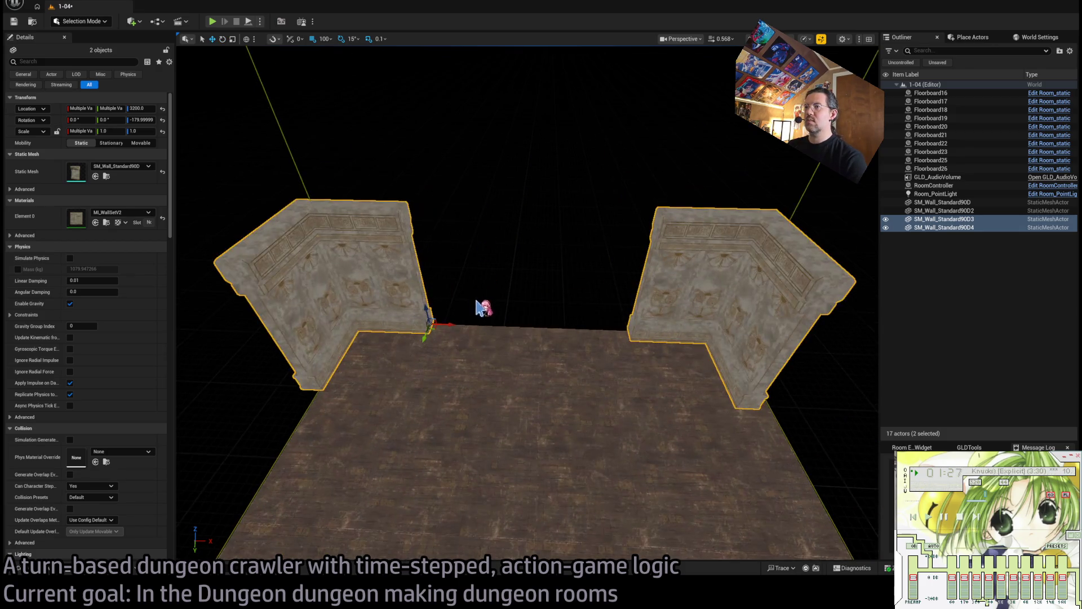
left_click_drag(527, 304, 617, 304)
key("f")
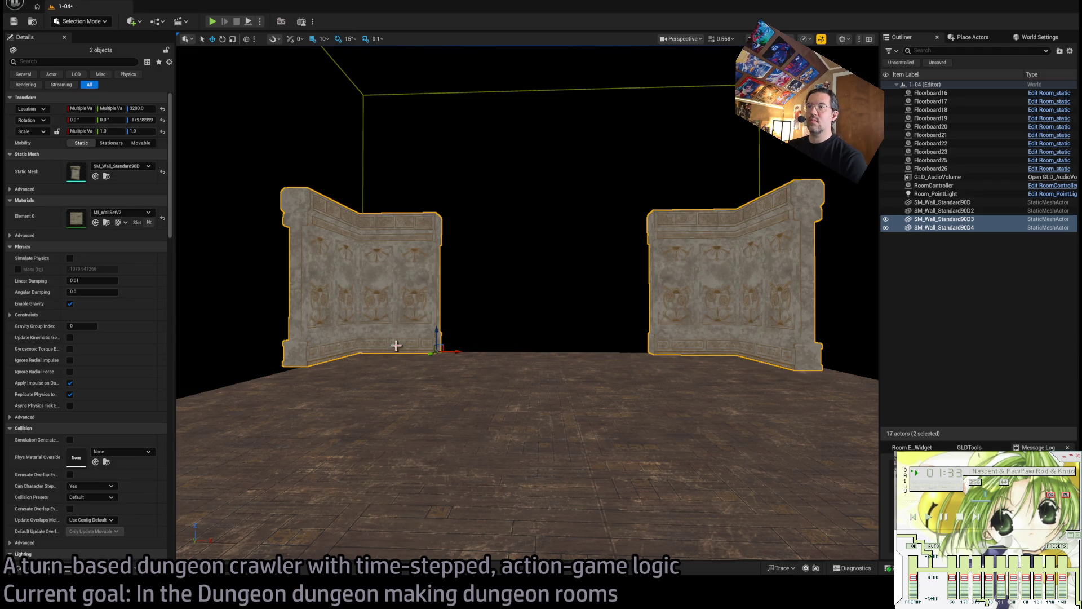
Inspect the new walls, then select floor tile Floorboard19 and frame the room.
left_click_drag(466, 345, 664, 345)
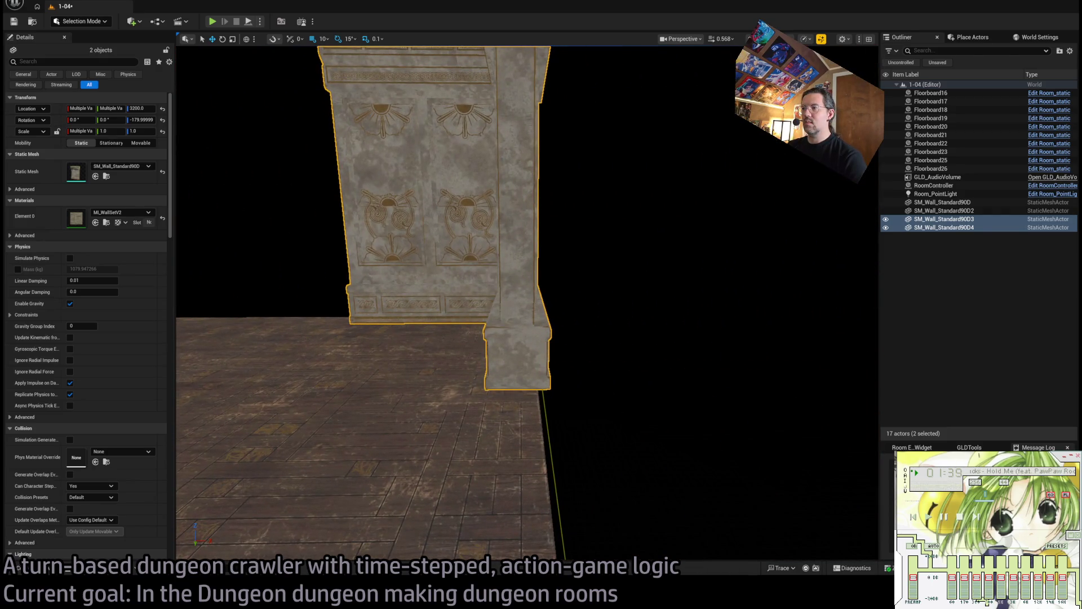
left_click_drag(466, 345, 466, 346)
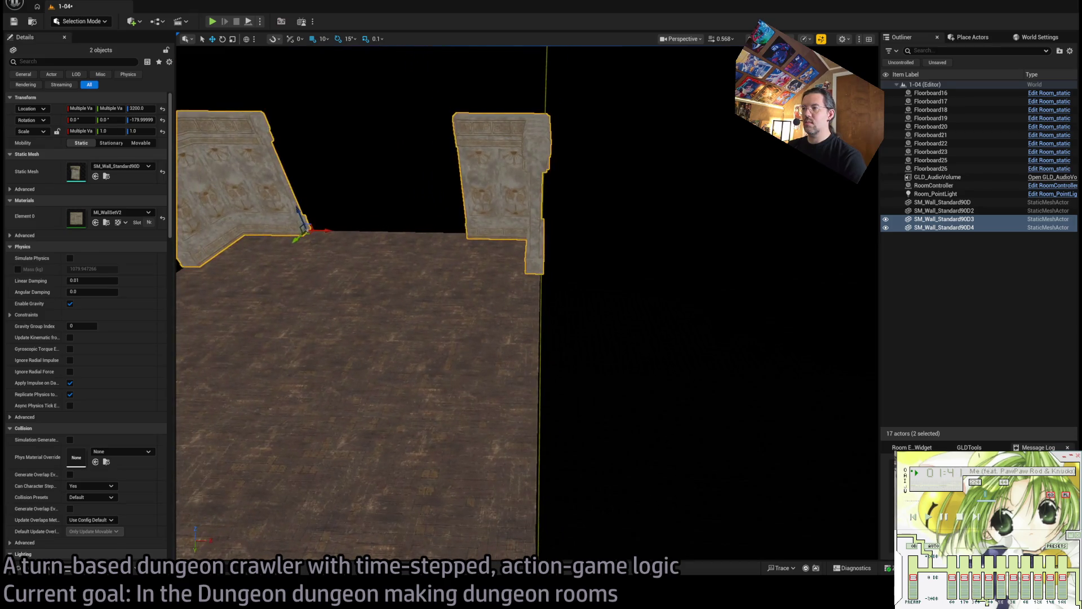
left_click(466, 345)
key("f")
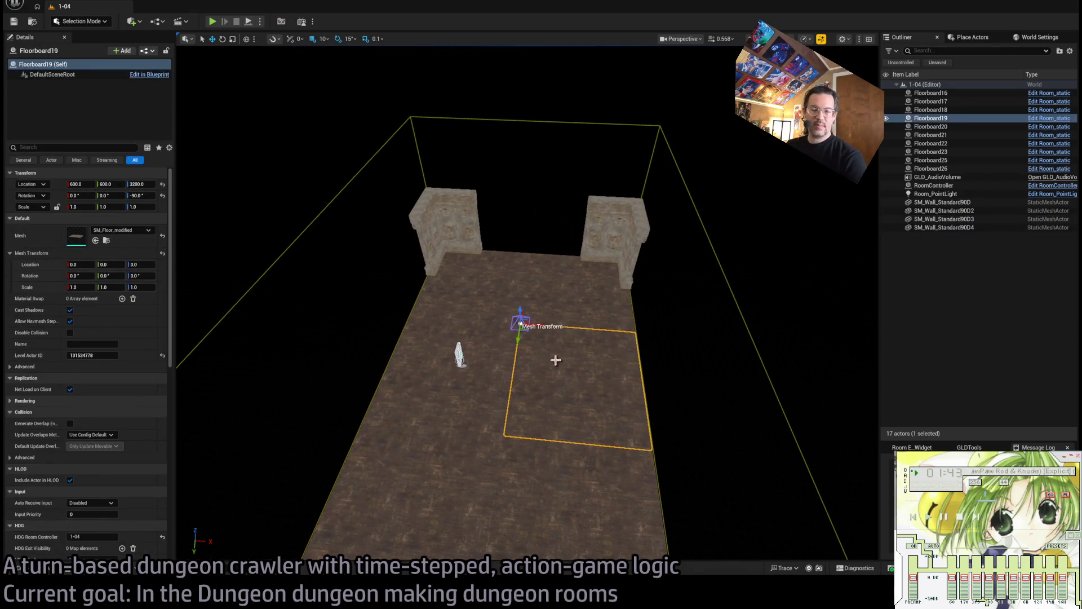
Set the room's audio volume scale to X 6 and Z 4.
left_click_drag(472, 315, 471, 315)
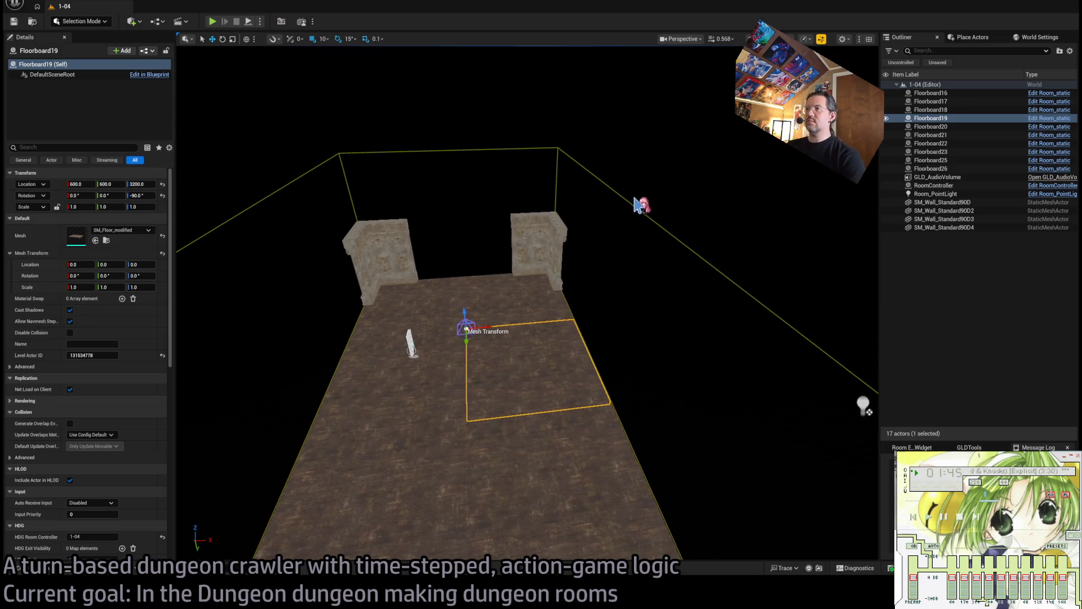
left_click(466, 330)
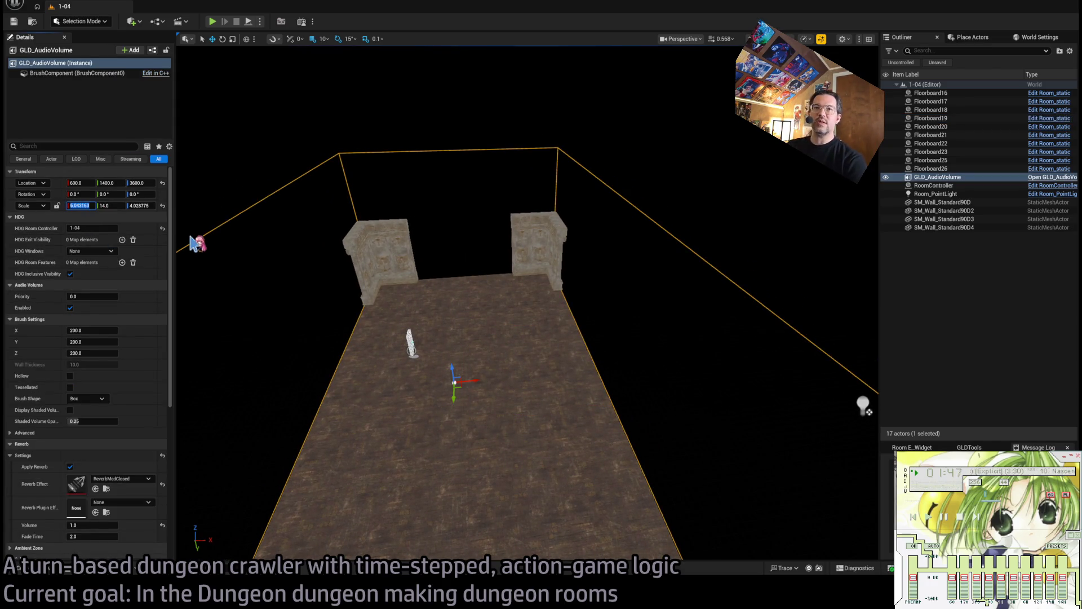
type("6")
key("Tab")
type("4")
key("Return")
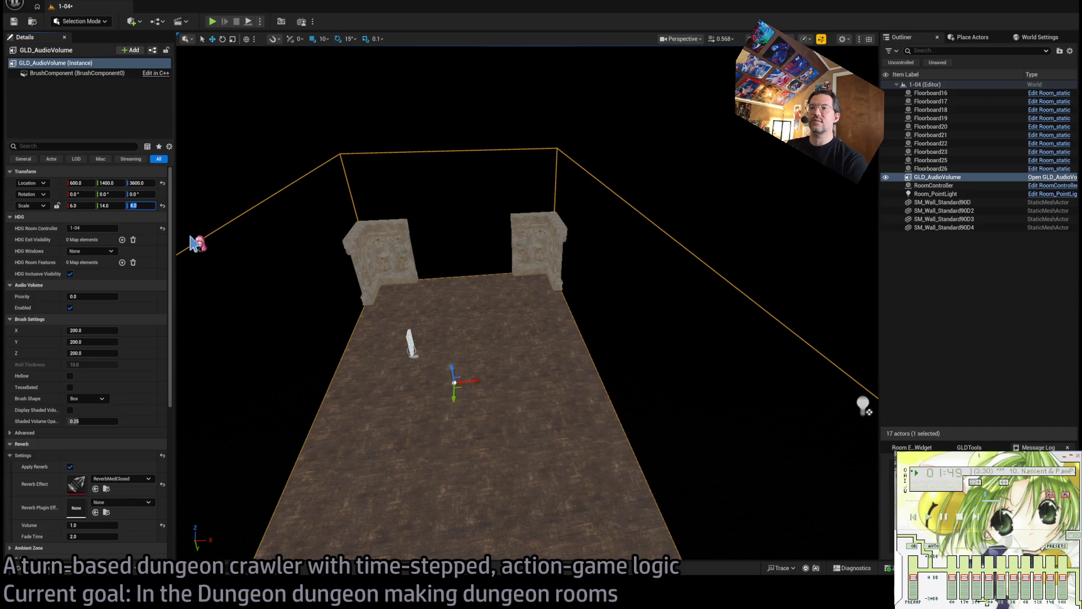
Save the level and bring up the Mansion modular meshes in the Content Drawer.
left_click_drag(449, 216, 495, 220)
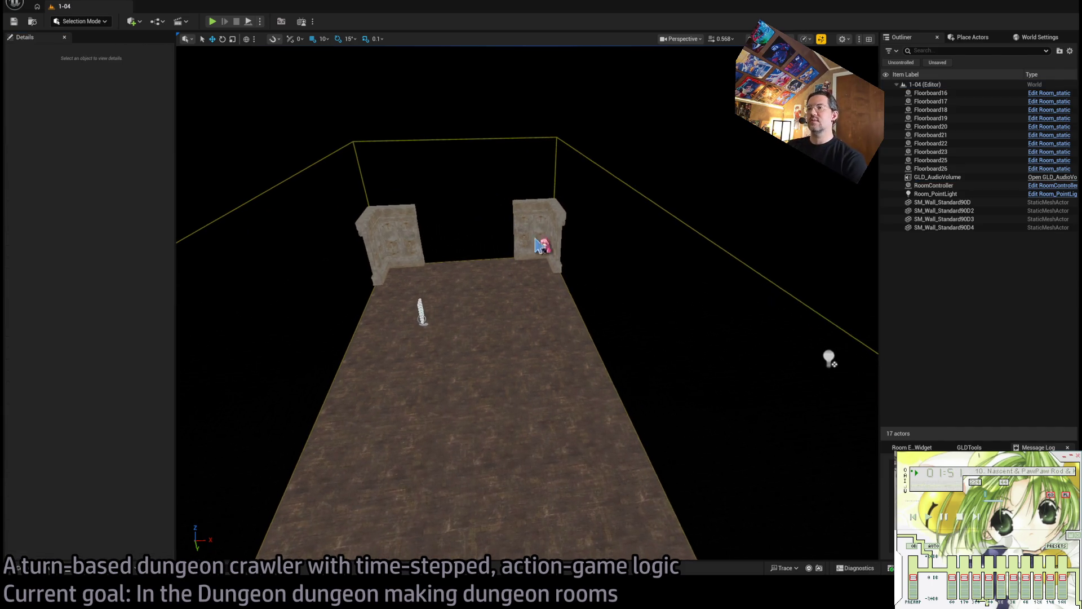
key("ctrl+s")
mouse_move(507, 281)
left_mouse_down()
mouse_move(625, 288)
mouse_move(631, 277)
mouse_move(442, 287)
left_mouse_up()
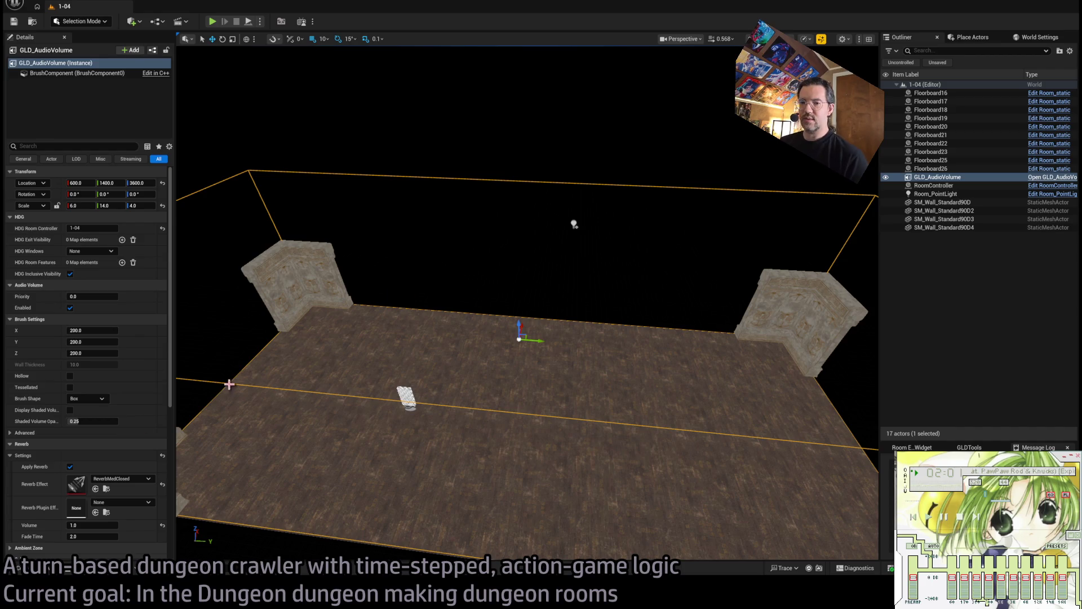
left_click(66, 572)
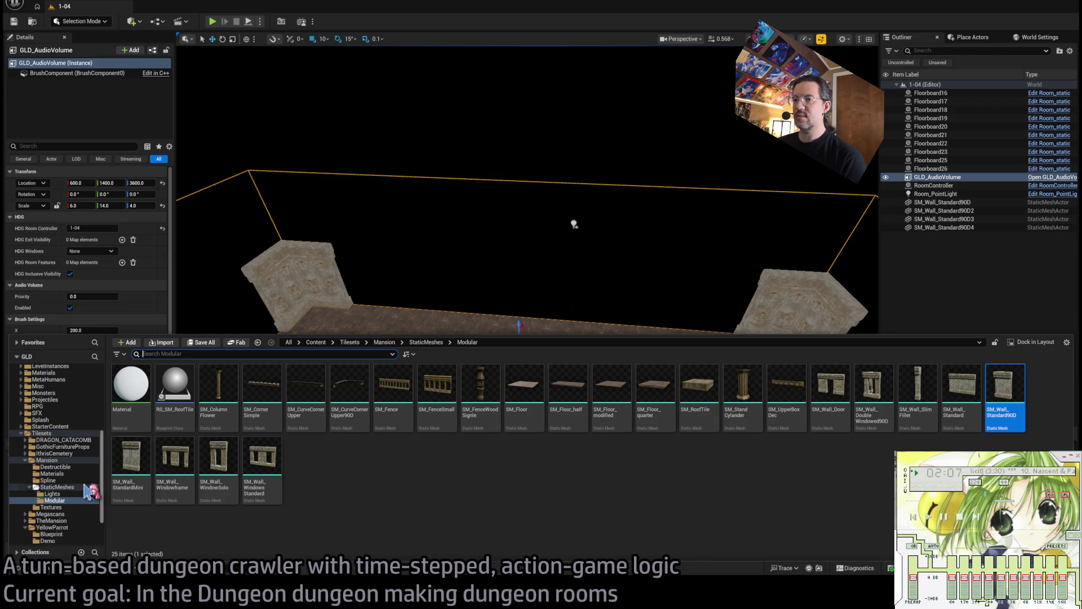
Test the SM_FloorShowcase8M tile from Mesh_structural in the room, then remove it.
scroll(45, 486, "down", 3)
left_click(63, 514)
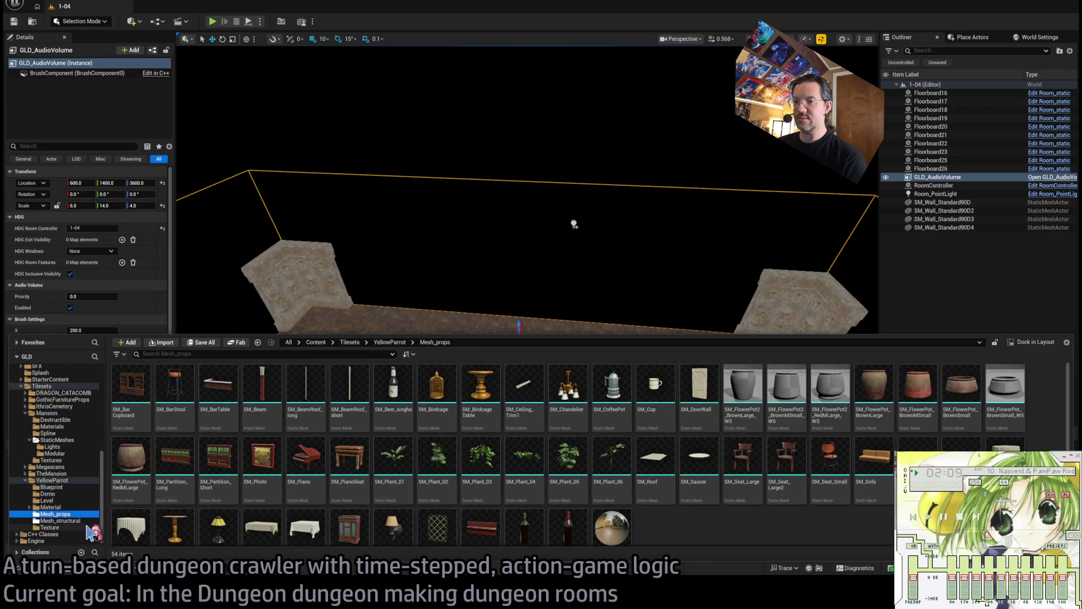
left_click(60, 520)
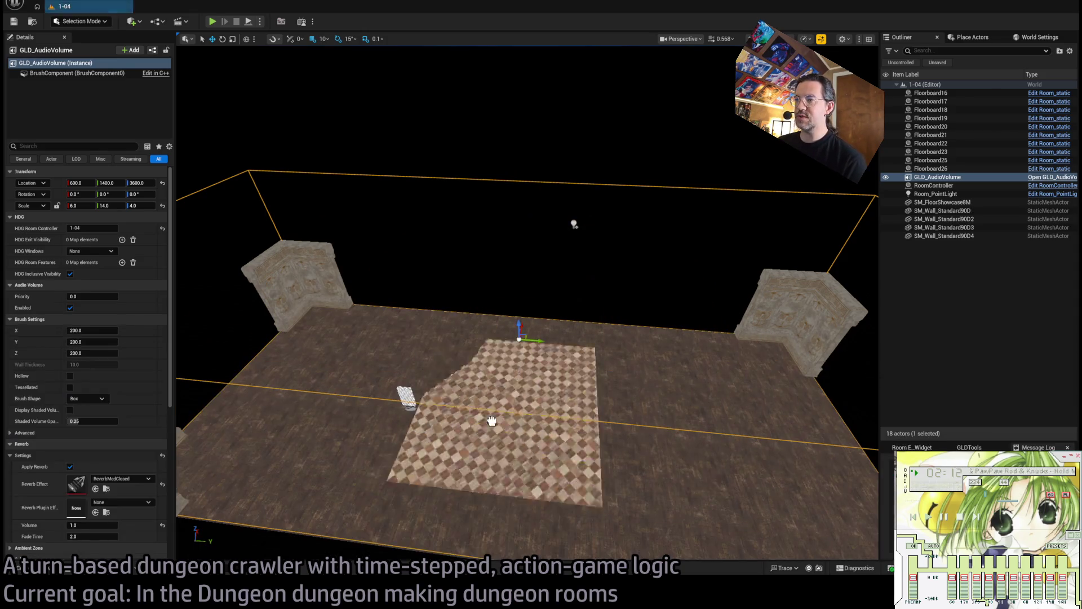
left_click_drag(350, 389, 498, 383)
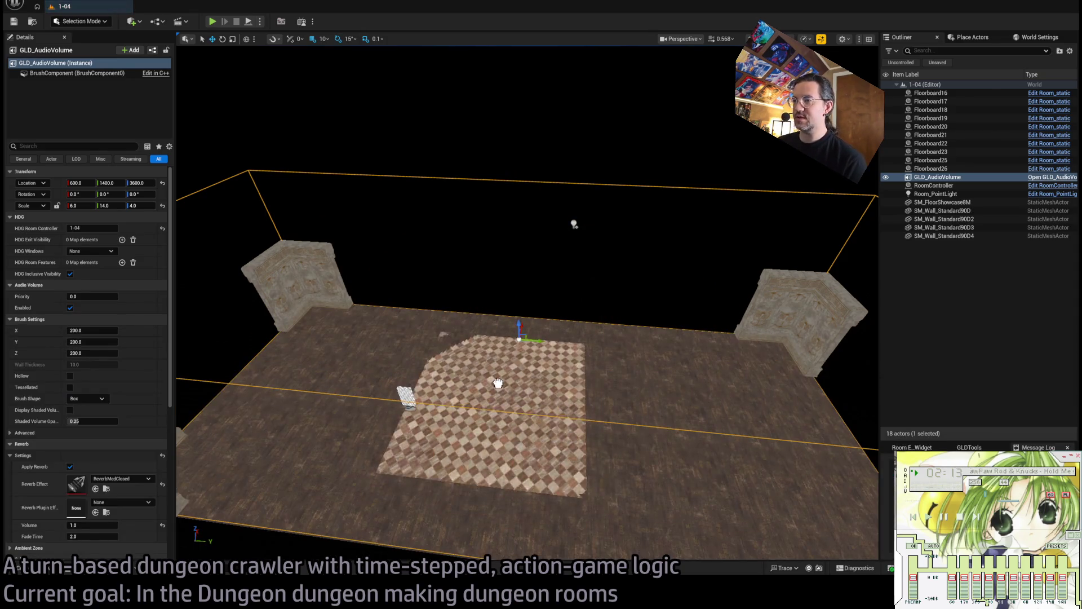
key("Delete")
Try the SM_FloorShowcase16M and plain SM_Floor meshes, removing each.
key("ctrl+space")
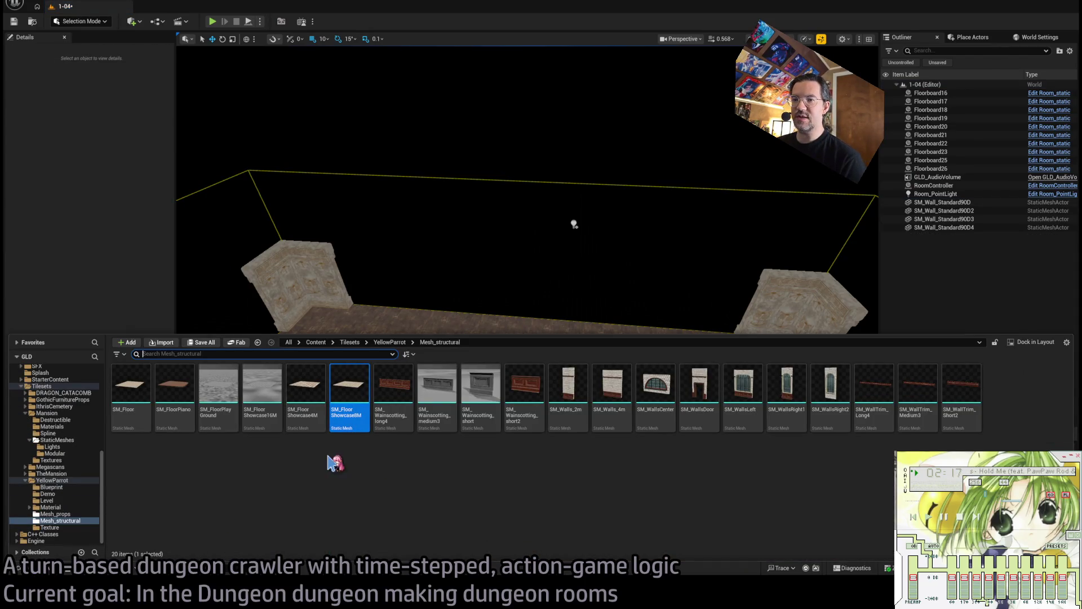
mouse_move(270, 401)
left_mouse_down()
mouse_move(522, 387)
mouse_move(448, 326)
left_mouse_up()
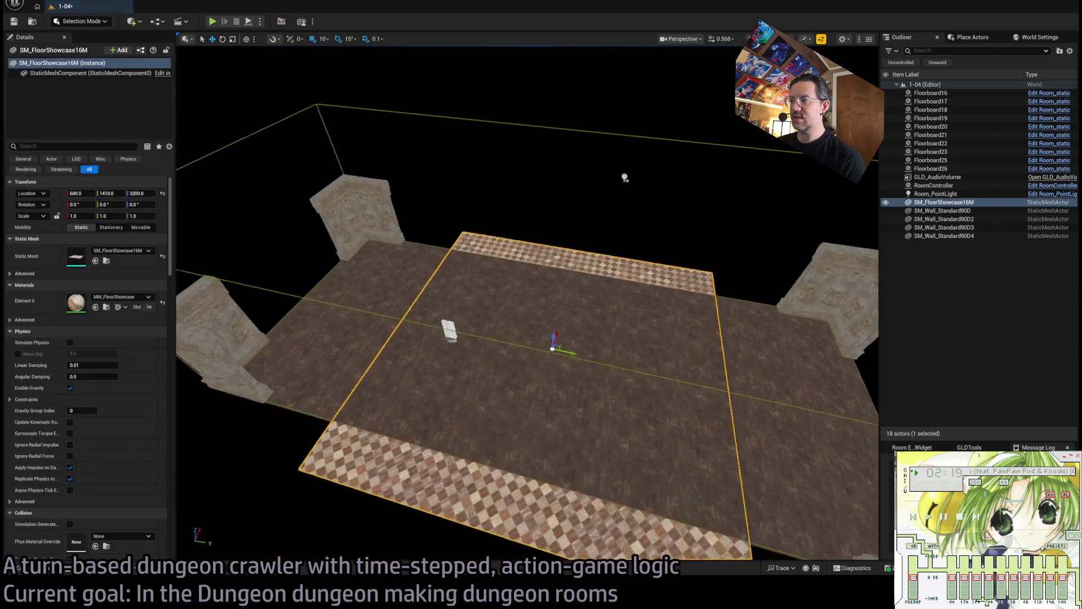
key("Delete")
key("ctrl+space")
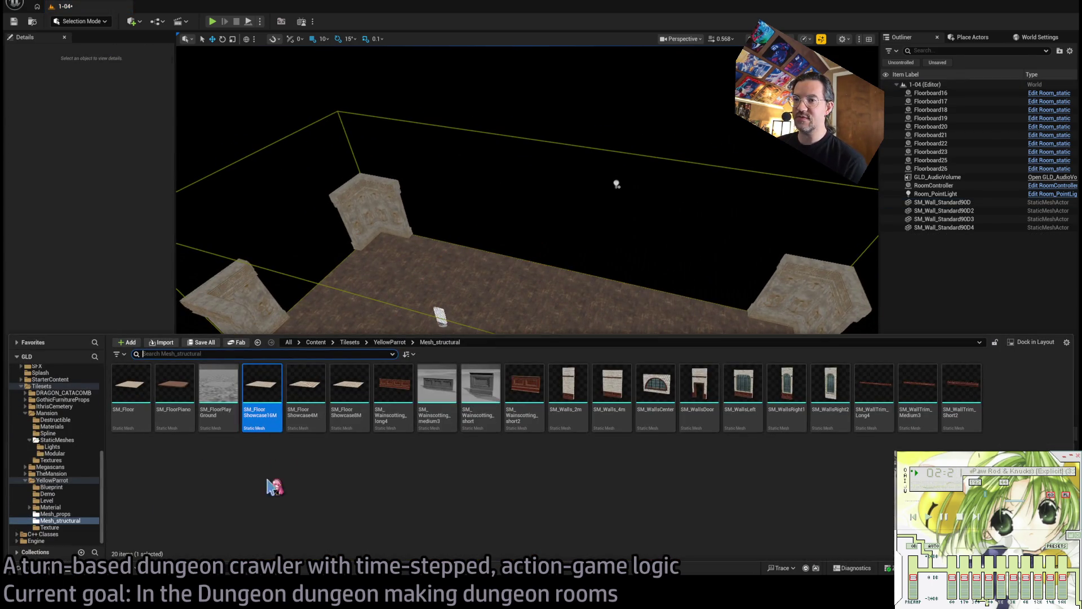
mouse_move(127, 400)
left_mouse_down()
mouse_move(509, 346)
mouse_move(531, 404)
mouse_move(389, 456)
left_mouse_up()
key("Delete")
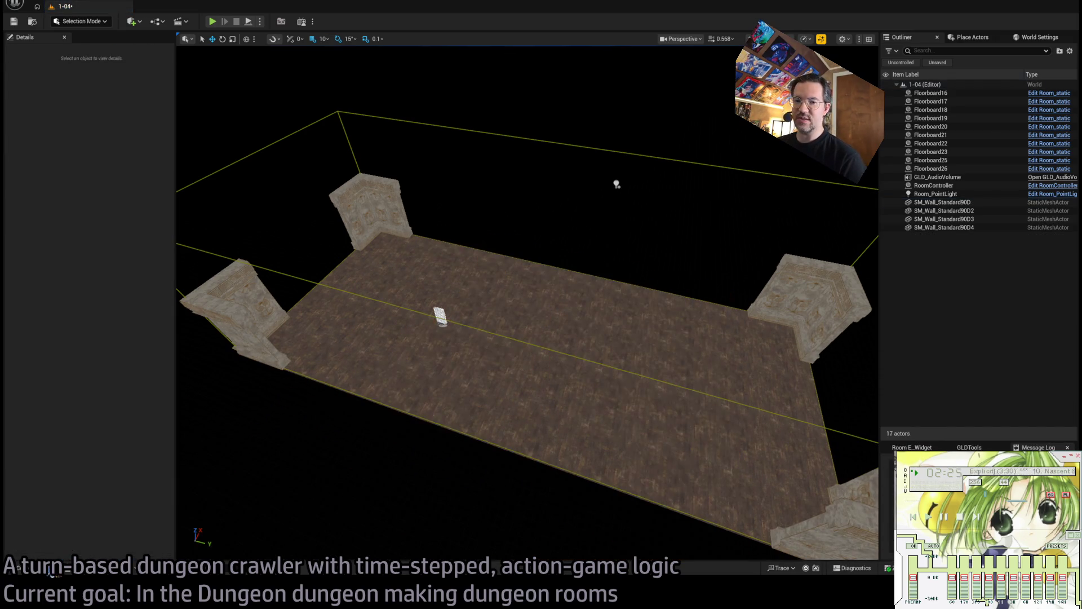
Place the SM_FloorShowcase8M checkered tile on the floor and focus on it.
key("ctrl+space")
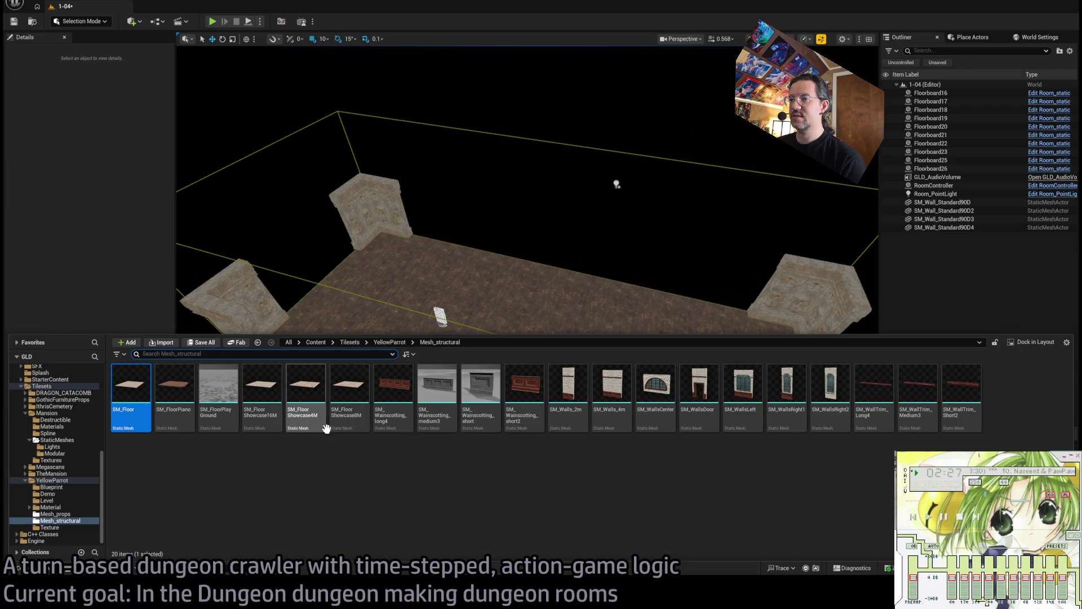
left_click_drag(349, 395, 512, 354)
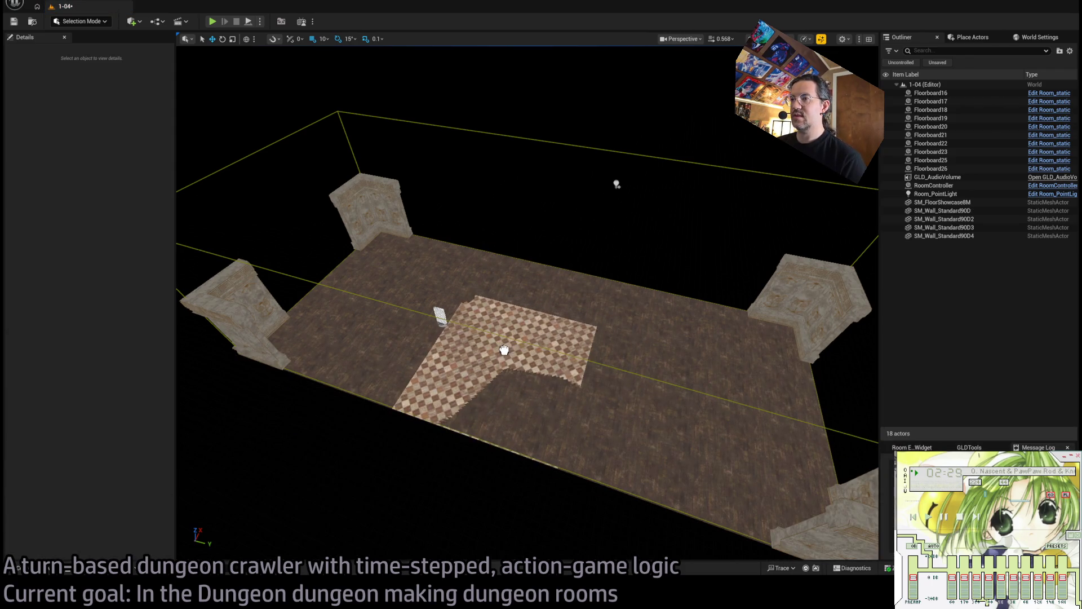
key("f")
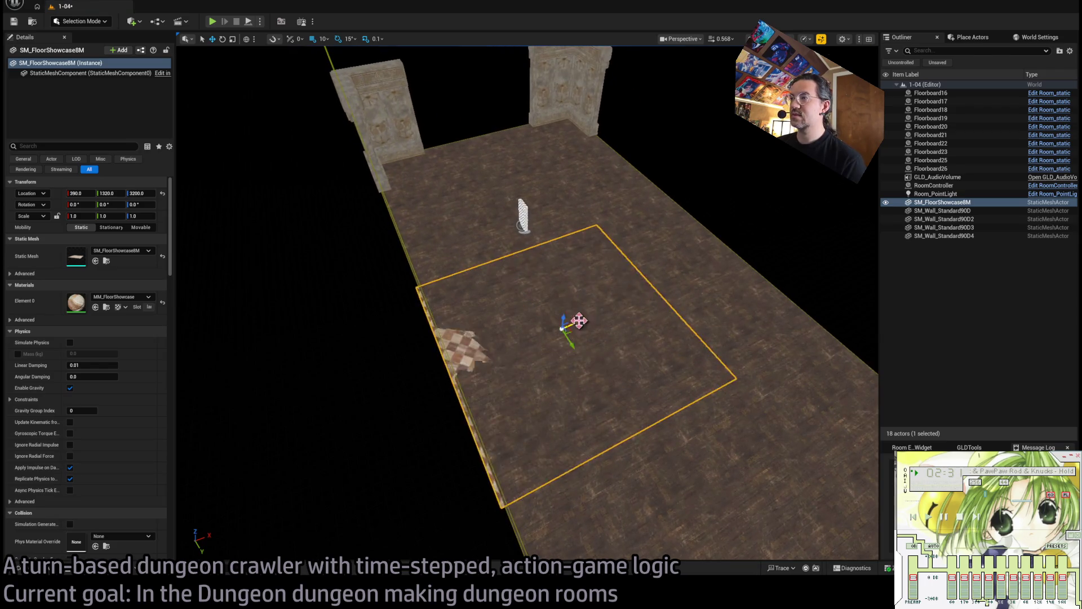
Raise the checkered floor tile to Z 3300 so it sits above the wooden floor.
left_click_drag(527, 304, 473, 251)
mouse_move(567, 330)
left_mouse_down()
mouse_move(541, 289)
mouse_move(545, 239)
mouse_move(546, 249)
left_mouse_up()
scroll(527, 305, "down", 3)
mouse_move(528, 304)
left_mouse_down()
mouse_move(521, 344)
mouse_move(524, 304)
mouse_move(360, 417)
mouse_move(291, 499)
left_mouse_up()
left_click(65, 572)
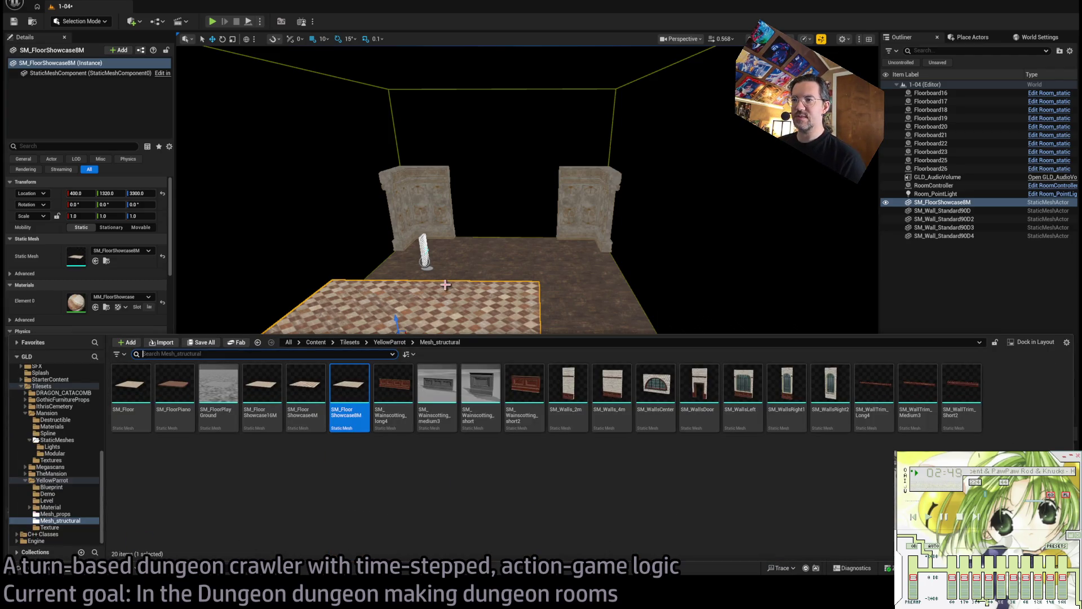
Swap the copied tile's mesh to SM_FloorShowcase4M and rename it SM_FloorShowcase4M.
mouse_move(445, 285)
left_mouse_down()
mouse_move(372, 292)
mouse_move(585, 295)
left_mouse_up()
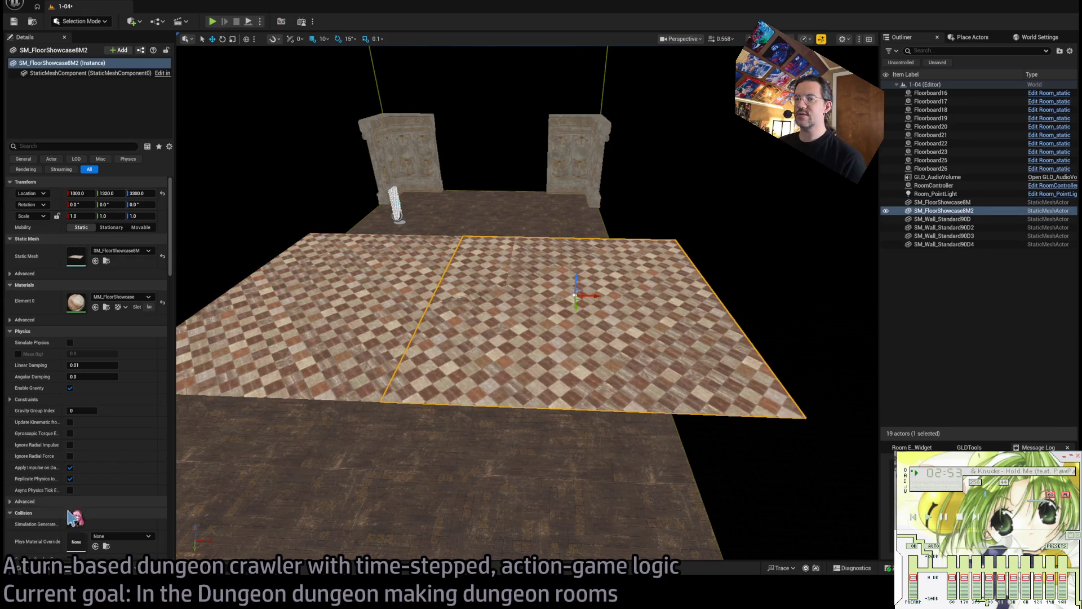
key("ctrl+space")
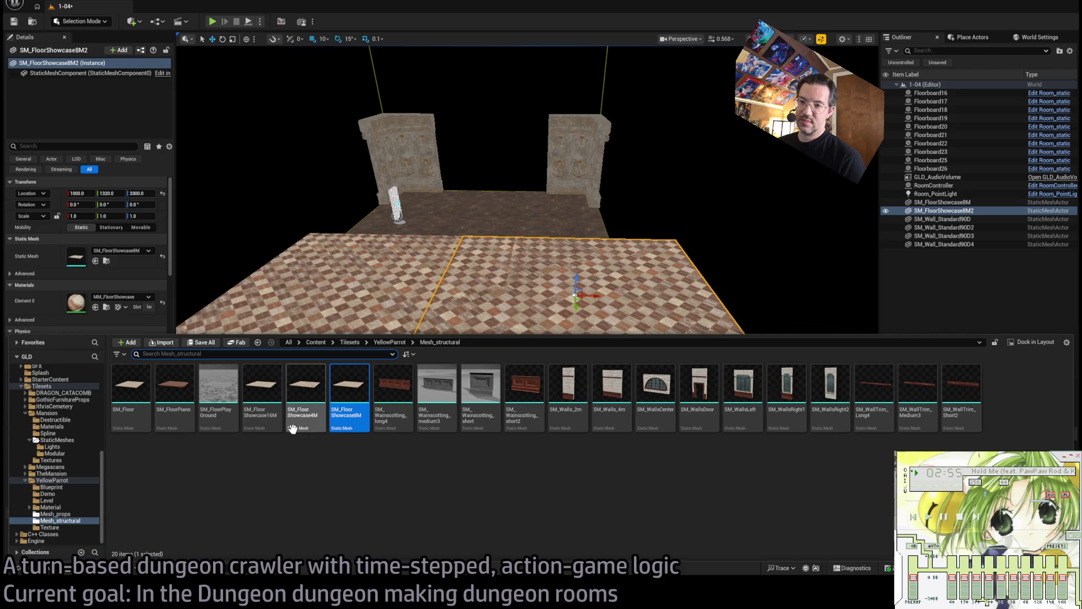
left_click(313, 410)
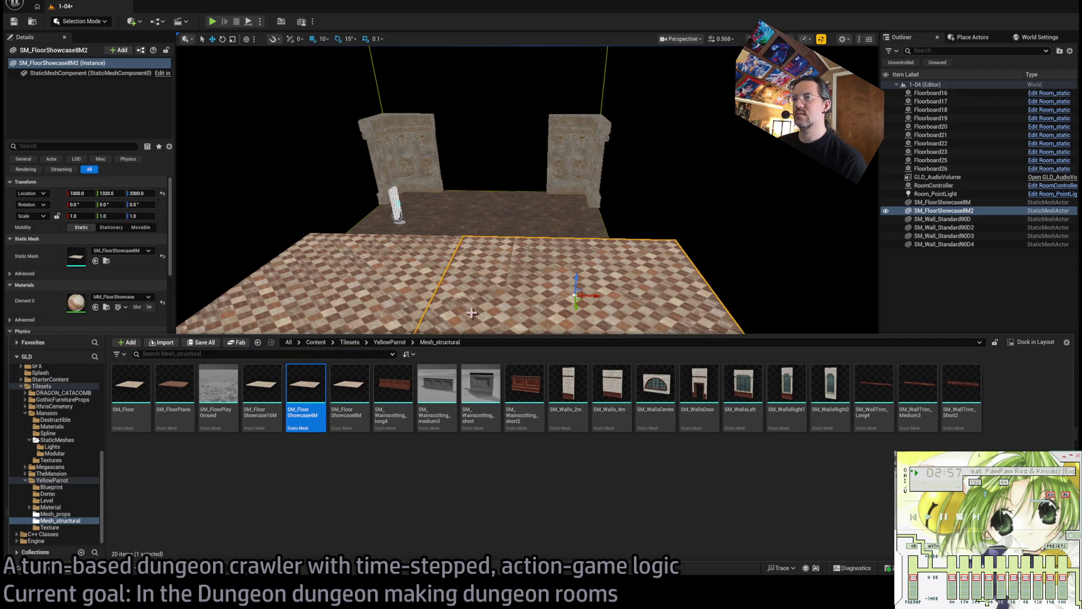
key("ctrl+space")
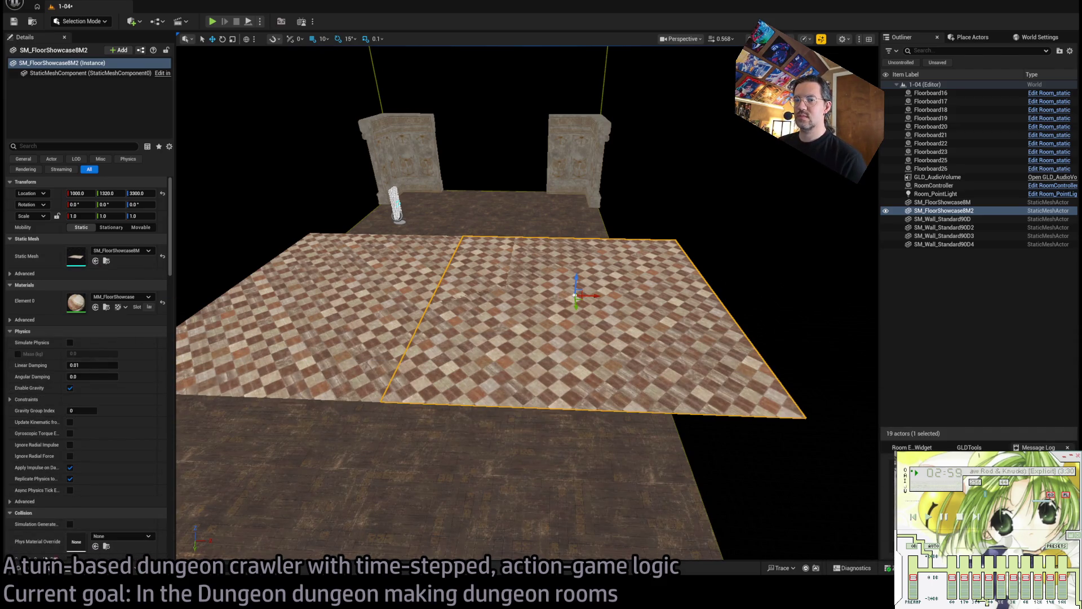
left_click(96, 261)
left_click(969, 212)
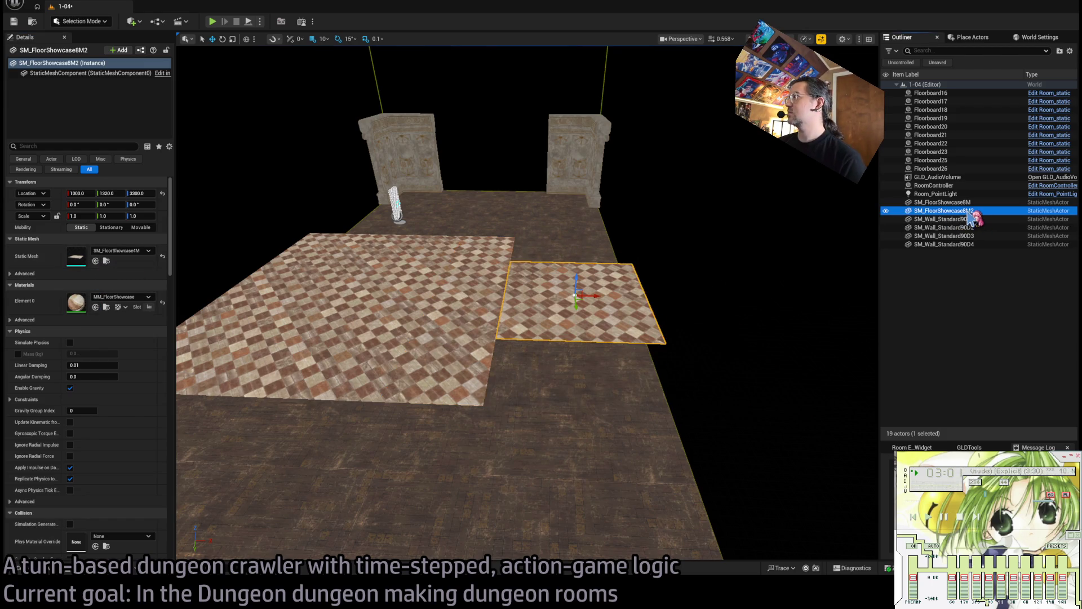
key("F2")
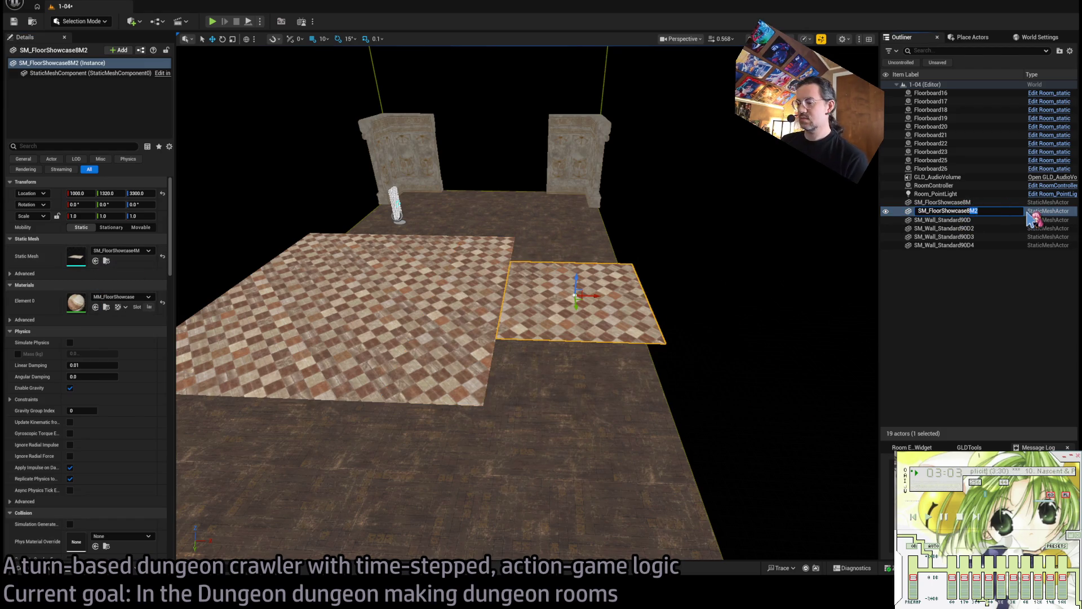
type("4M")
key("Return")
Slide the 4M tile beside the large checkered floor and check the tile layout.
mouse_move(625, 312)
left_mouse_down()
mouse_move(622, 377)
mouse_move(744, 375)
left_mouse_up()
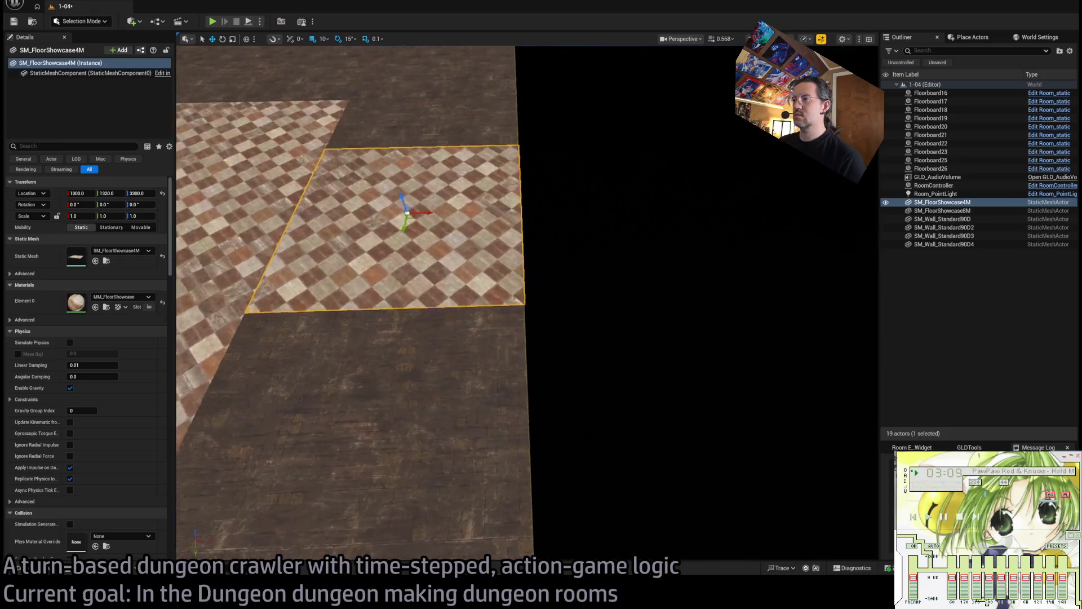
left_click_drag(607, 374, 608, 374)
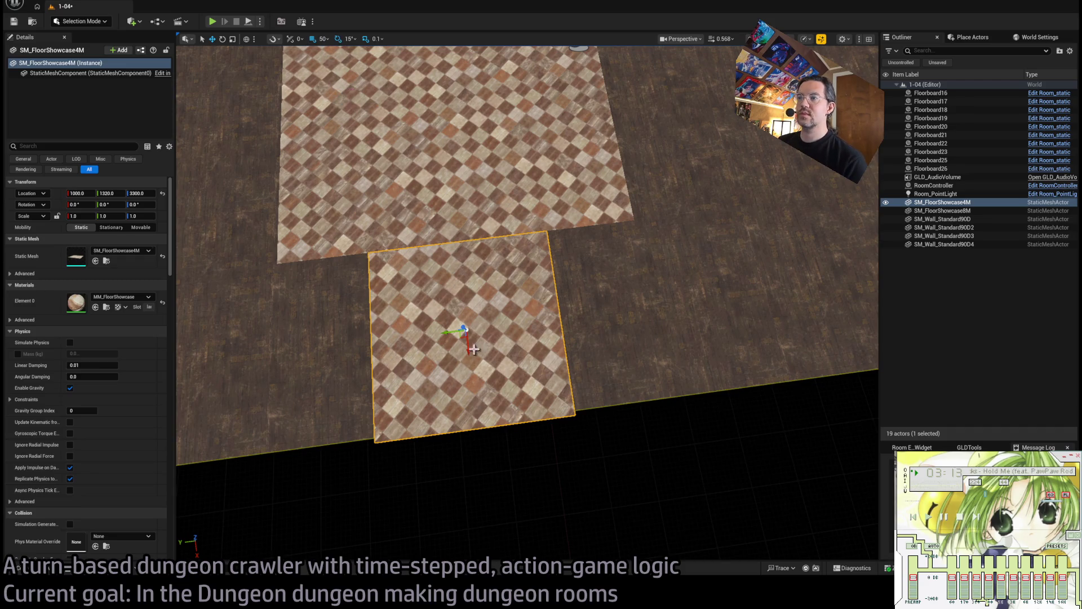
mouse_move(450, 334)
left_mouse_down()
mouse_move(356, 342)
mouse_move(549, 321)
left_mouse_up()
scroll(586, 316, "up", 5)
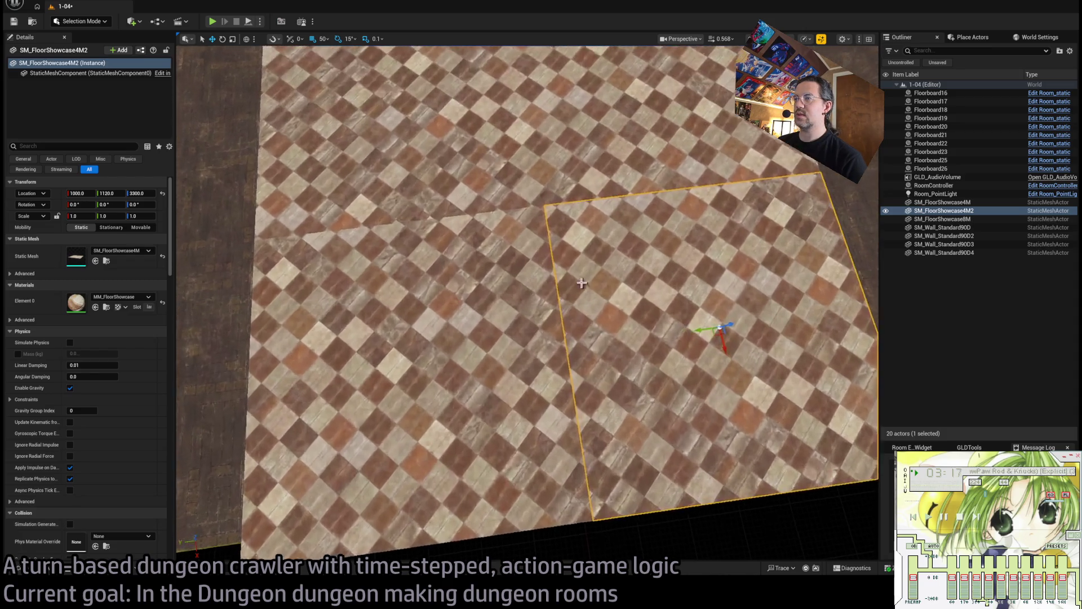
scroll(581, 283, "down", 3)
left_click(394, 365)
left_click_drag(394, 365, 386, 350)
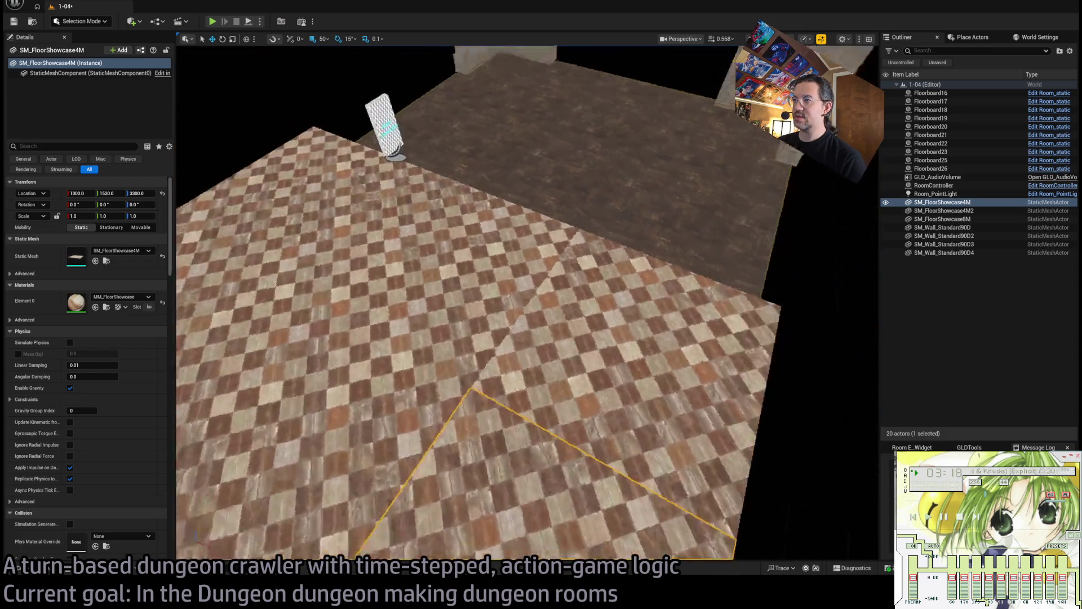
left_click_drag(523, 191, 523, 191)
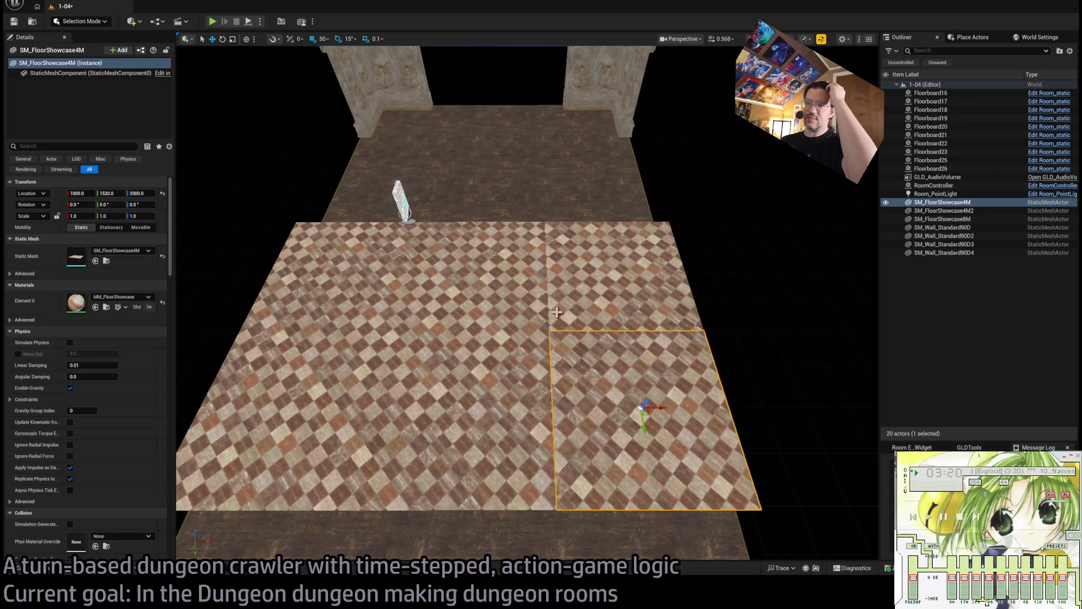
left_click(48, 570)
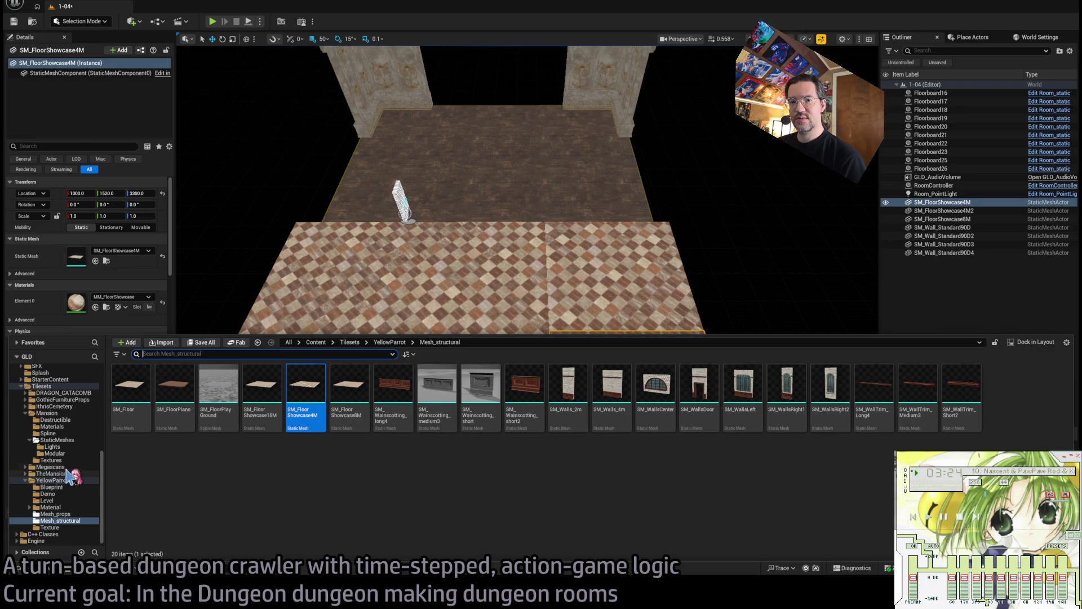
Place the SM_Stairs mesh beside the checkered floor.
left_click(44, 386)
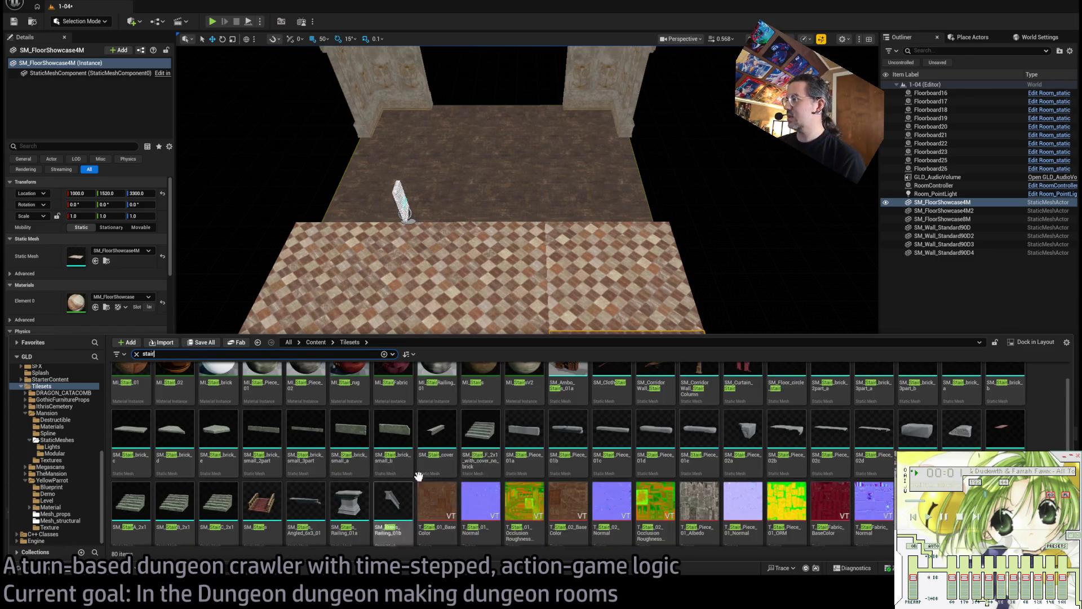
scroll(360, 467, "down", 2)
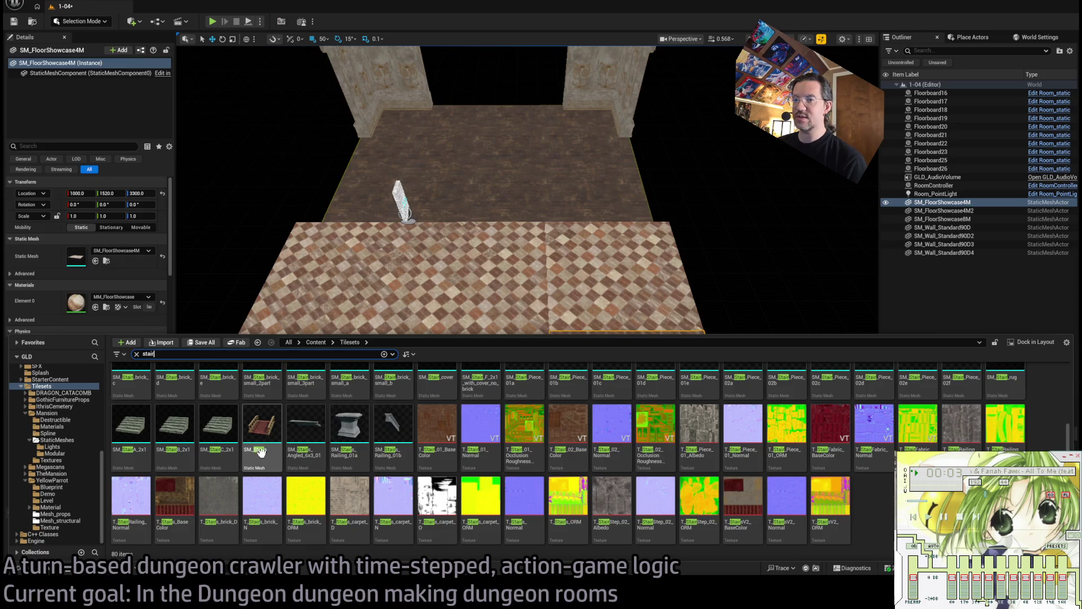
mouse_move(252, 439)
left_mouse_down()
mouse_move(259, 349)
mouse_move(480, 291)
mouse_move(446, 564)
left_mouse_up()
scroll(474, 511, "down", 5)
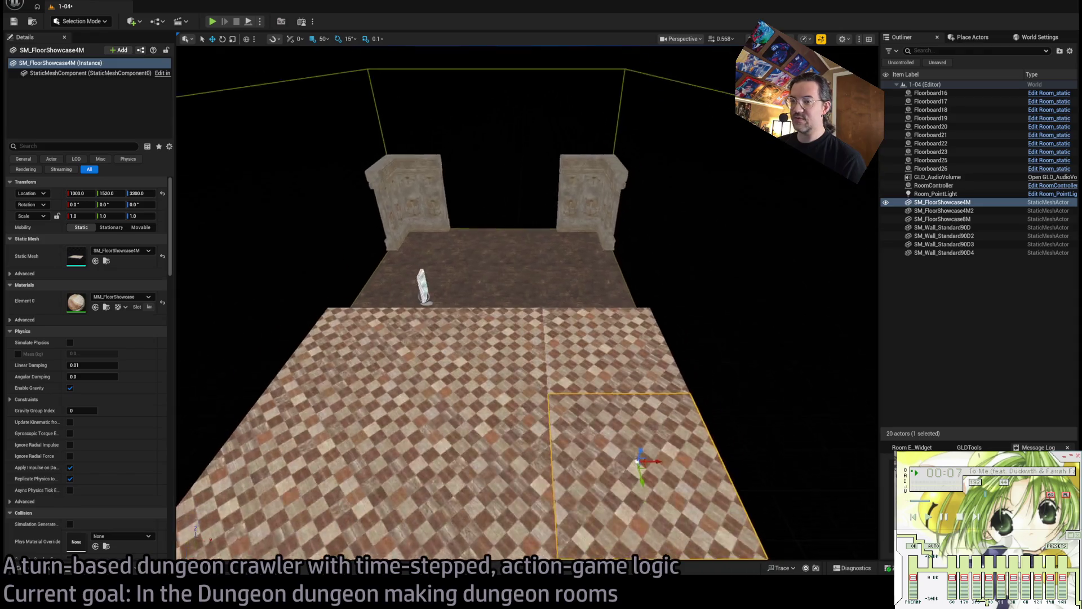
left_click(31, 575)
mouse_move(269, 444)
left_mouse_down()
mouse_move(274, 428)
mouse_move(412, 446)
left_mouse_up()
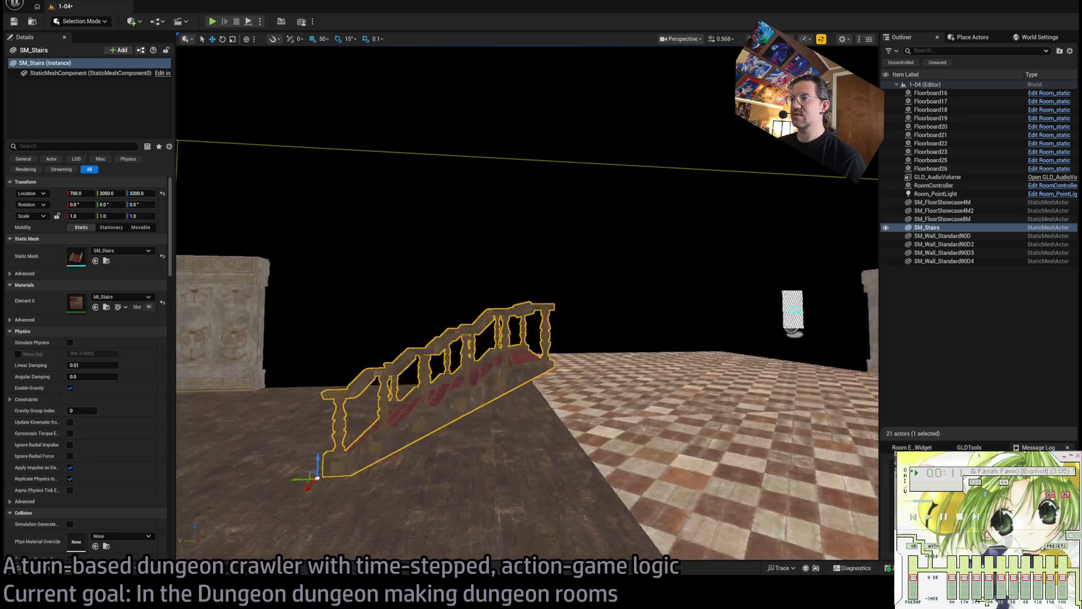
Flatten the stairs vertically and nudge them into line with the platform.
scroll(528, 303, "down", 5)
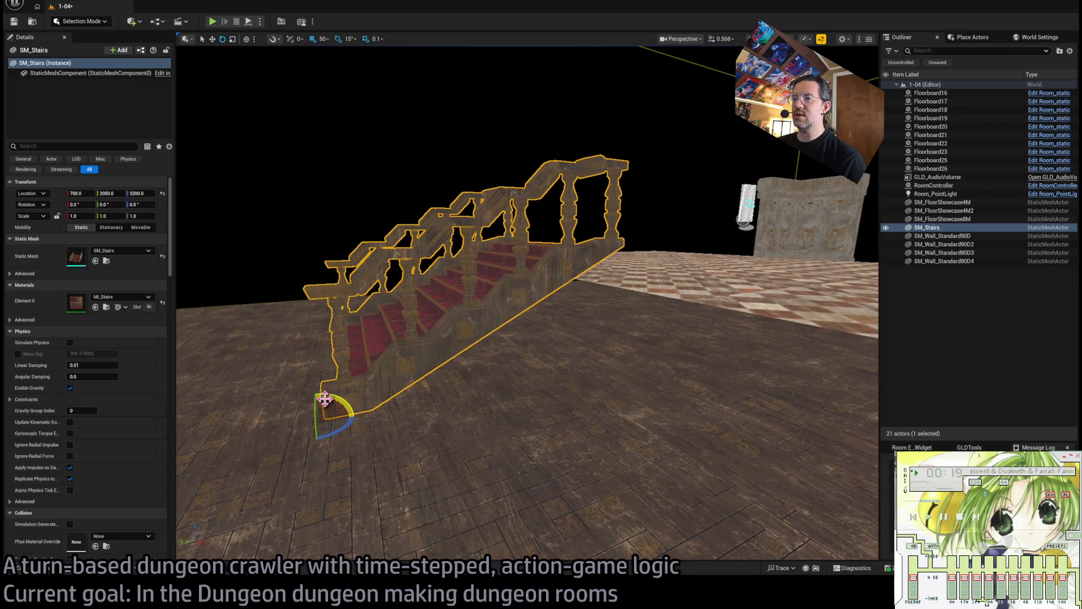
left_click_drag(317, 404, 317, 420)
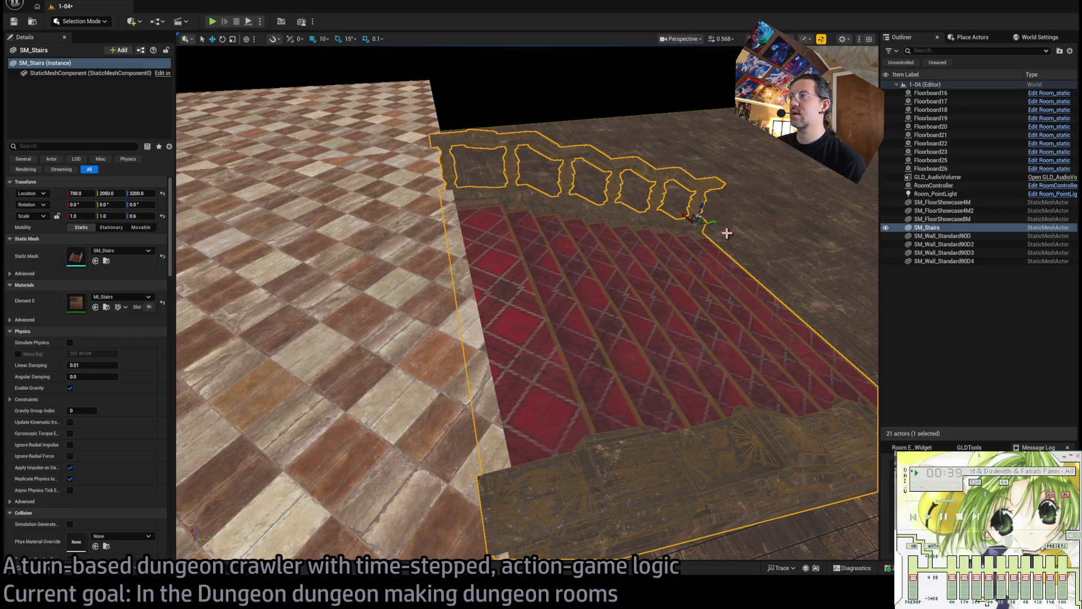
left_click_drag(715, 221, 717, 223)
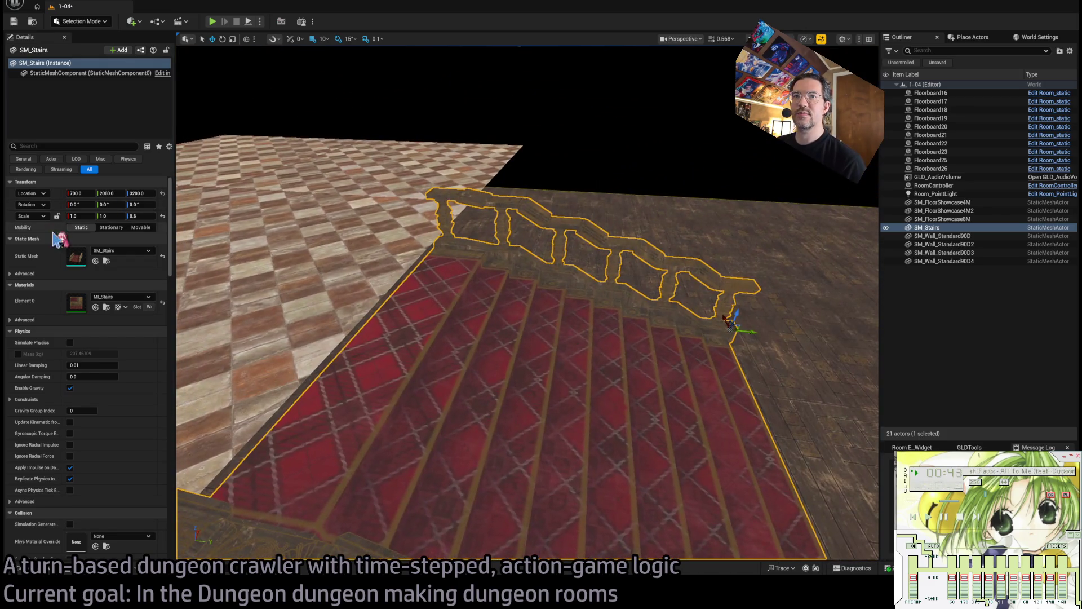
Set the stairs' height scale to two-thirds (0.6666).
left_click_drag(139, 215, 148, 215)
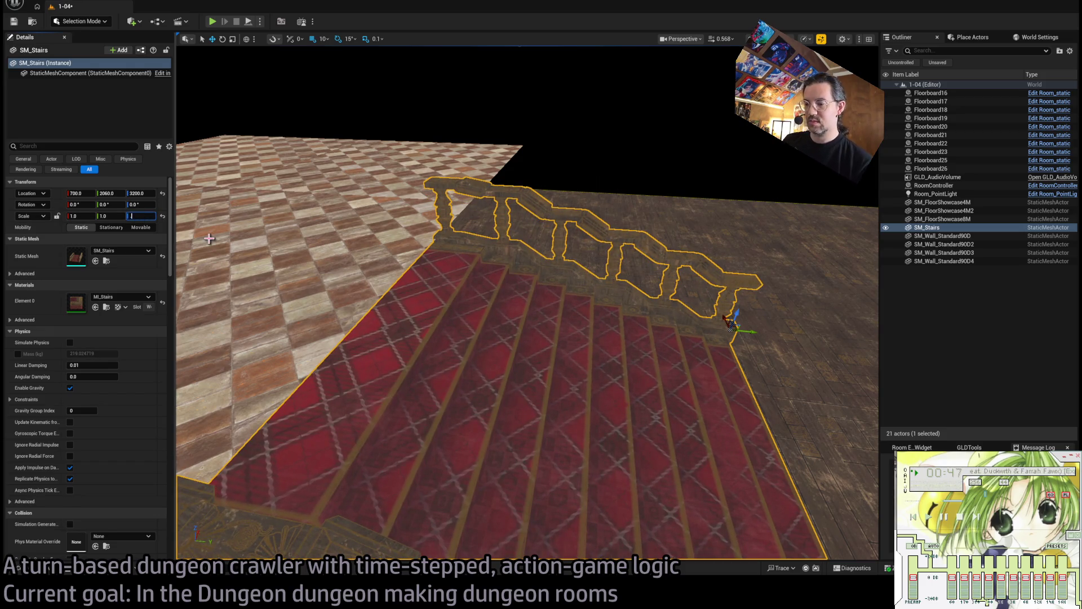
type(".6666")
key("Return")
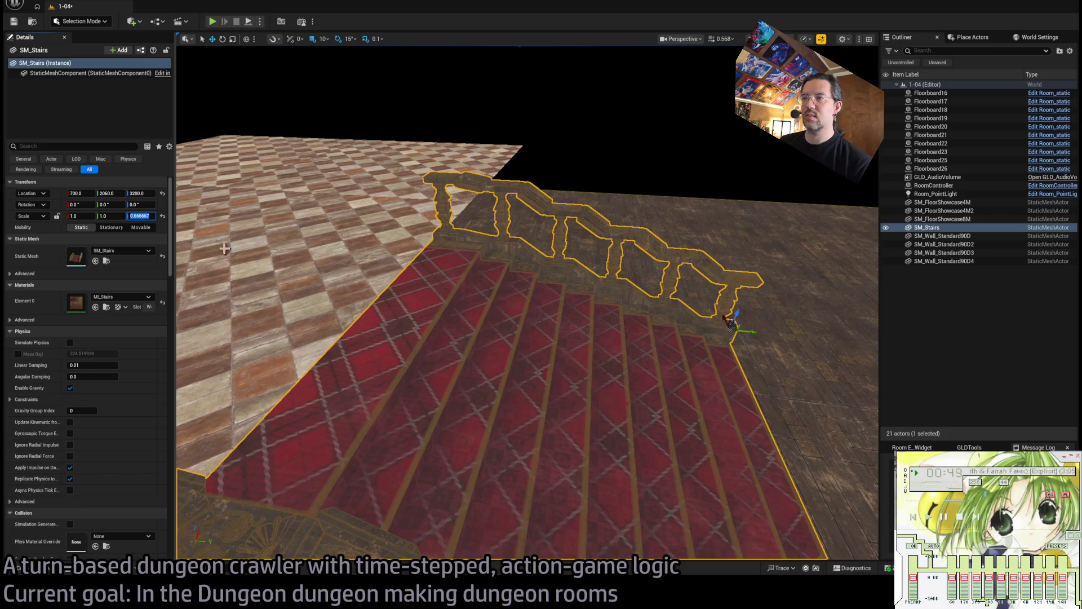
mouse_move(224, 248)
left_mouse_down()
mouse_move(519, 49)
mouse_move(458, 48)
mouse_move(471, 169)
mouse_move(318, 186)
mouse_move(300, 172)
mouse_move(466, 169)
mouse_move(468, 254)
mouse_move(479, 231)
mouse_move(513, 297)
mouse_move(344, 221)
left_mouse_up()
Inspect the stairs up close and open SM_Stairs in the Static Mesh Editor.
left_click_drag(185, 175, 379, 251)
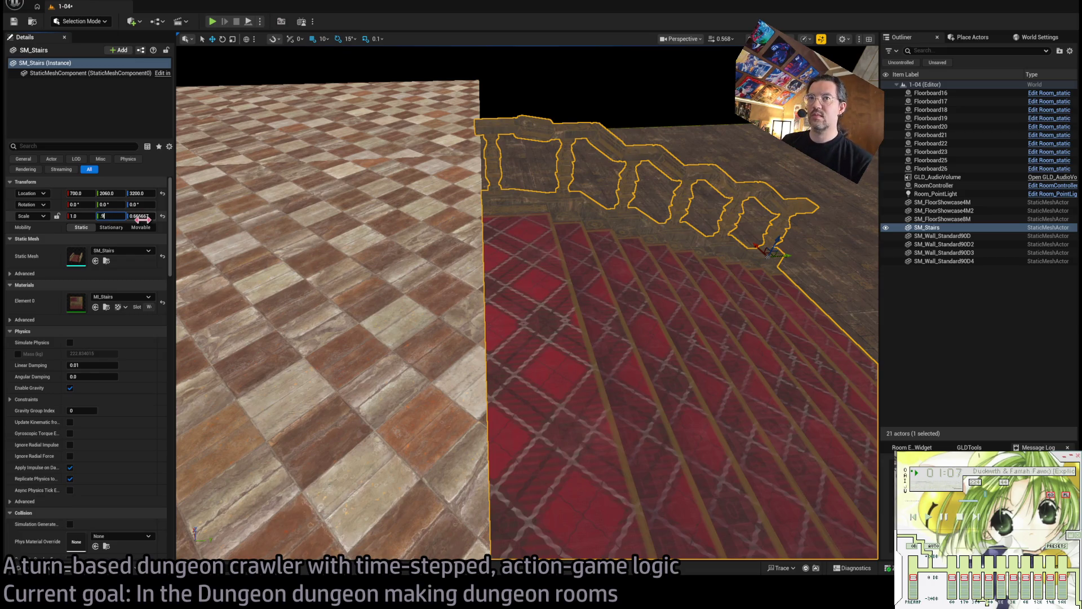
left_click_drag(186, 220, 209, 158)
mouse_move(527, 304)
left_mouse_down()
mouse_move(510, 293)
mouse_move(507, 271)
mouse_move(468, 248)
left_mouse_up()
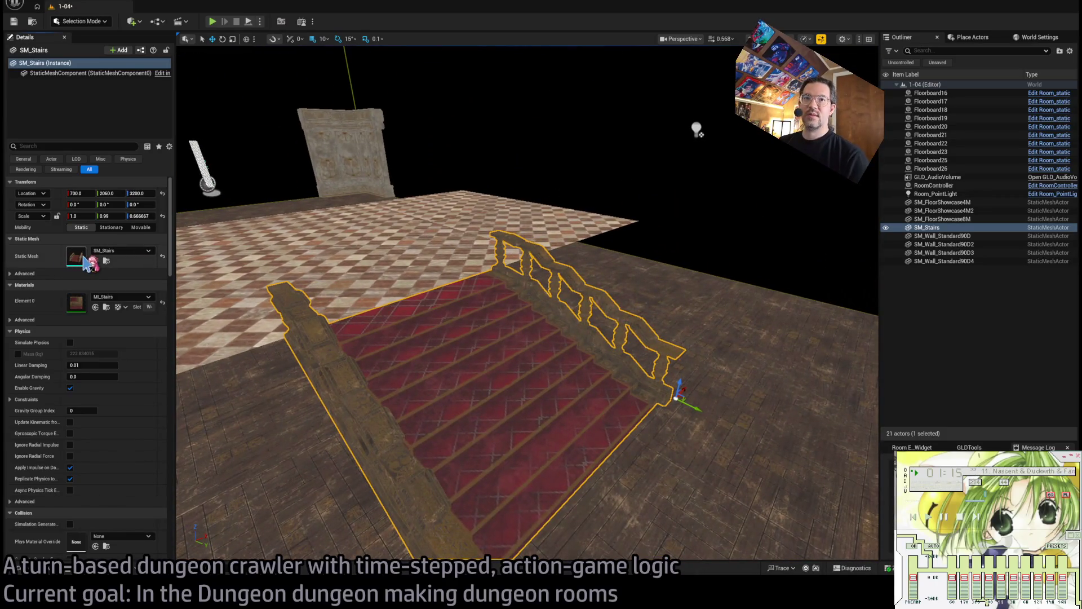
key("ctrl+e")
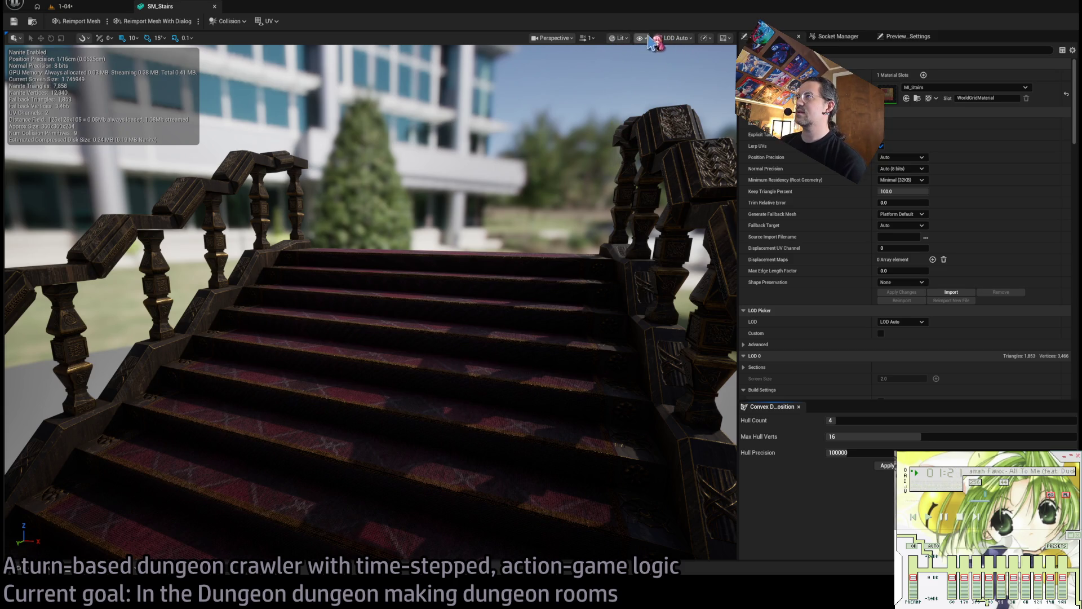
Orbit around the whole SM_Stairs mesh, then close its editor tab.
mouse_move(648, 208)
left_mouse_down()
mouse_move(502, 206)
mouse_move(491, 186)
left_mouse_up()
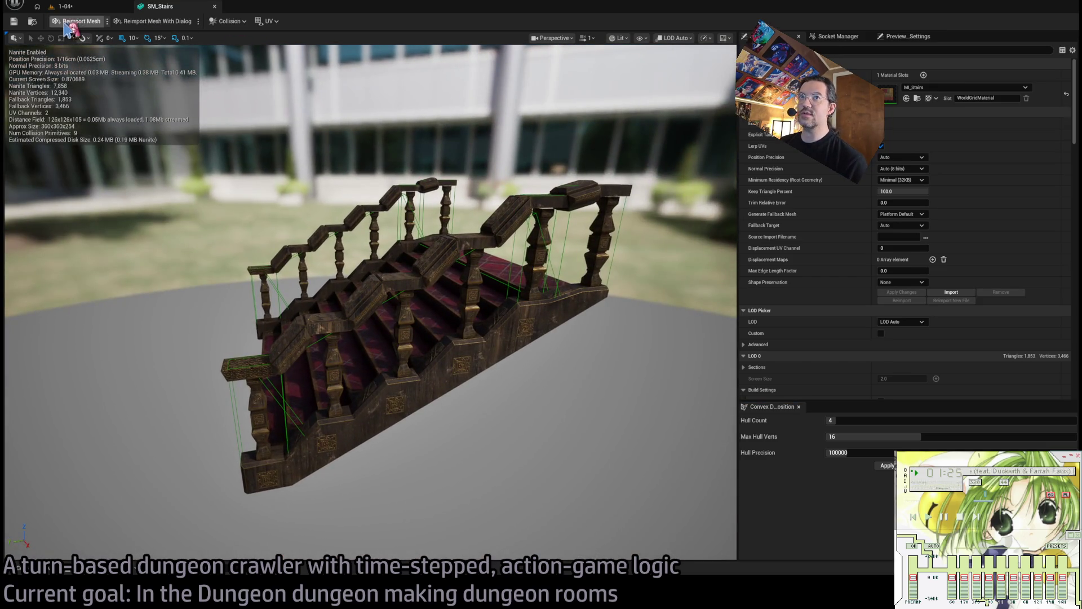
left_click(214, 6)
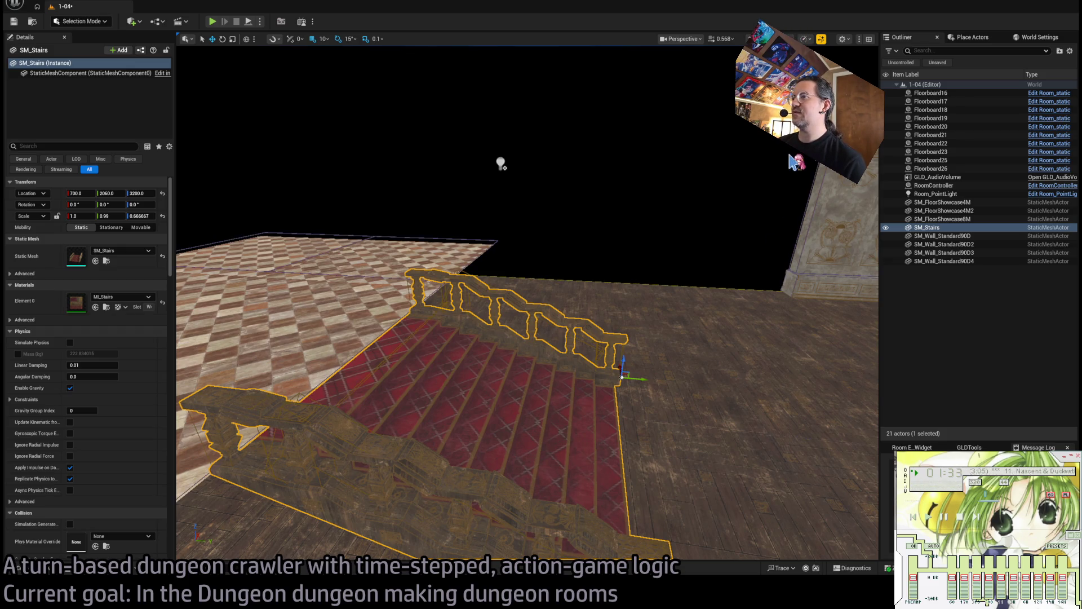
Move the stairs to X 400 and add a copy turned about 180°, SM_Stairs2.
left_click_drag(795, 161, 772, 115)
mouse_move(528, 304)
left_mouse_down()
mouse_move(552, 293)
mouse_move(594, 300)
left_mouse_up()
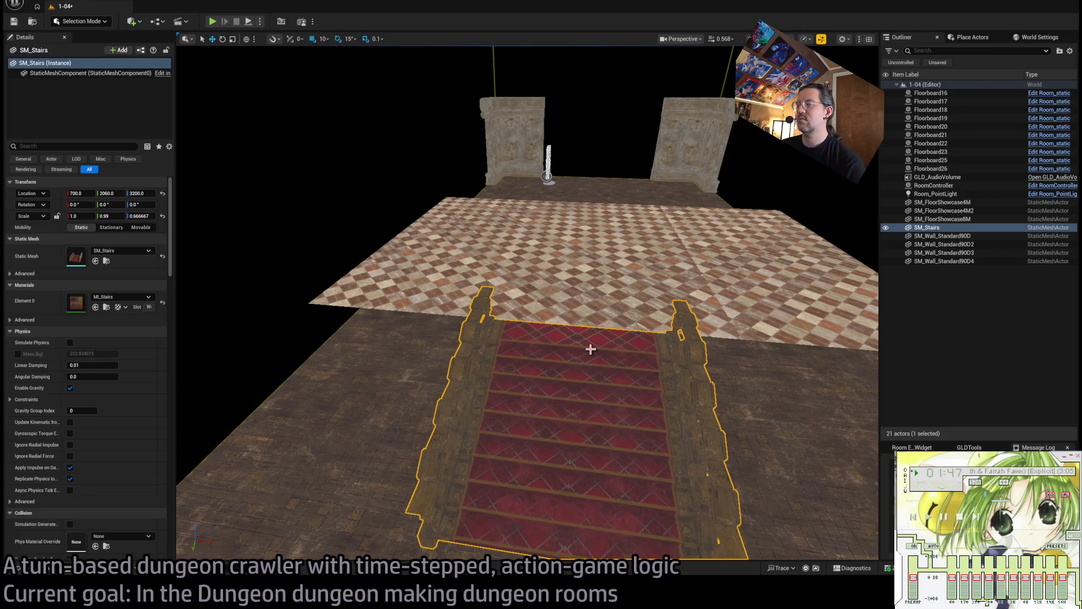
mouse_move(591, 349)
left_mouse_down()
mouse_move(584, 369)
mouse_move(586, 345)
left_mouse_up()
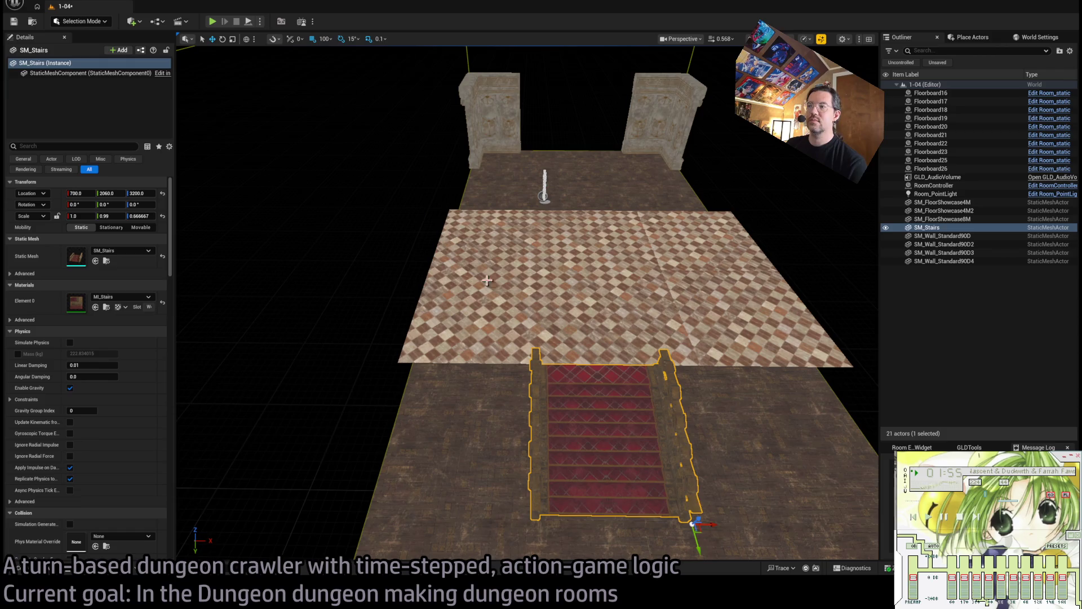
mouse_move(716, 529)
left_mouse_down()
mouse_move(560, 522)
mouse_move(564, 502)
mouse_move(367, 339)
left_mouse_up()
left_click_drag(369, 402, 329, 446)
Move SM_Stairs2 to the room's right side and nudge it to X 800 against the checkered platform.
left_click_drag(341, 390, 673, 406)
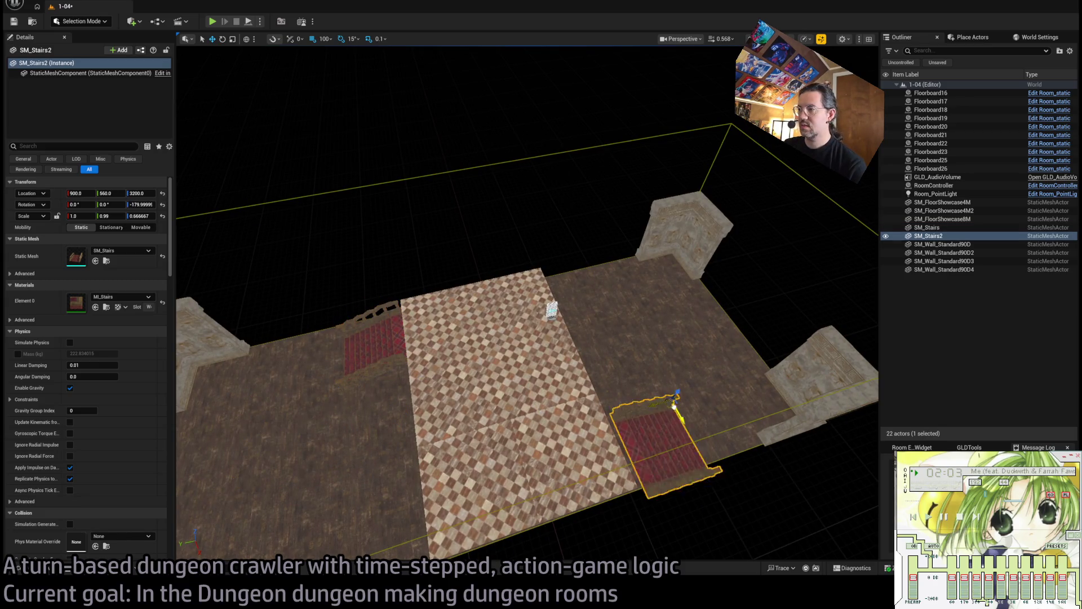
key("f")
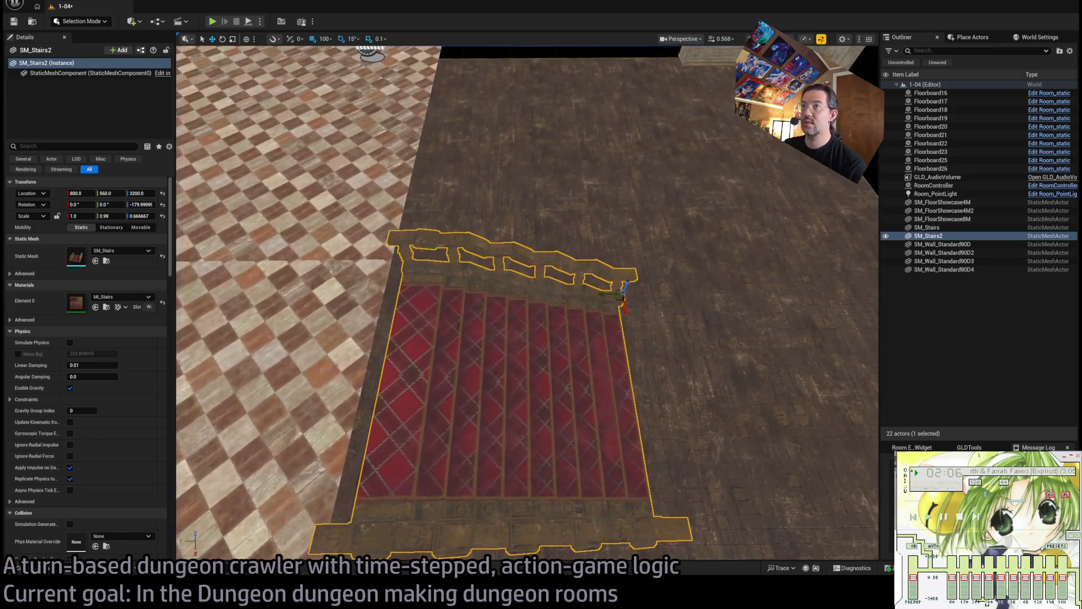
left_click_drag(333, 47, 333, 48)
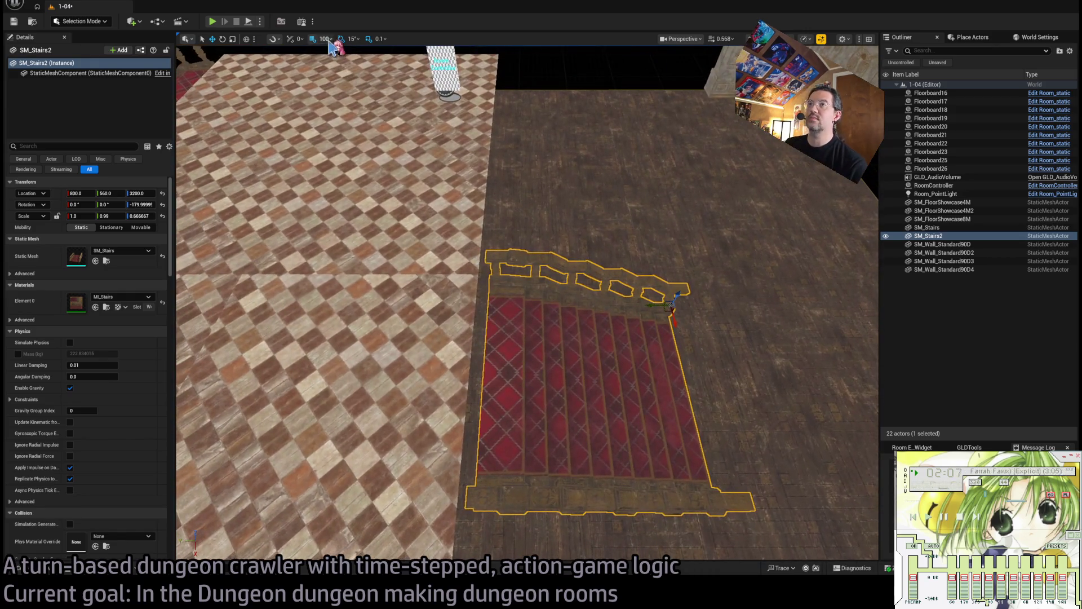
mouse_move(659, 305)
left_mouse_down()
mouse_move(660, 343)
mouse_move(648, 257)
mouse_move(648, 297)
mouse_move(608, 302)
mouse_move(678, 291)
left_mouse_up()
left_click_drag(378, 337, 378, 337)
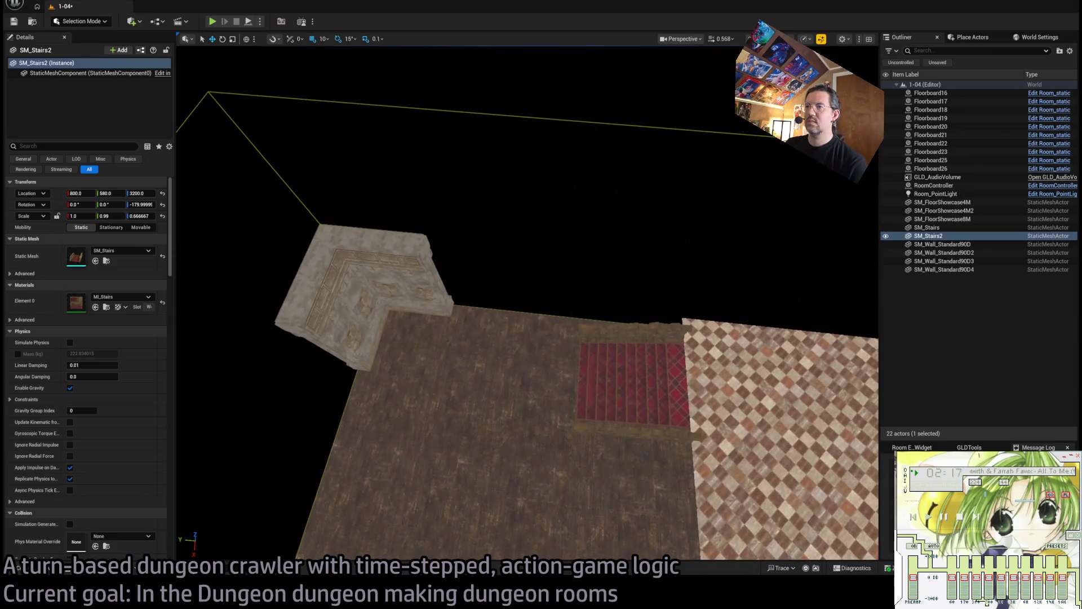
left_click(378, 337)
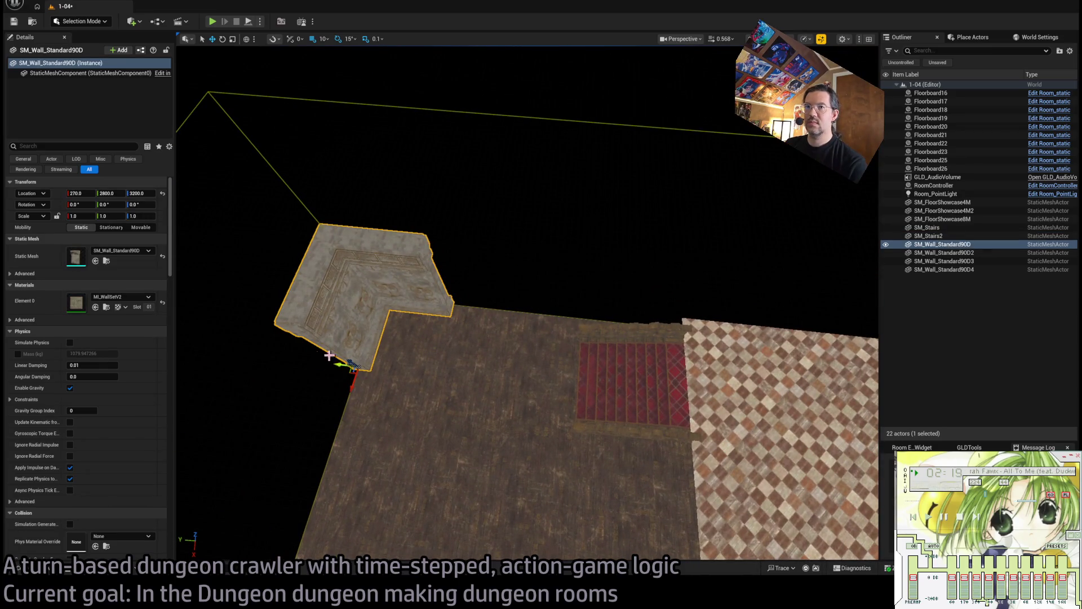
left_click(28, 568)
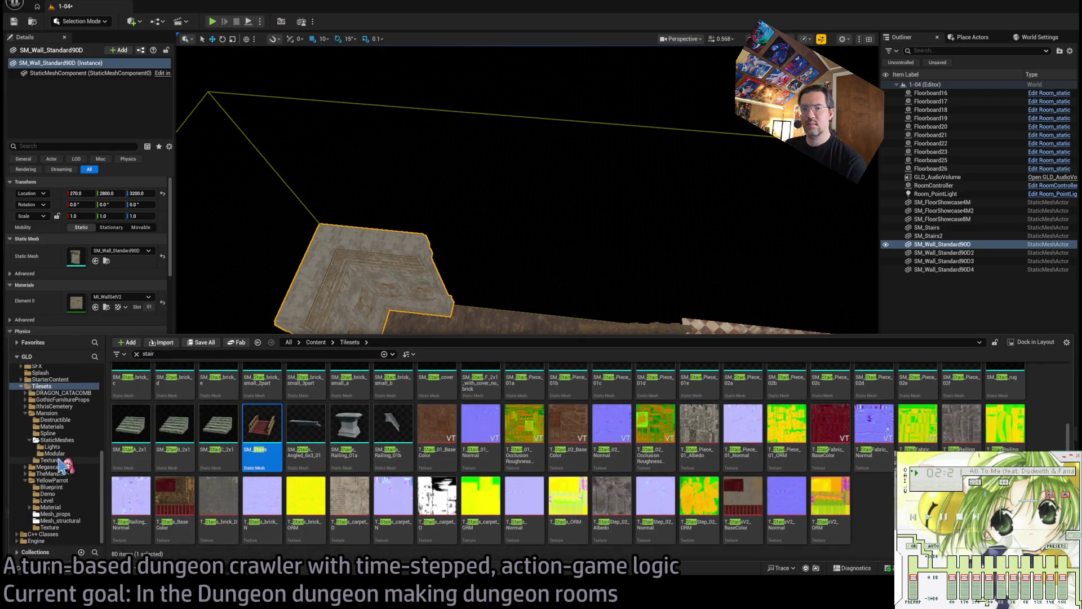
left_click(60, 440)
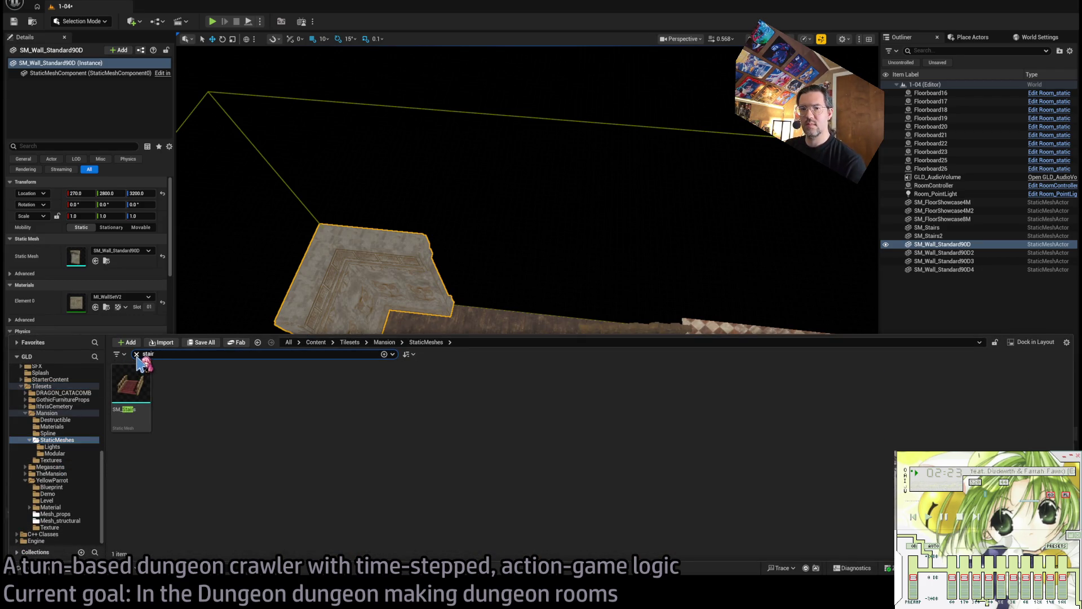
left_click(136, 355)
left_click(57, 453)
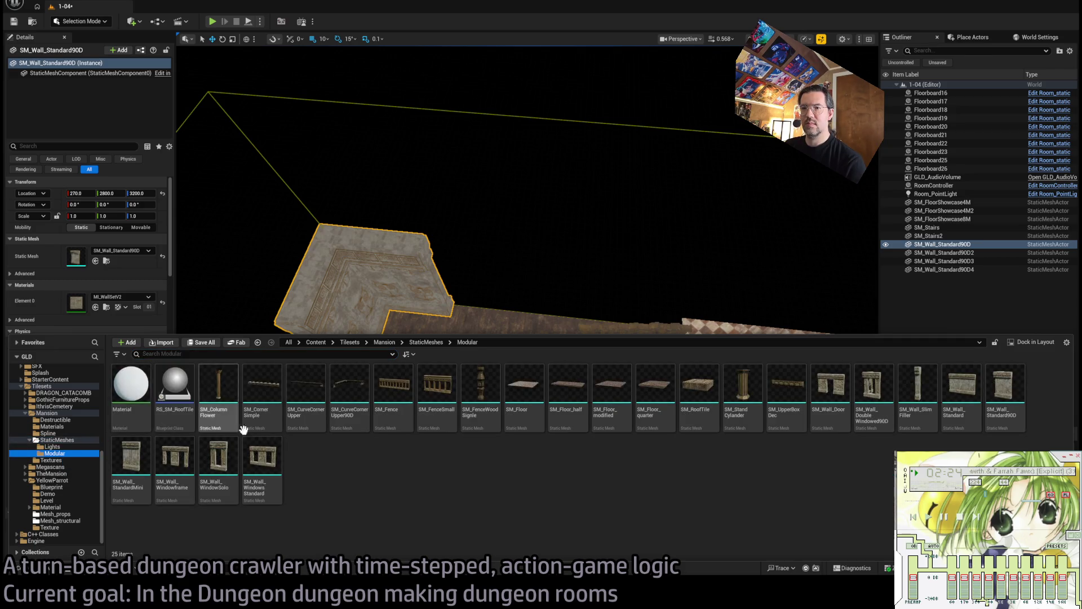
mouse_move(952, 404)
left_mouse_down()
mouse_move(514, 313)
mouse_move(471, 315)
left_mouse_up()
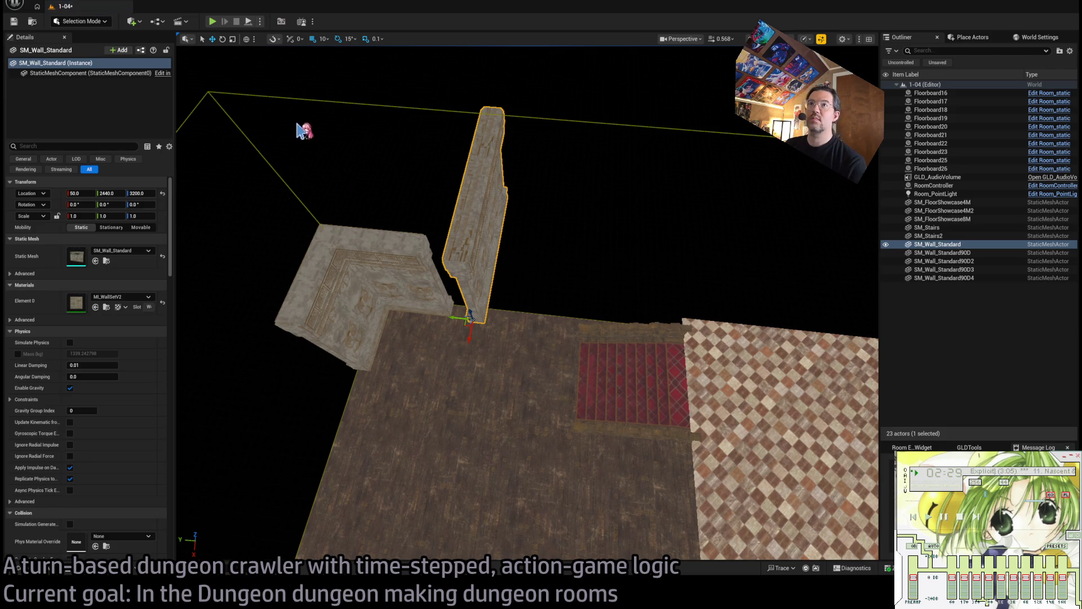
key("ctrl+z")
key("ctrl+space")
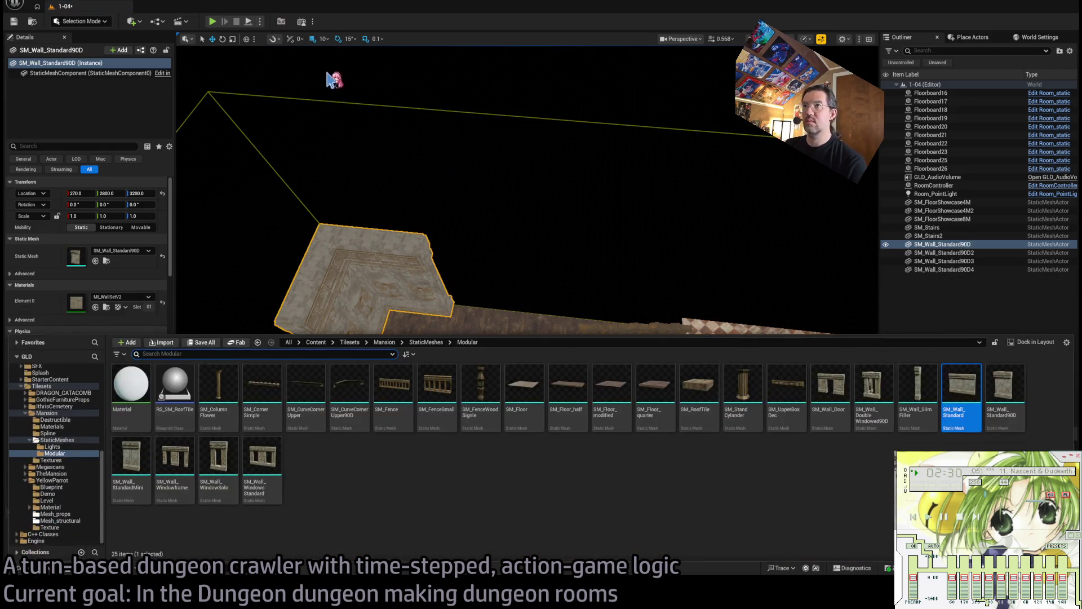
key("ctrl+space")
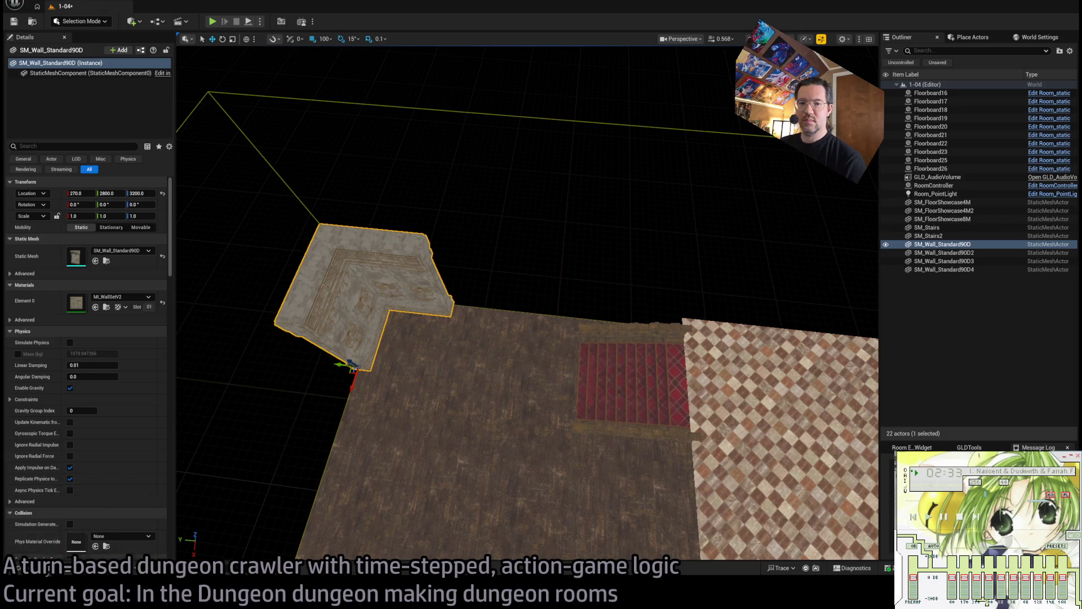
Place an SM_Wall_Standard rotated 90° and snap it flush against the left corner piece at X 0.
left_click(48, 571)
mouse_move(921, 395)
left_mouse_down()
mouse_move(442, 319)
mouse_move(468, 308)
left_mouse_up()
key("e")
left_click_drag(453, 352, 446, 361)
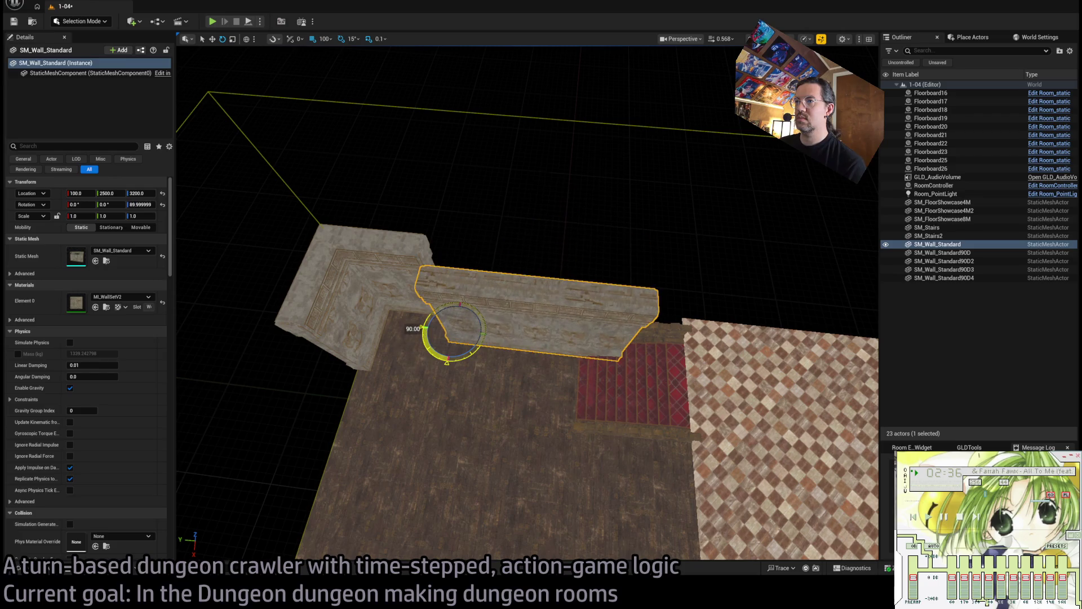
key("w")
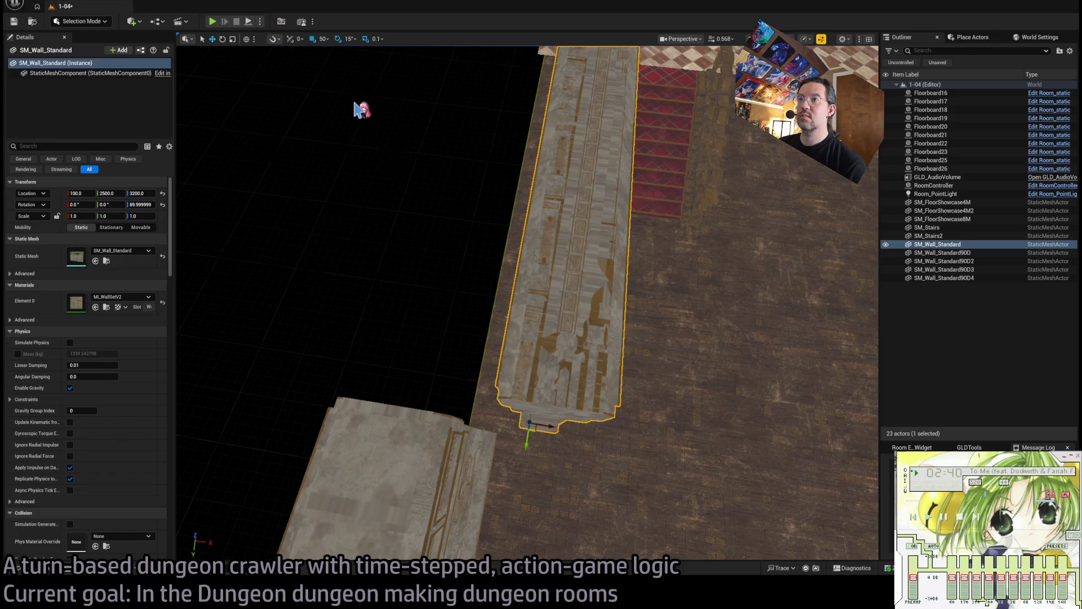
mouse_move(555, 434)
left_mouse_down()
mouse_move(492, 424)
mouse_move(535, 419)
left_mouse_up()
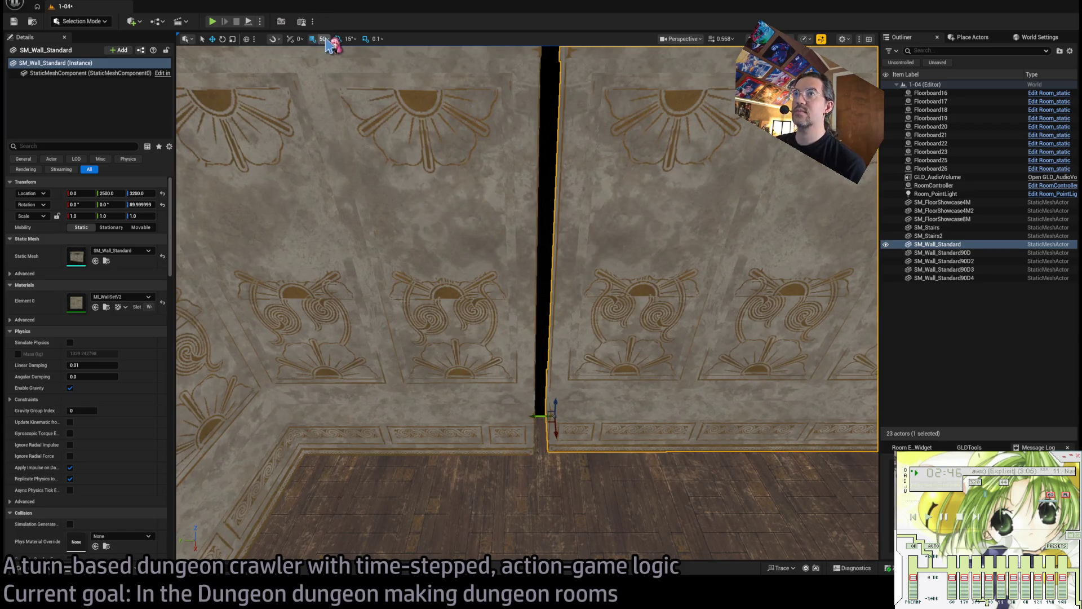
mouse_move(547, 432)
left_mouse_down()
mouse_move(545, 415)
mouse_move(536, 418)
left_mouse_up()
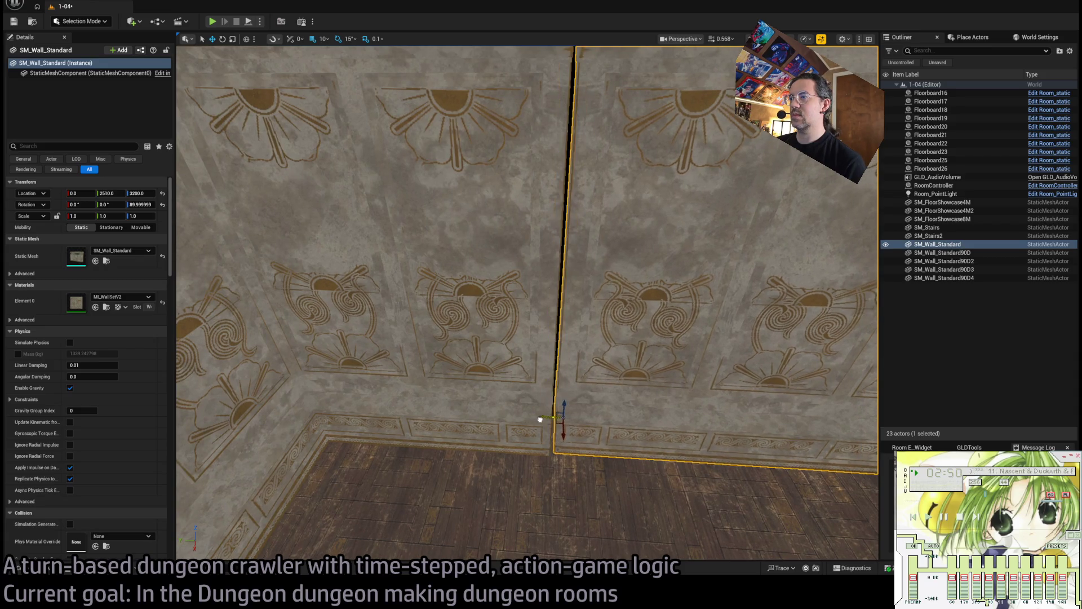
key("bracketleft")
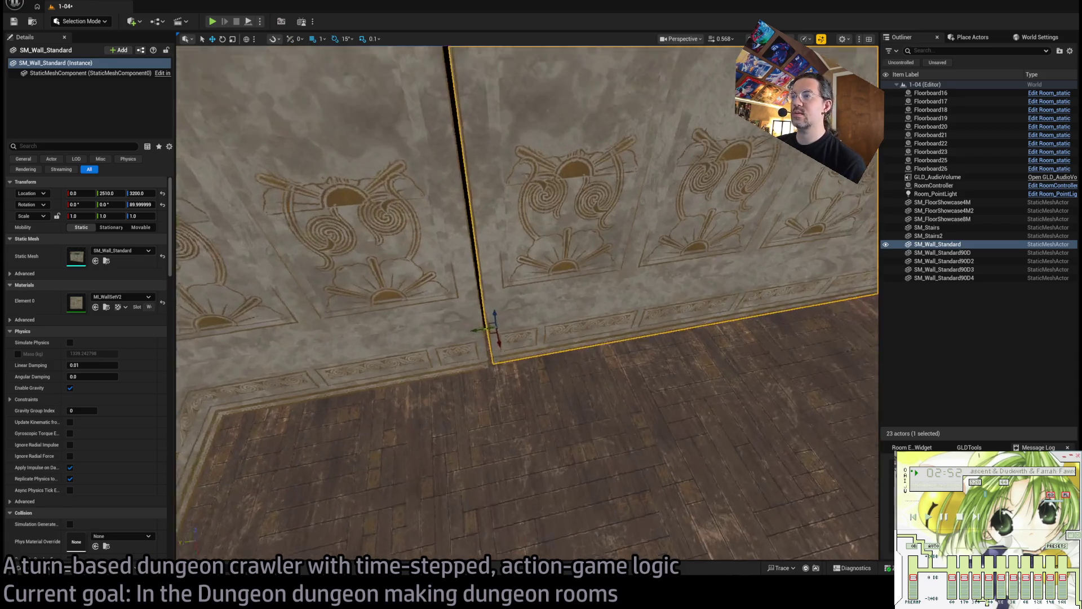
left_click_drag(483, 338, 475, 335)
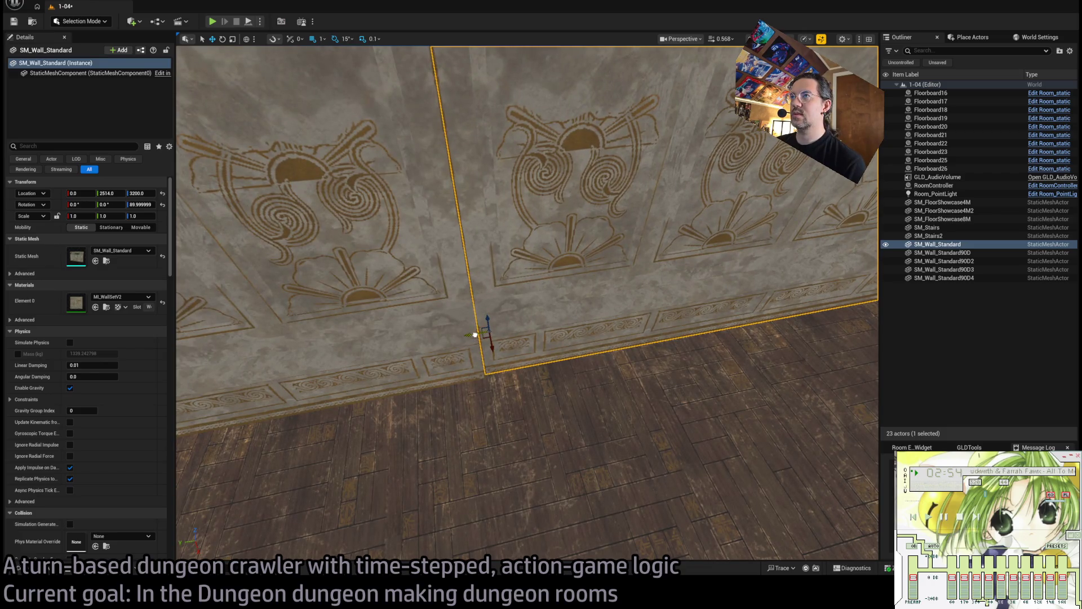
Alt-drag a copy of the wall to the room's right side and align it with the corner.
scroll(475, 334, "down", 10)
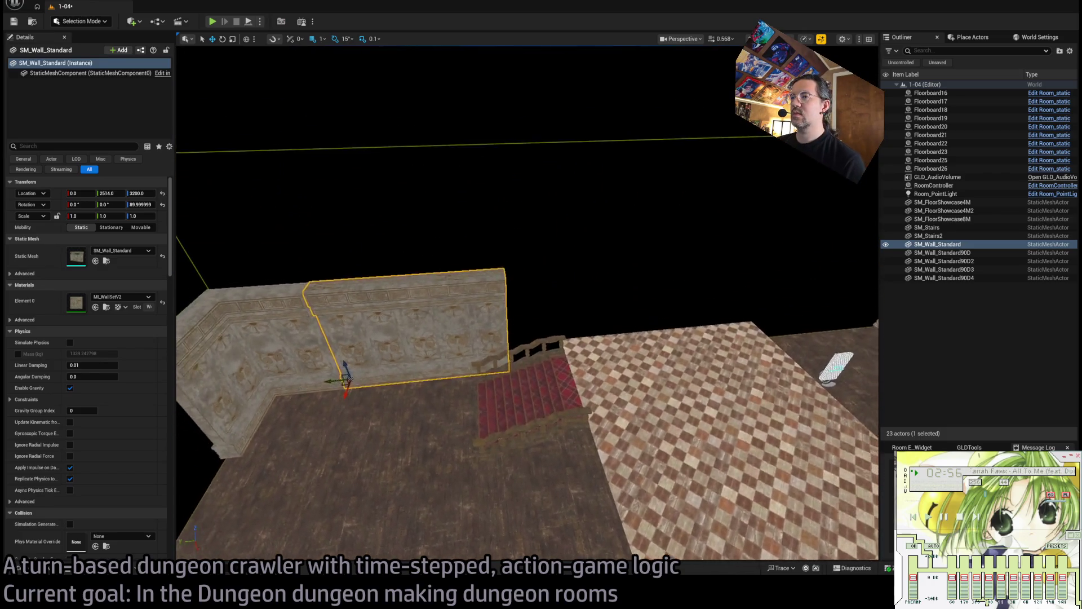
mouse_move(475, 334)
left_mouse_down()
mouse_move(338, 314)
mouse_move(319, 334)
left_mouse_up()
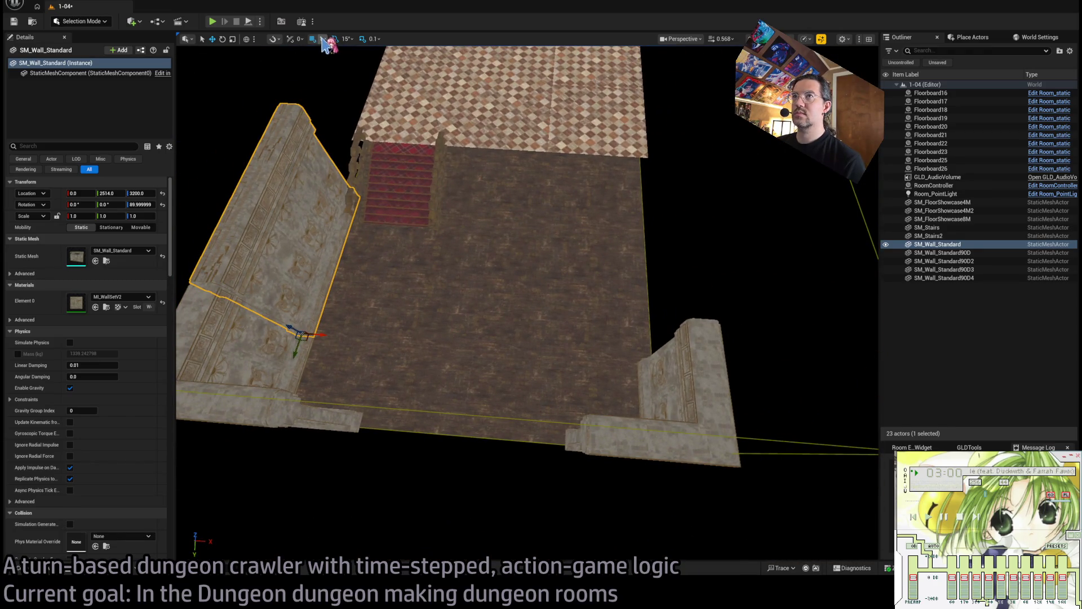
mouse_move(327, 336)
left_mouse_down("alt")
mouse_move(661, 356)
mouse_move(621, 152)
mouse_move(566, 459)
mouse_move(541, 372)
mouse_move(570, 348)
mouse_move(555, 347)
mouse_move(586, 350)
left_mouse_up("alt")
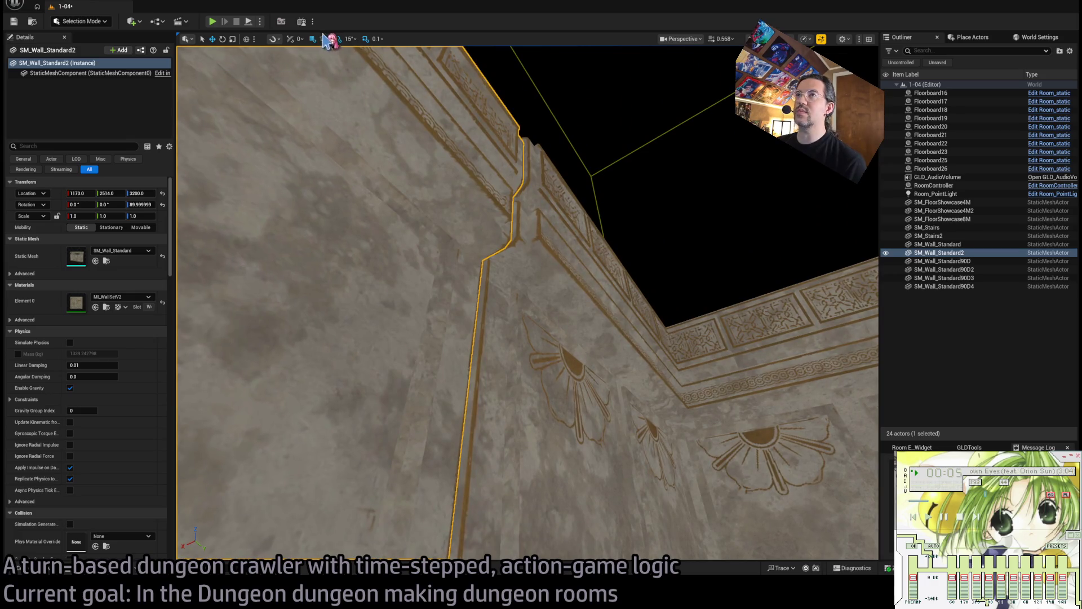
left_click_drag(338, 71, 379, 149)
left_click_drag(444, 213, 471, 334)
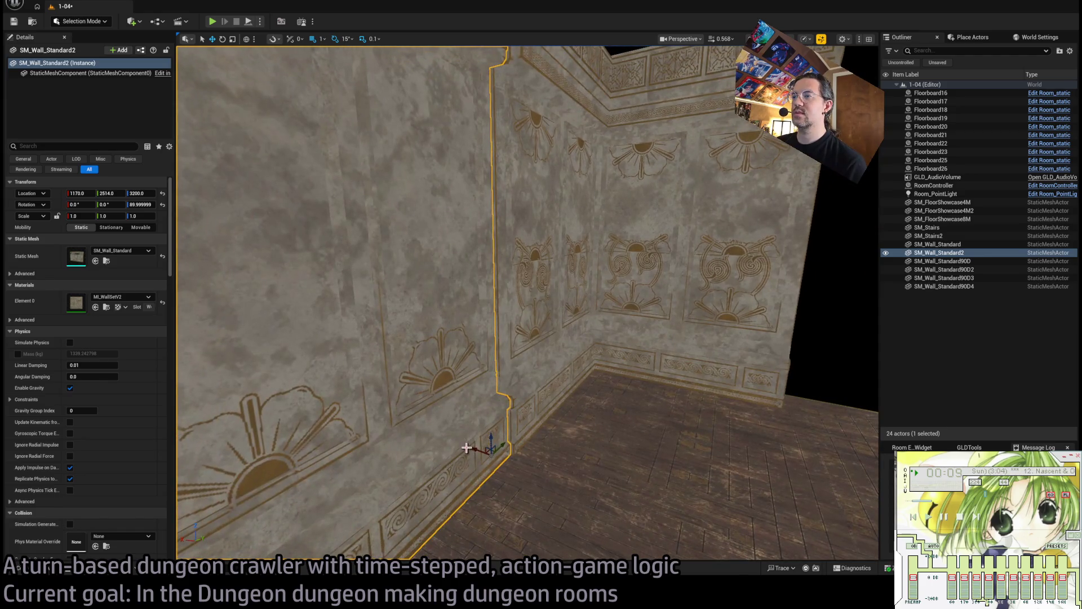
mouse_move(472, 447)
left_mouse_down()
mouse_move(500, 310)
mouse_move(489, 474)
mouse_move(514, 415)
left_mouse_up()
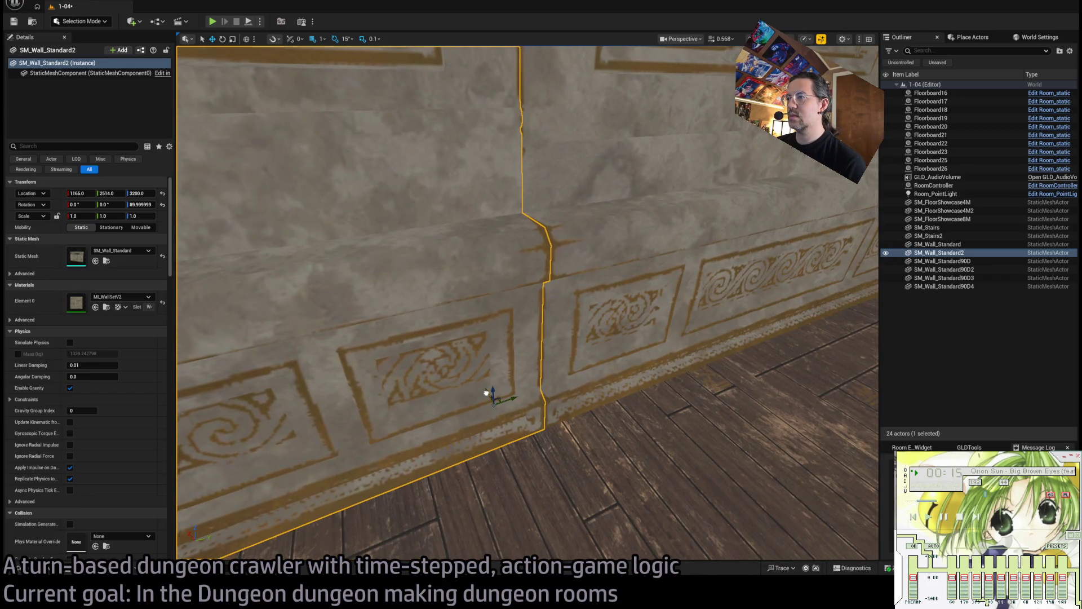
left_click_drag(499, 369, 499, 369)
Save the level, then check both side walls, undoing an accidental stretch of the right wall.
key("ctrl+s")
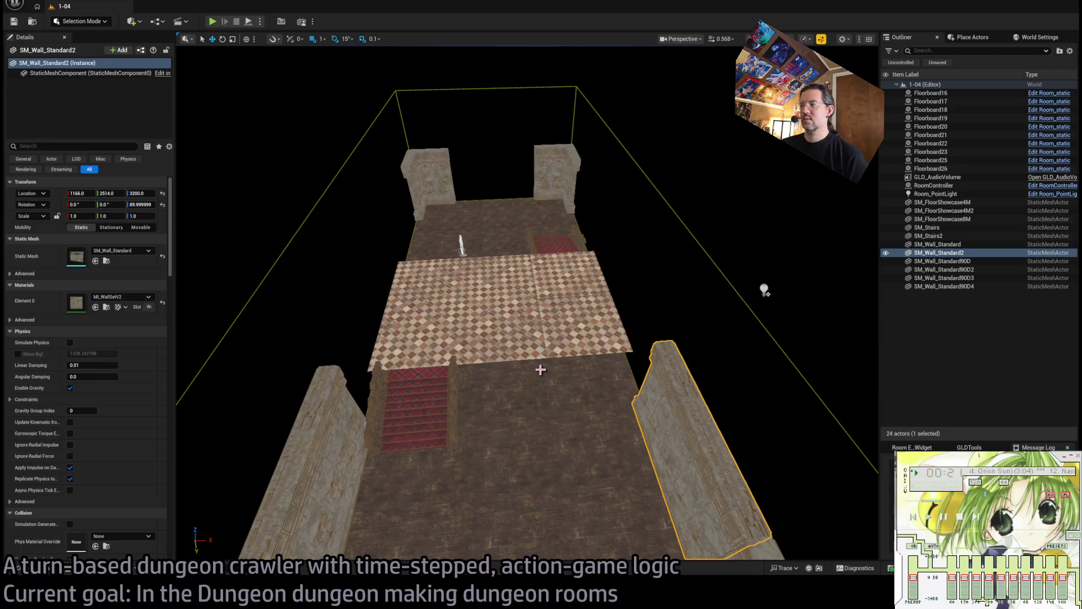
left_click_drag(541, 370, 399, 473)
left_click(355, 434)
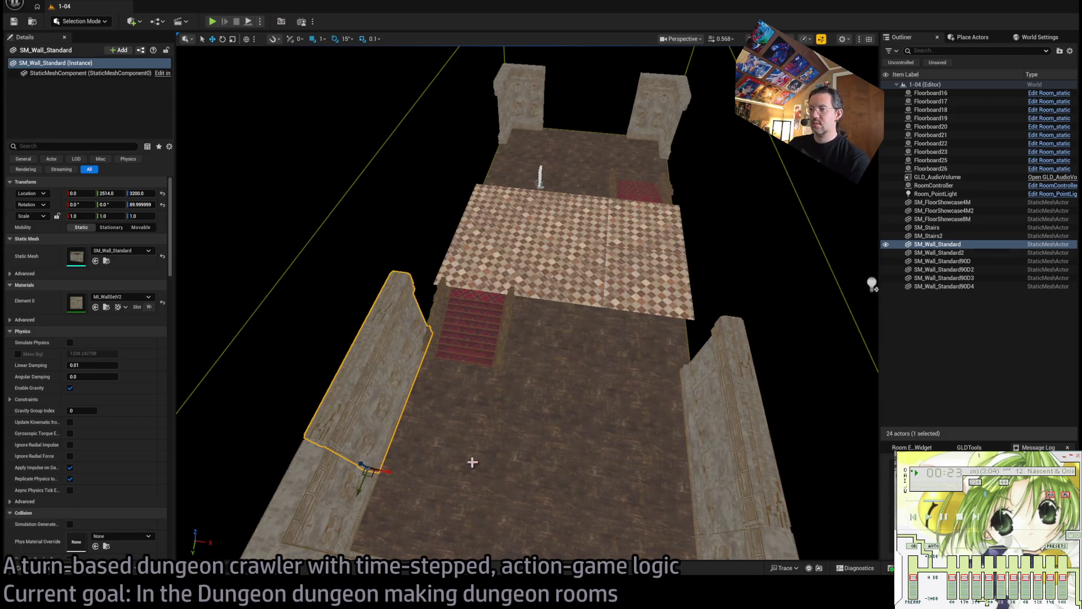
mouse_move(472, 462)
left_mouse_down()
mouse_move(490, 451)
mouse_move(472, 462)
left_mouse_up()
left_click(640, 398)
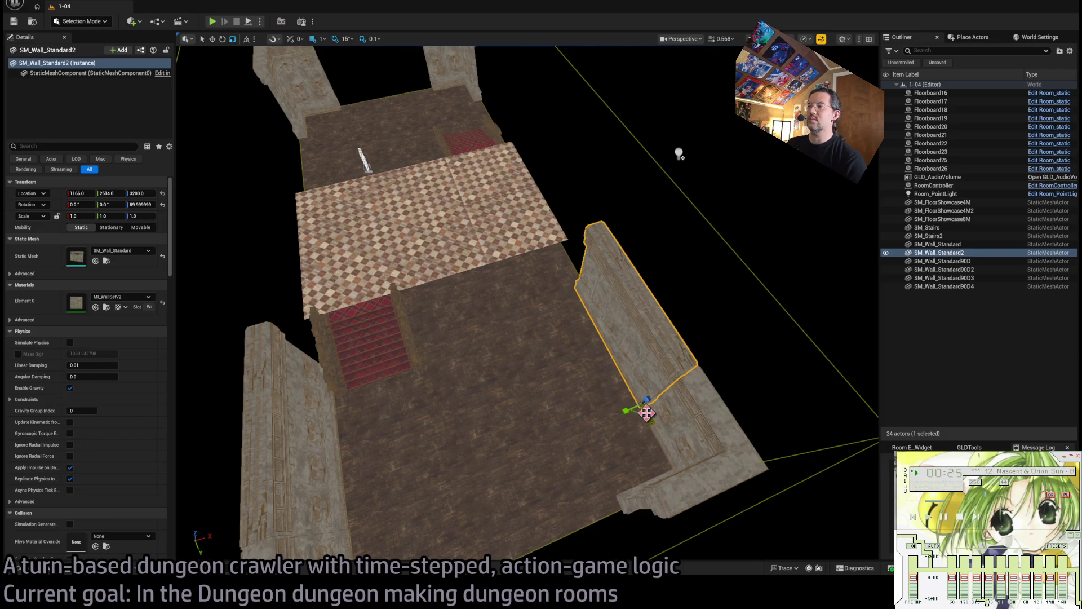
left_click_drag(651, 420, 647, 416)
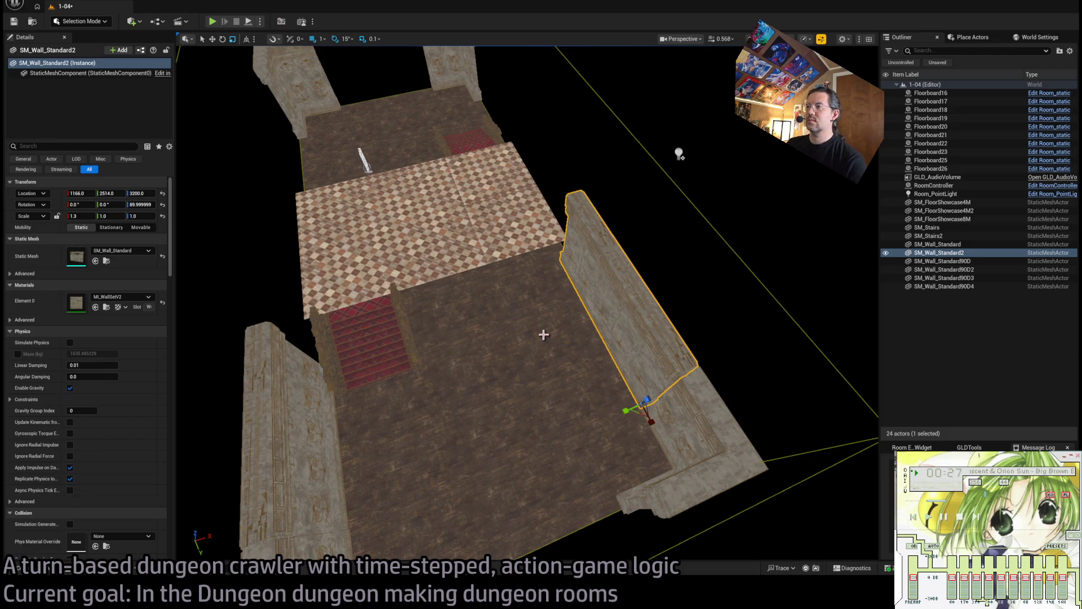
key("ctrl+z")
mouse_move(543, 334)
left_mouse_down()
mouse_move(502, 383)
mouse_move(479, 332)
left_mouse_up()
Set SM_Stairs2's Scale Z back to 1.
left_click(406, 389)
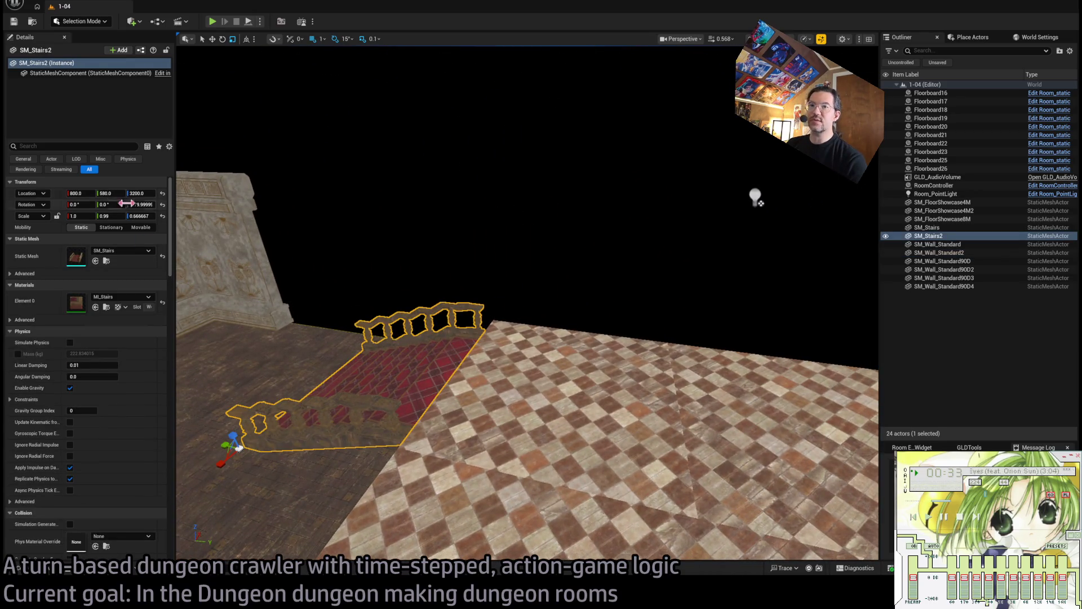
left_click(141, 216)
type("1")
key("Return")
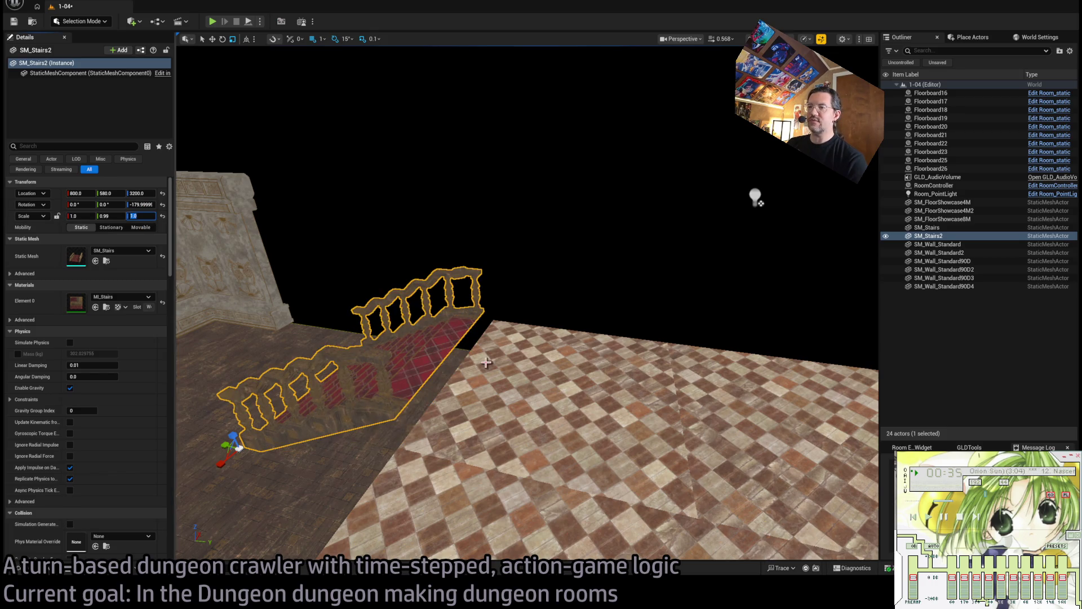
Raise both SM_FloorShowcase4M checkered panels to Location Z 3350.
left_click(560, 386)
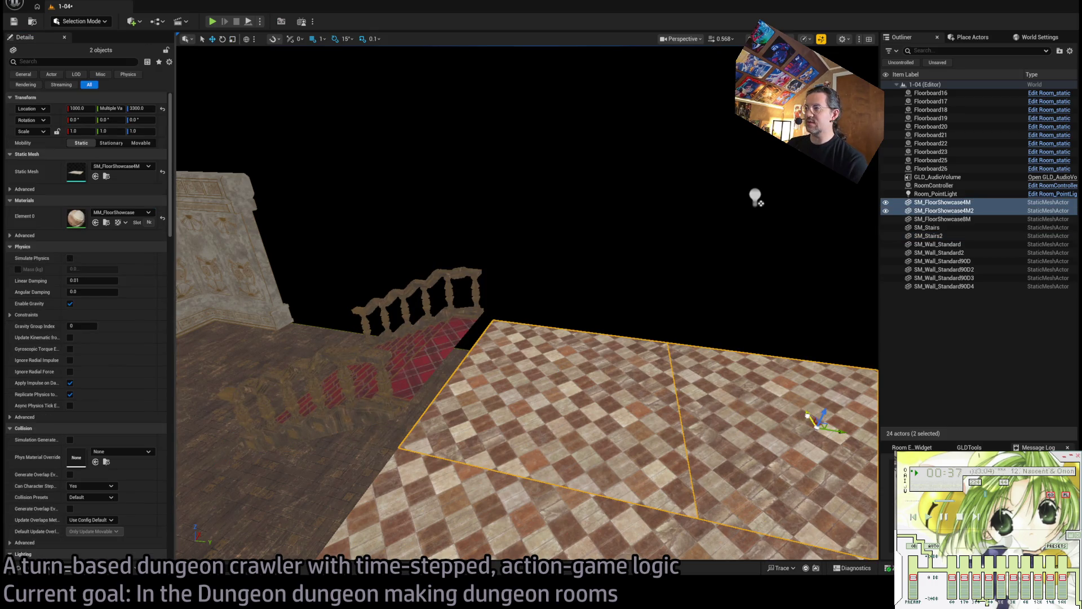
left_click_drag(822, 412, 824, 386)
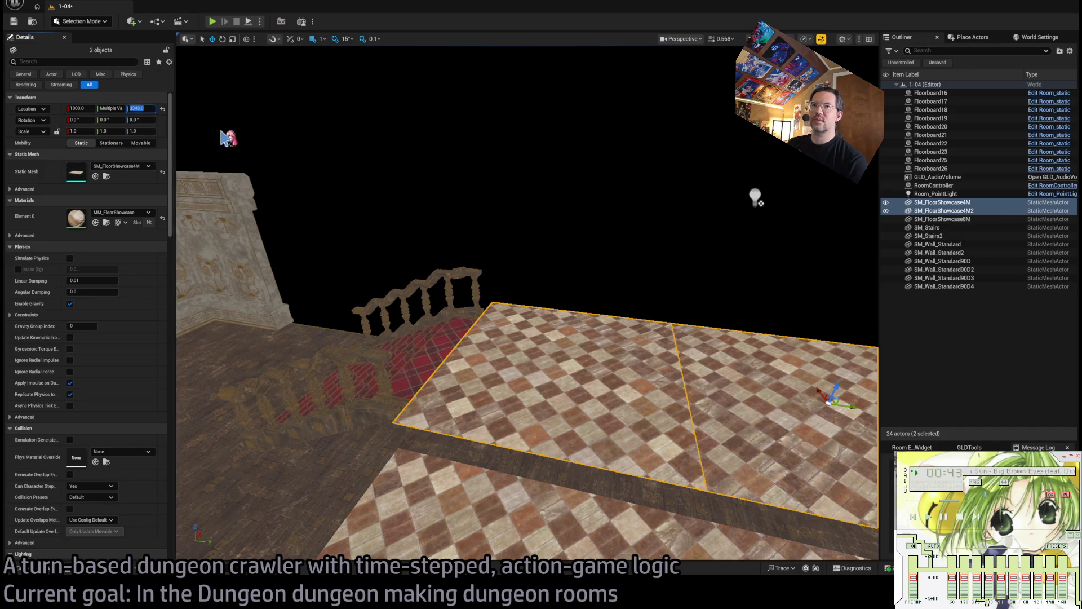
key("Return")
mouse_move(297, 173)
left_mouse_down()
mouse_move(297, 254)
mouse_move(329, 364)
mouse_move(519, 258)
left_mouse_up()
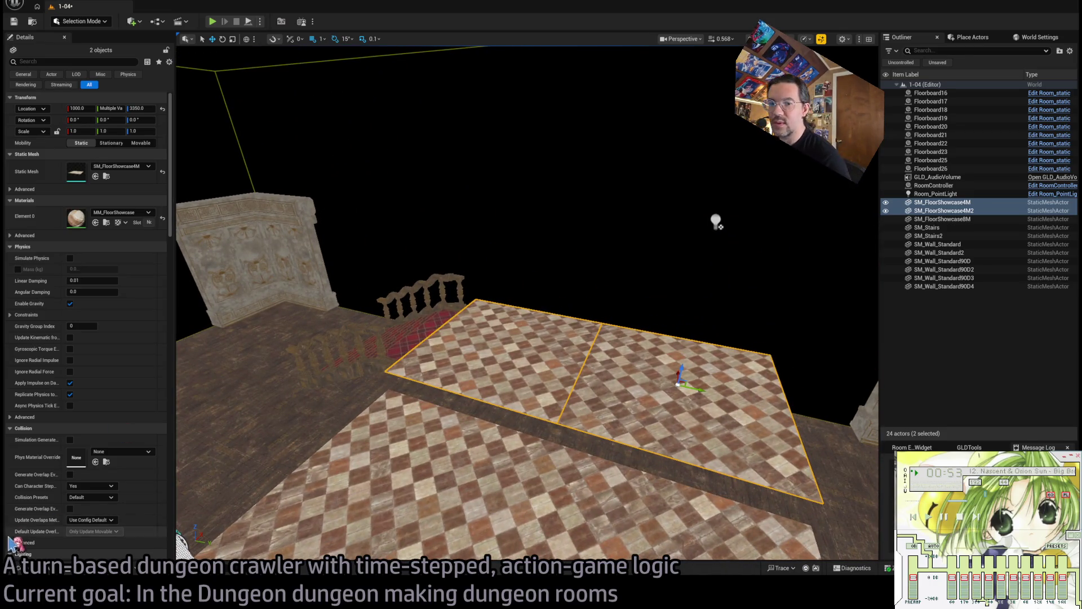
left_click(53, 570)
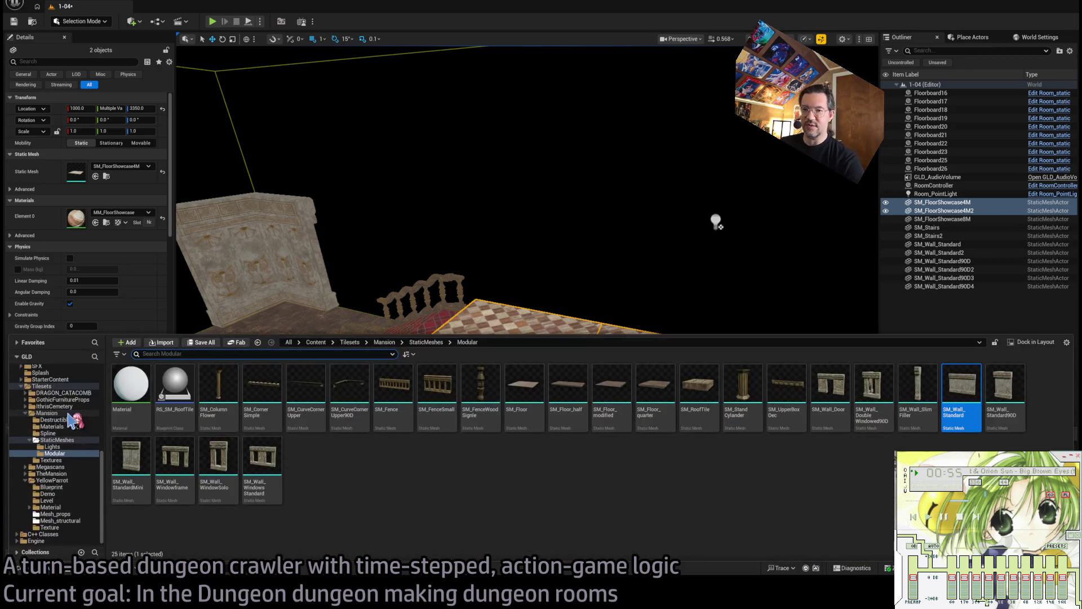
left_click(42, 386)
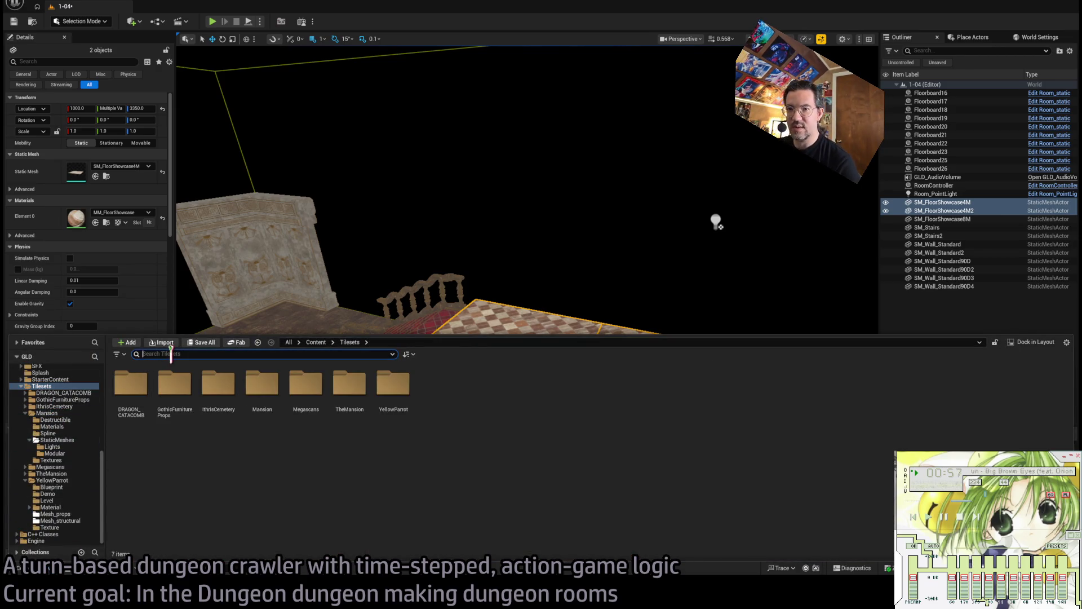
type("stair")
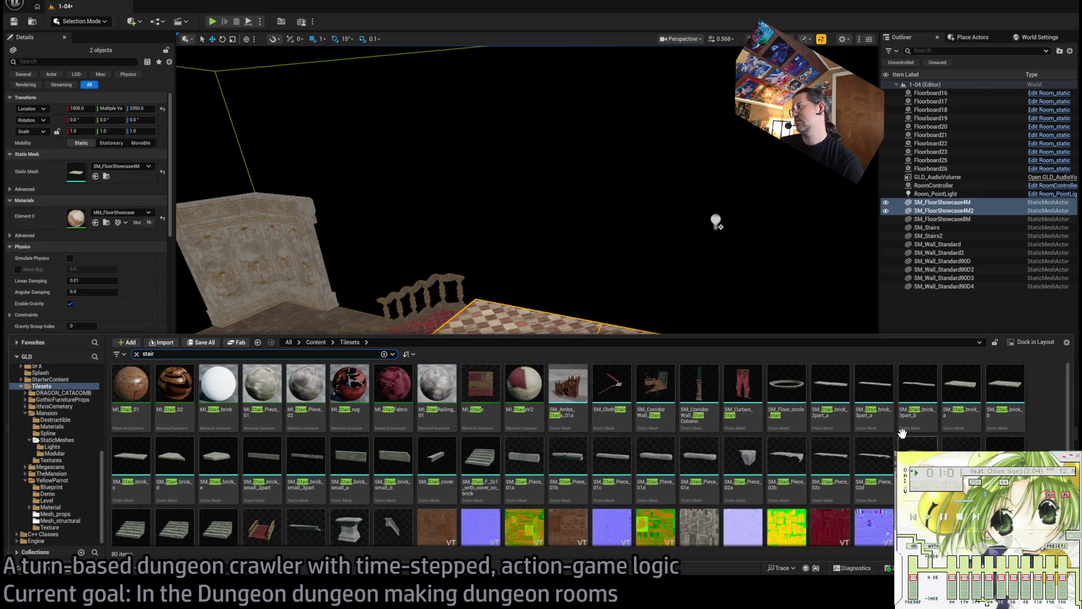
scroll(568, 462, "down", 1)
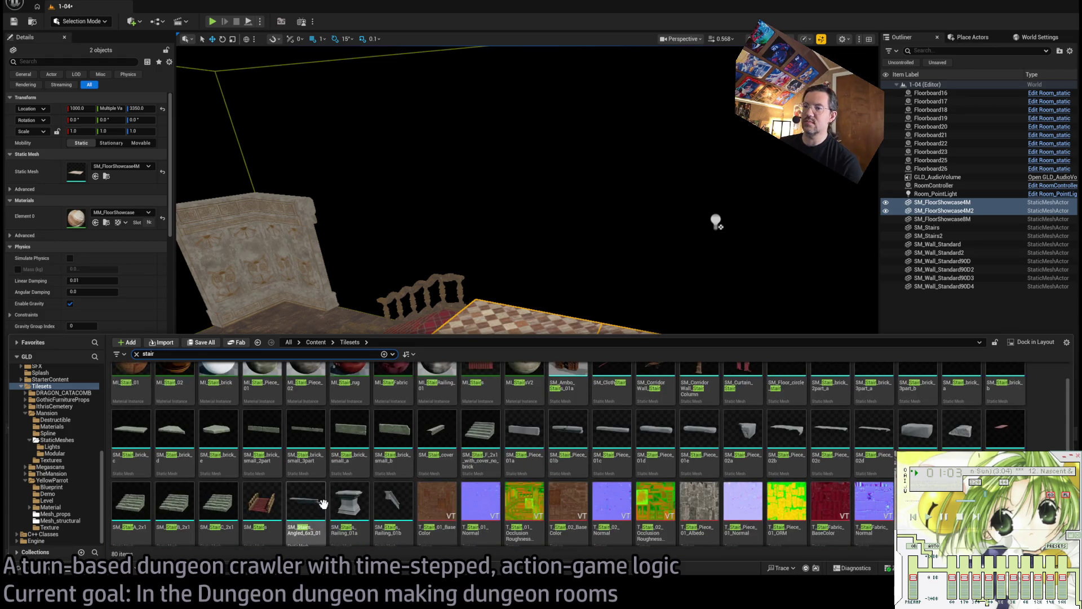
scroll(270, 517, "down", 2)
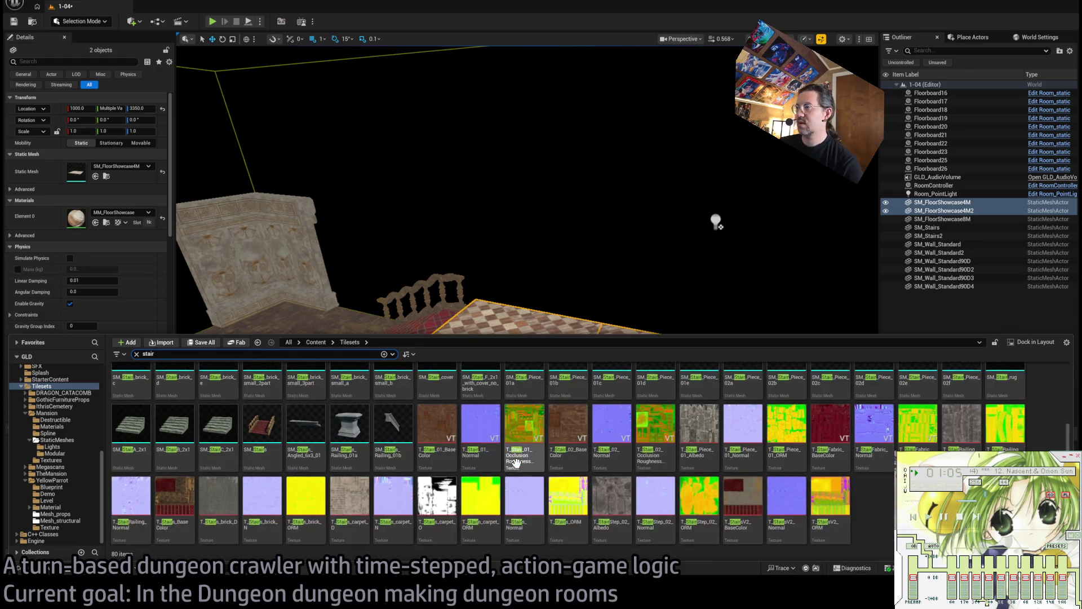
scroll(516, 463, "up", 4)
scroll(591, 455, "up", 1)
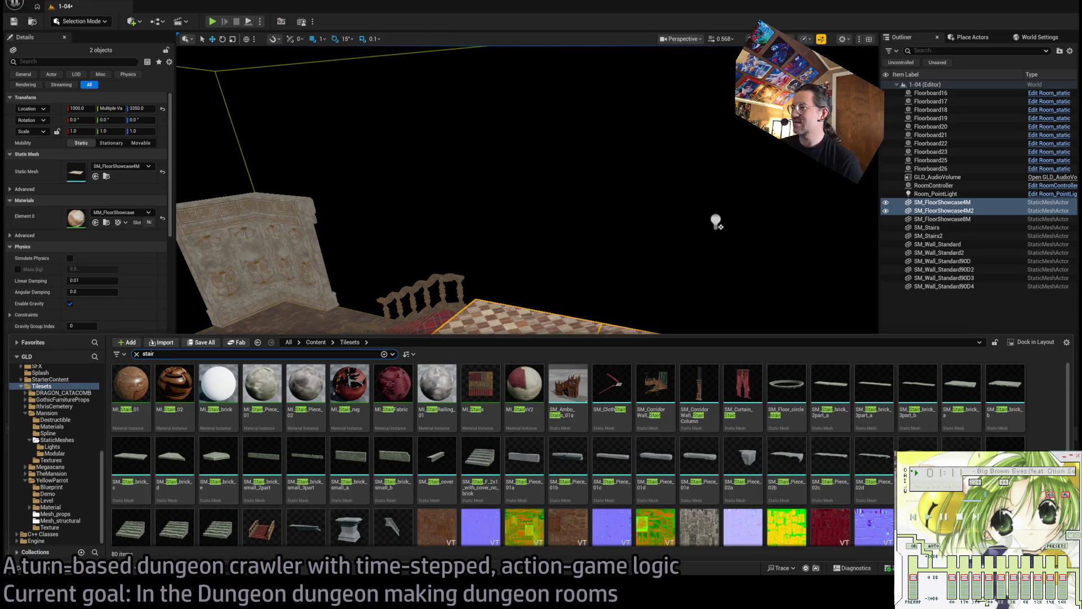
scroll(360, 487, "down", 2)
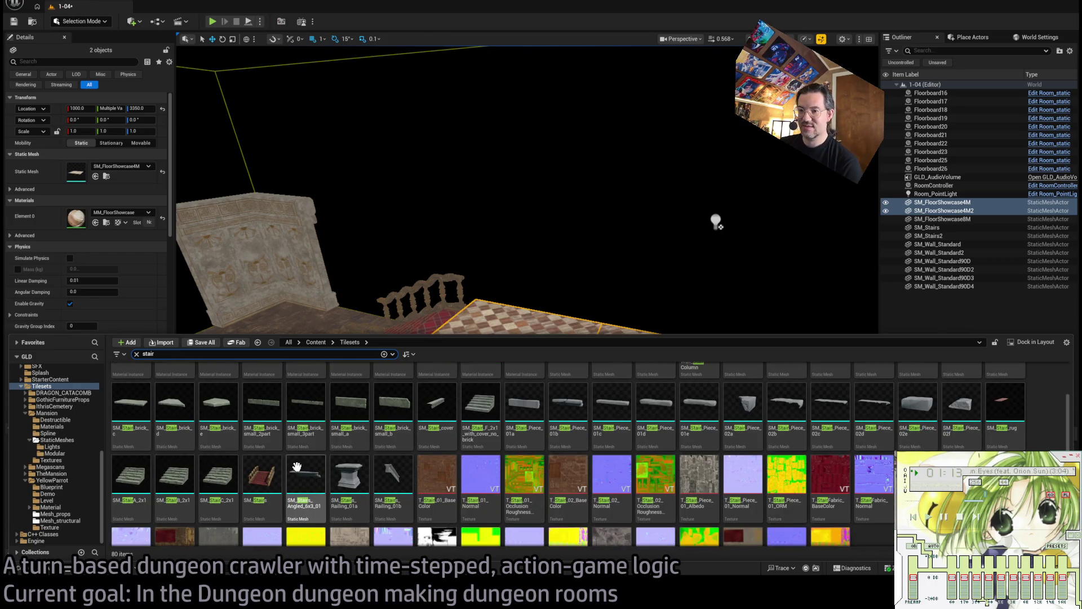
mouse_move(304, 494)
left_mouse_down()
mouse_move(361, 446)
mouse_move(395, 465)
left_mouse_up()
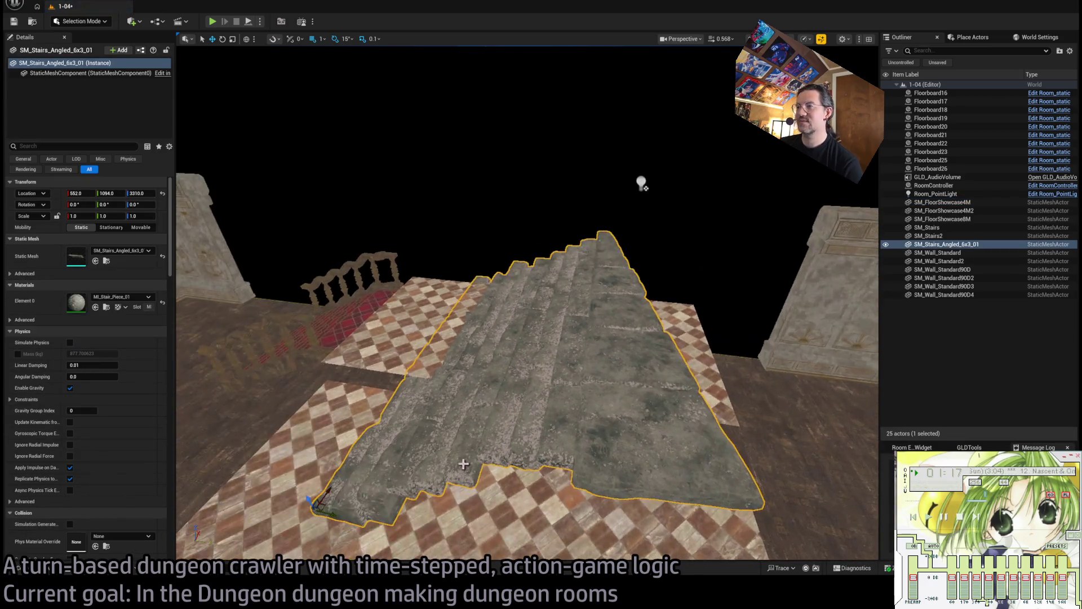
key("Delete")
left_click(45, 569)
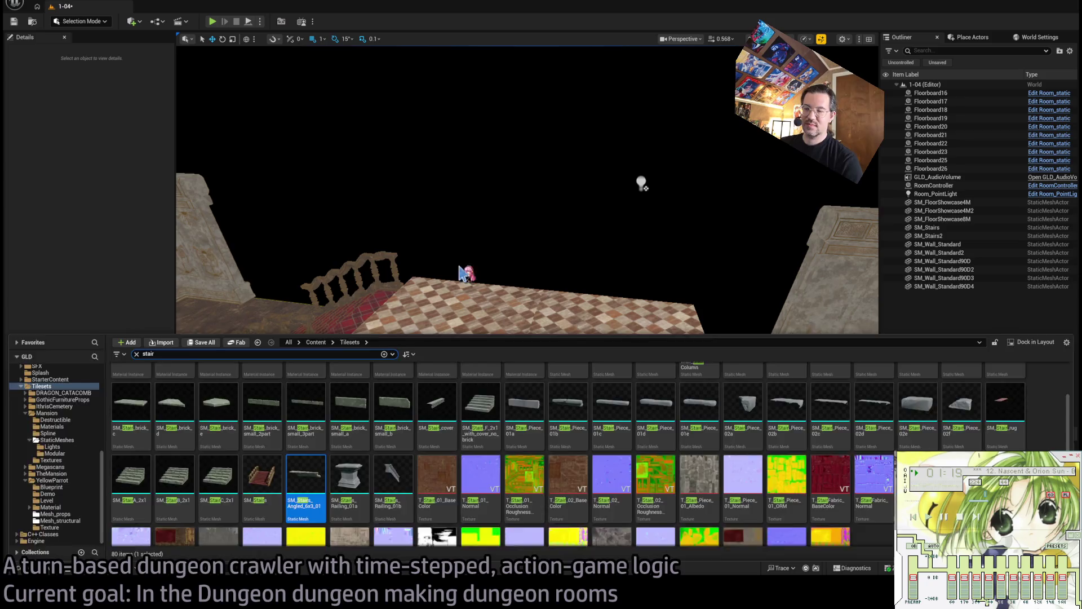
left_click(468, 269)
mouse_move(456, 348)
left_mouse_down()
mouse_move(456, 314)
mouse_move(389, 314)
left_mouse_up()
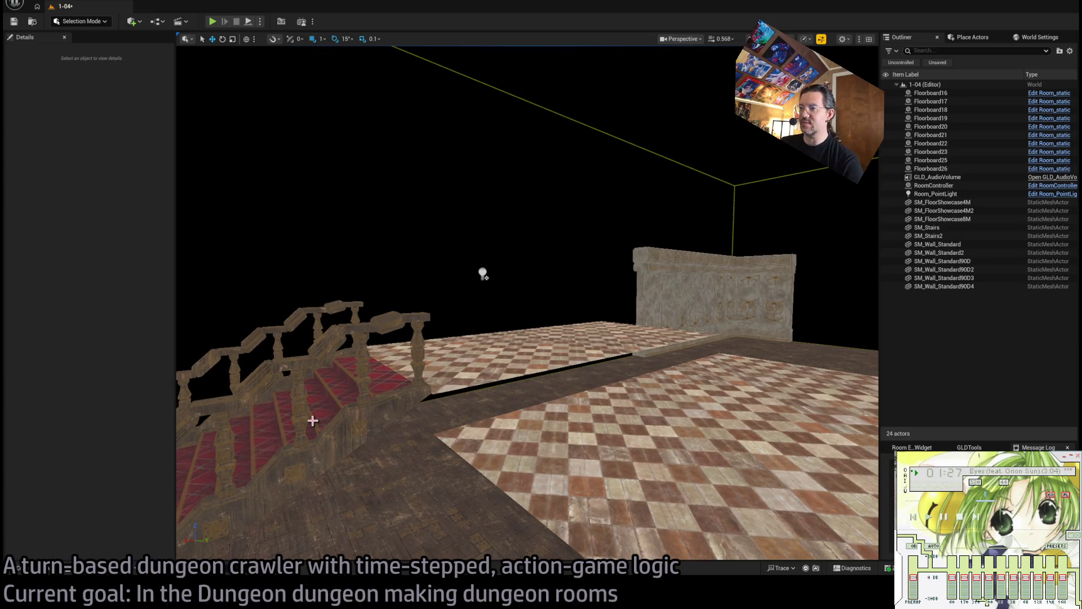
Select both checkered floor slabs and lower them to Z 3320.
left_click(668, 318)
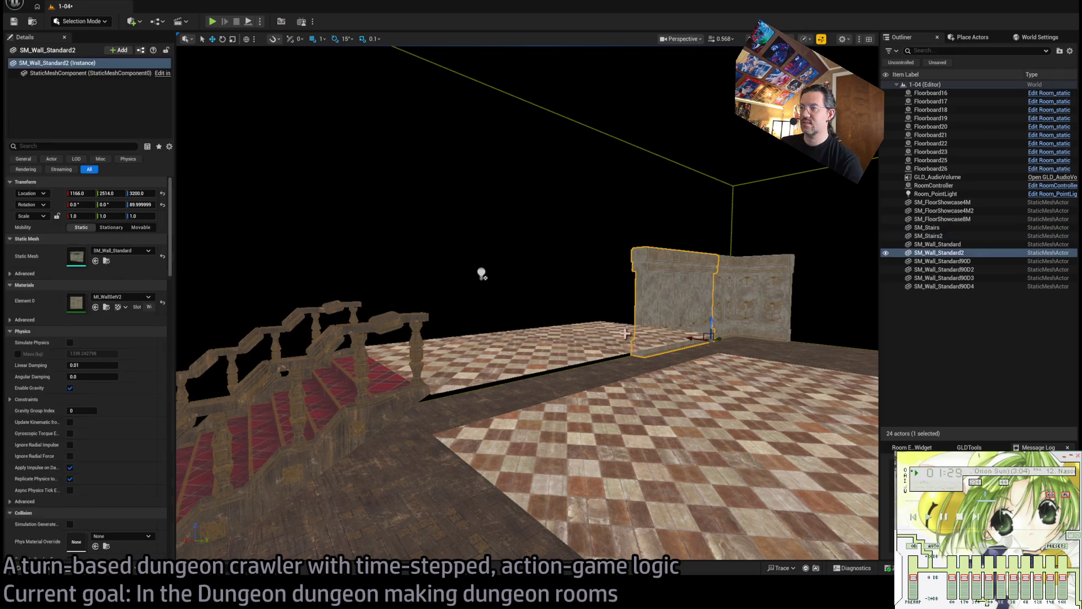
left_click(626, 334)
left_click(372, 363, "ctrl")
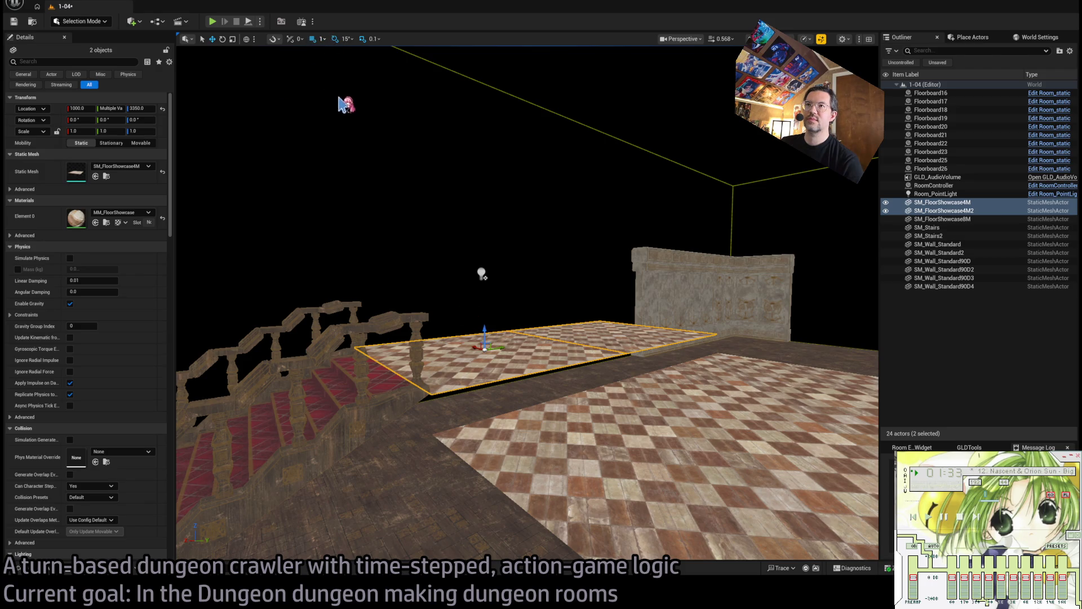
left_click_drag(487, 340, 484, 353)
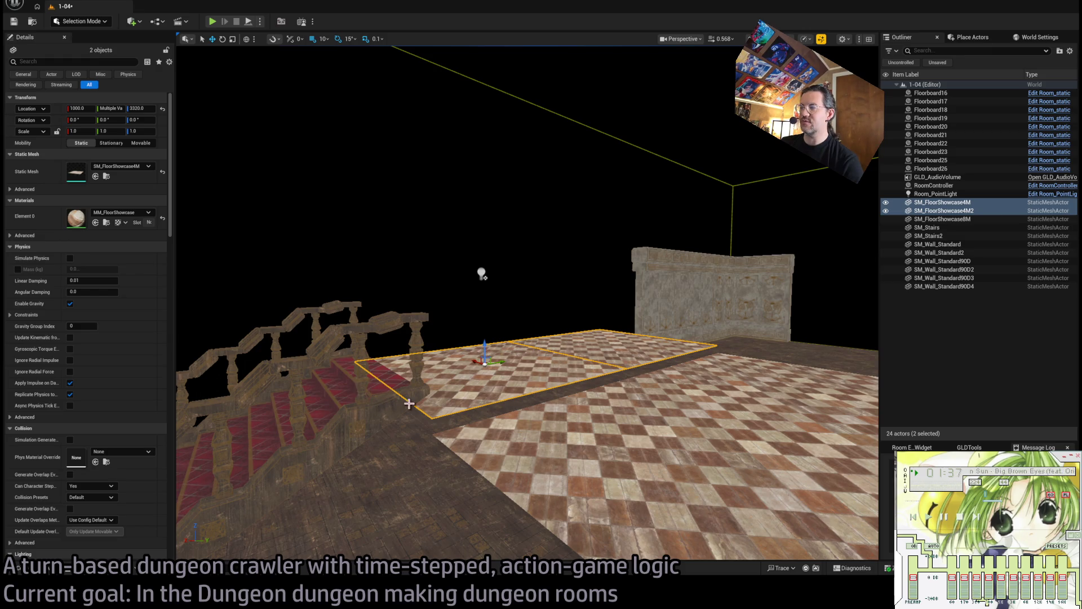
left_click_drag(409, 403, 443, 355)
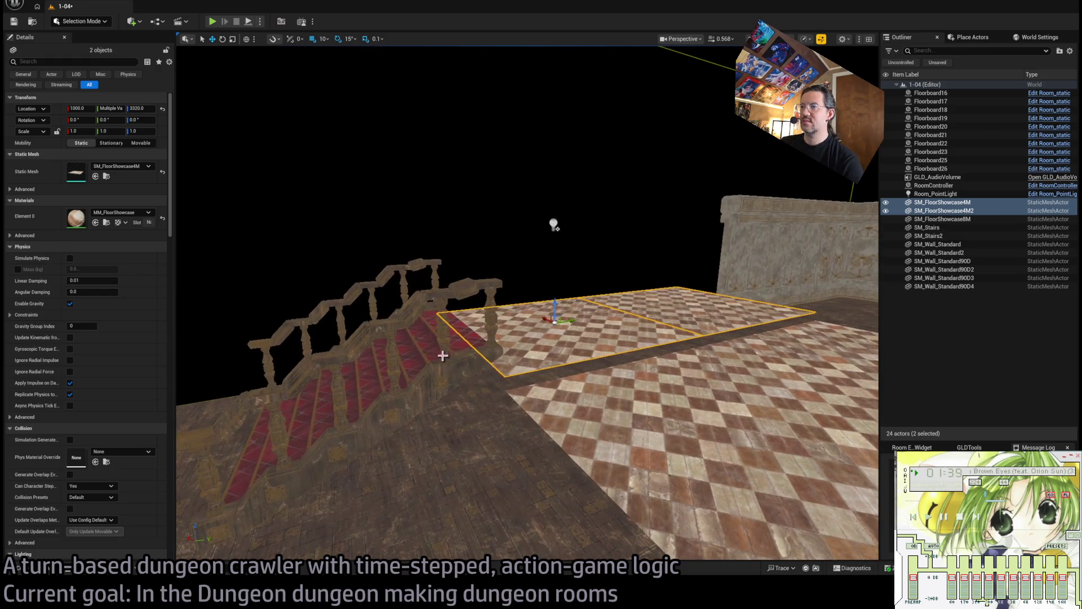
Set SM_Stairs2's Scale Z to exactly 0.8 in Details.
left_click(383, 333)
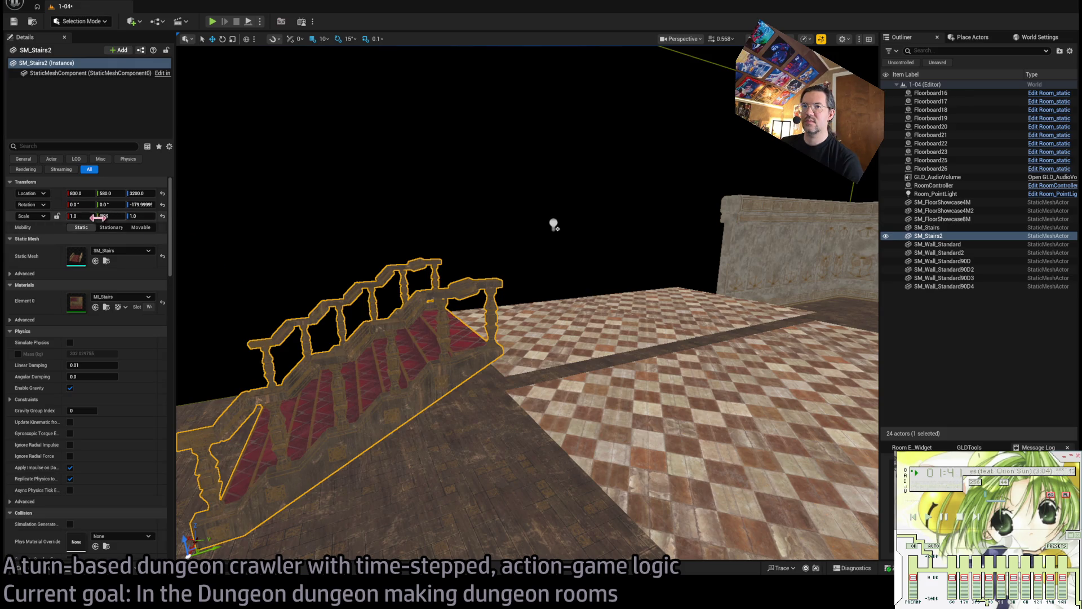
left_click_drag(141, 215, 122, 215)
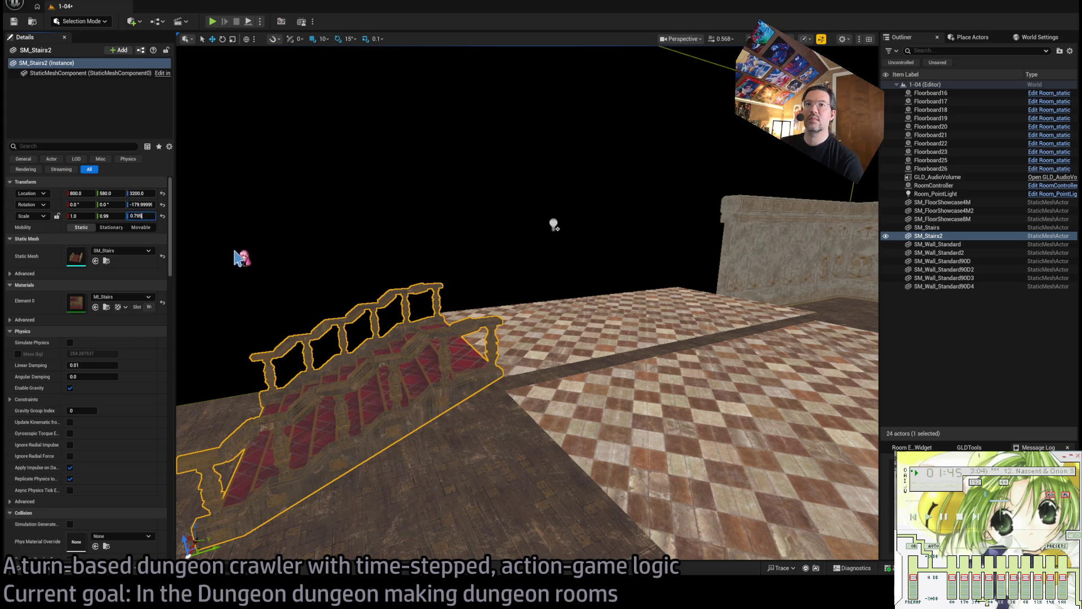
key("BackSpace")
key("BackSpace")
type("8")
key("Return")
scroll(338, 278, "up", 10)
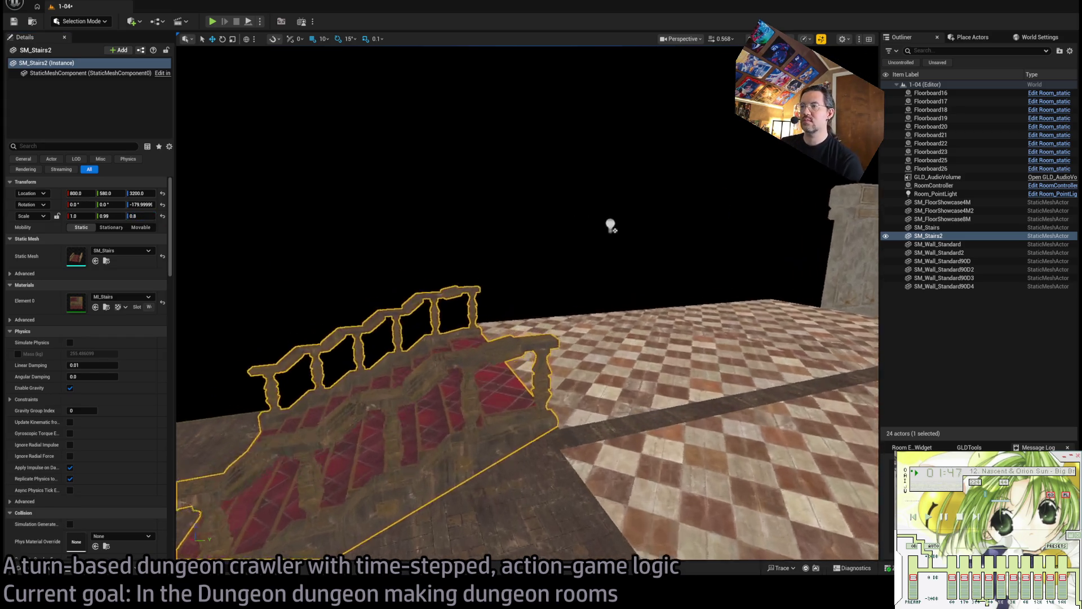
scroll(527, 303, "down", 10)
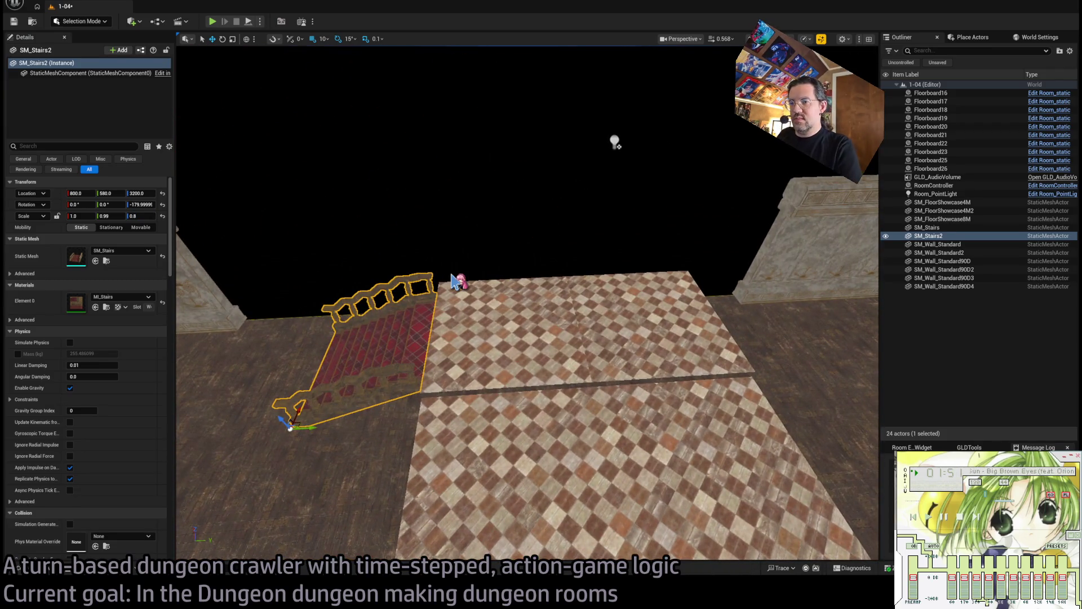
scroll(451, 288, "down", 2)
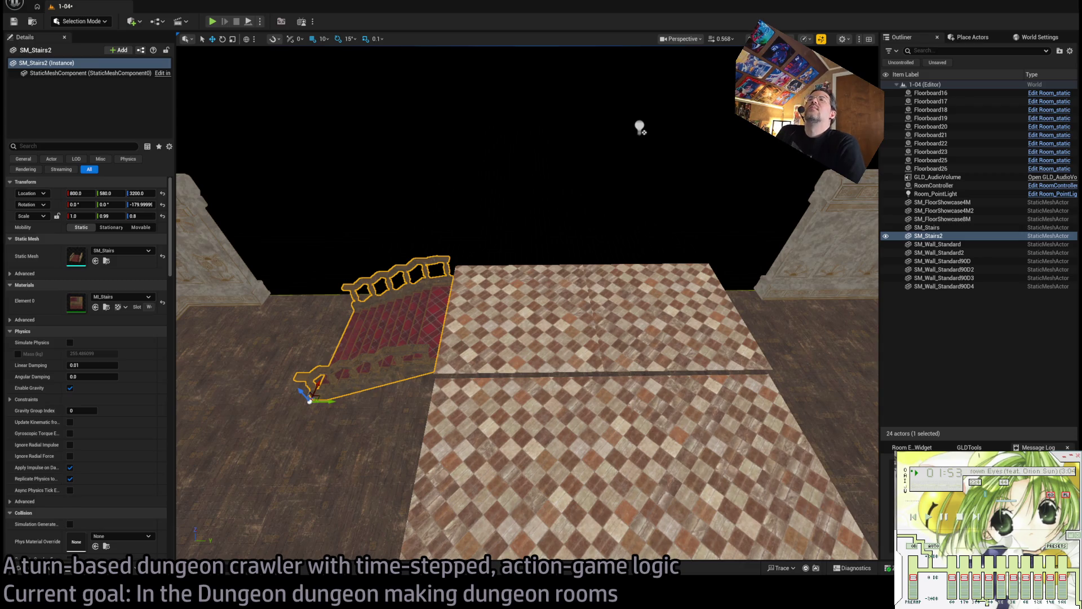
mouse_move(527, 303)
left_mouse_down()
mouse_move(648, 290)
mouse_move(213, 441)
left_mouse_up()
key("ctrl+space")
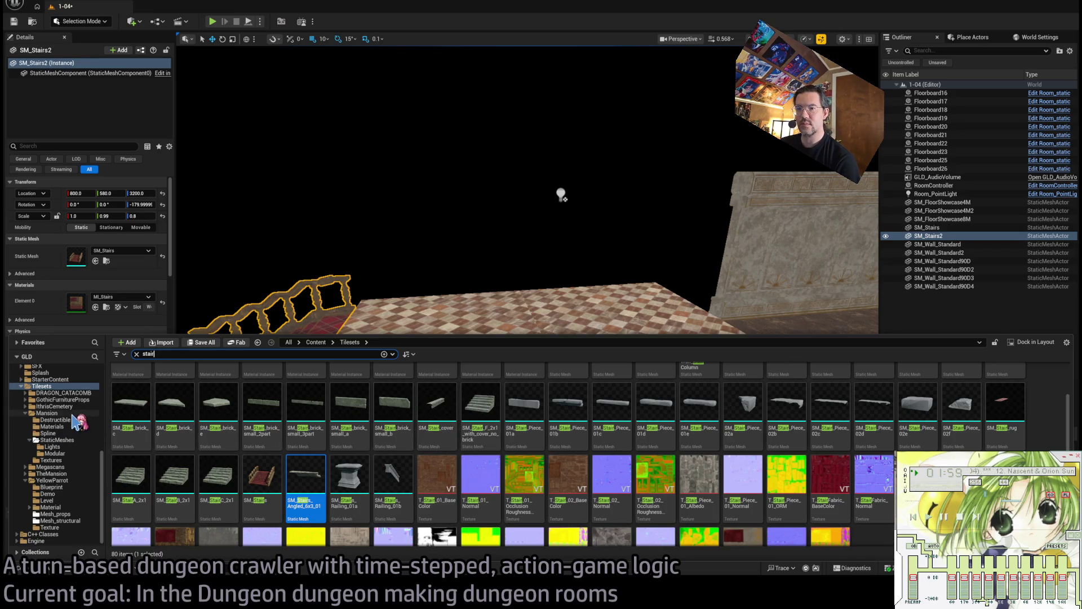
Compare stair assets across the Mansion, TheMansion, Megascans and DRAGON_CATACOMB tilesets.
left_click(47, 414)
left_click(25, 414)
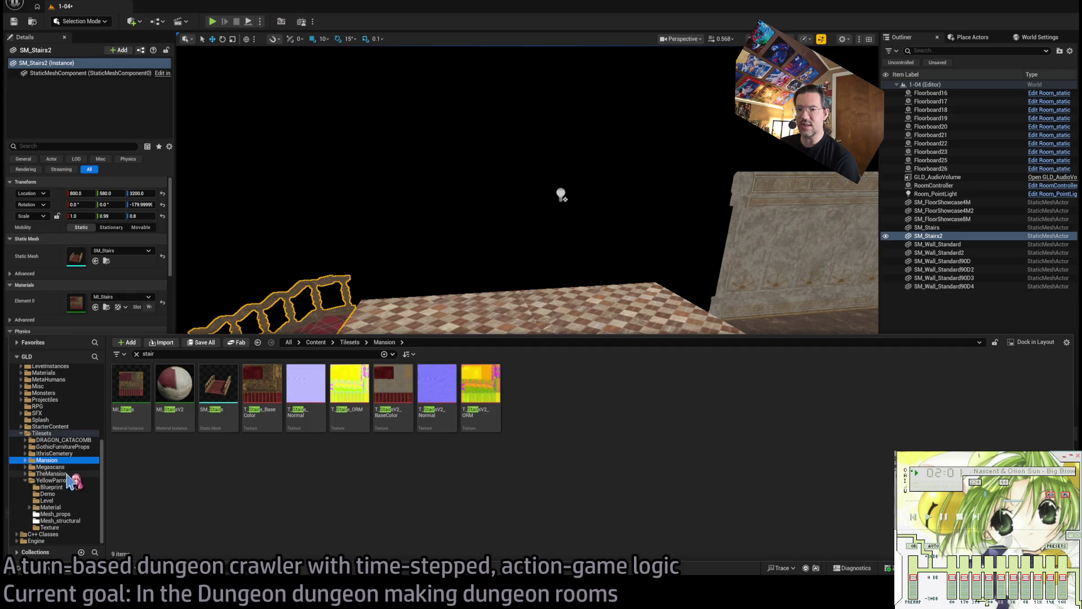
left_click(68, 474)
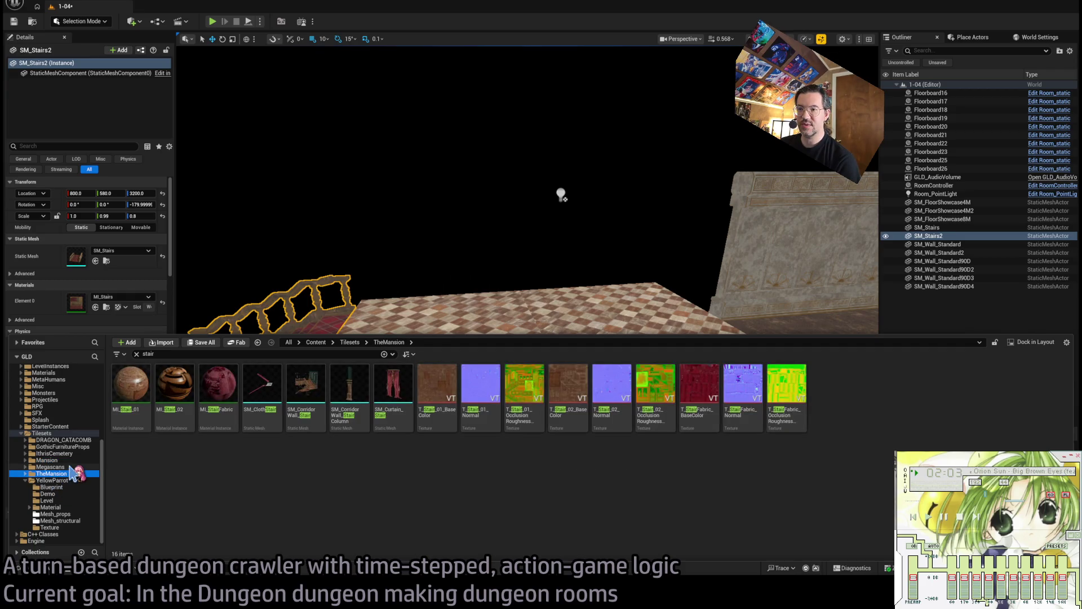
left_click(69, 467)
left_click(63, 473)
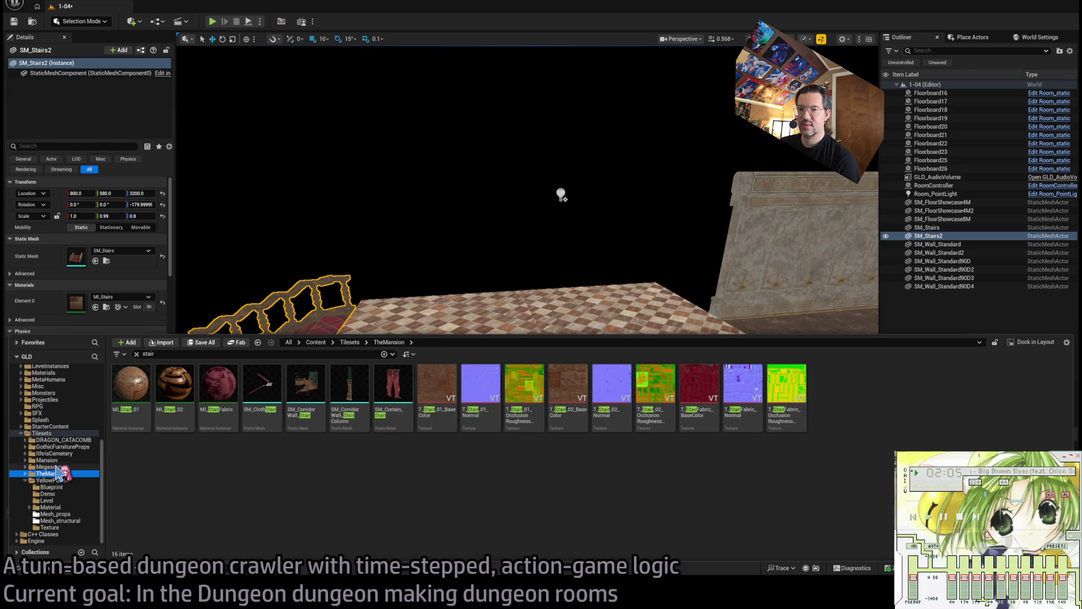
left_click(65, 453)
left_click(64, 460)
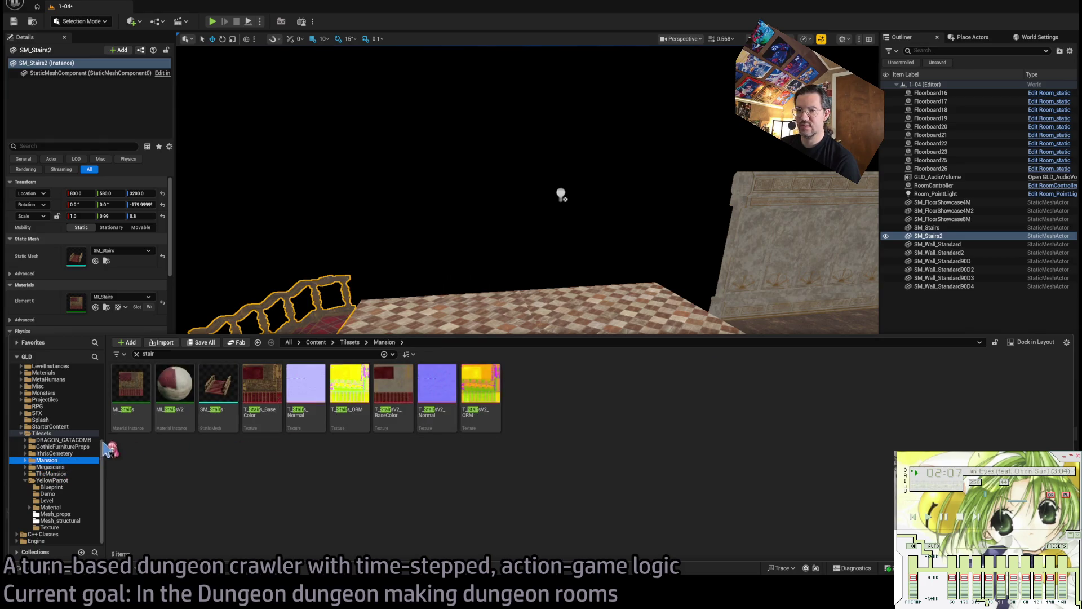
left_click(74, 446)
left_click(70, 440)
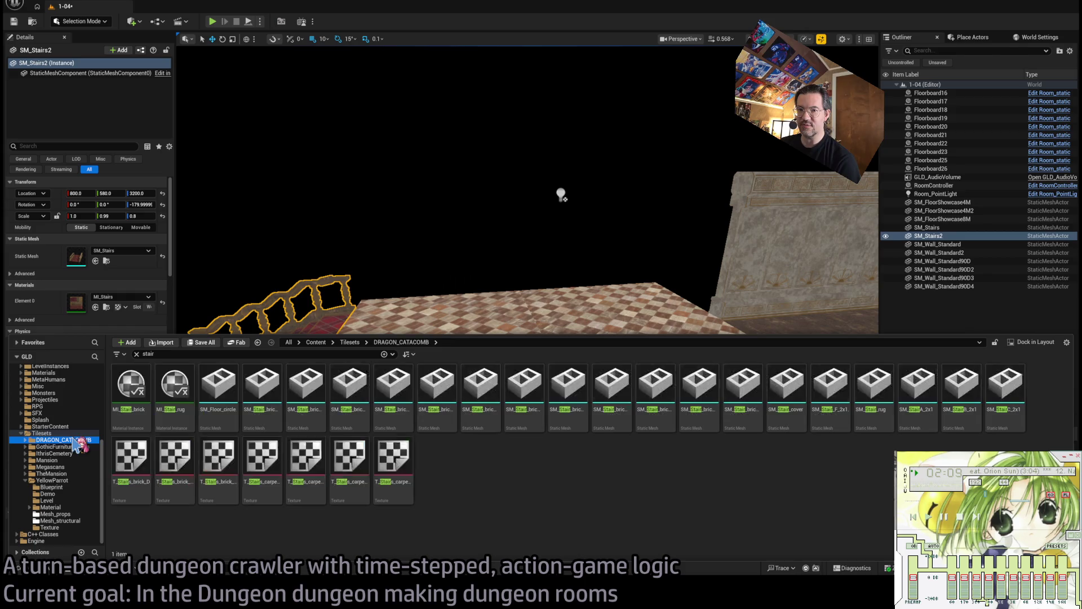
left_click(65, 460)
left_click(63, 473)
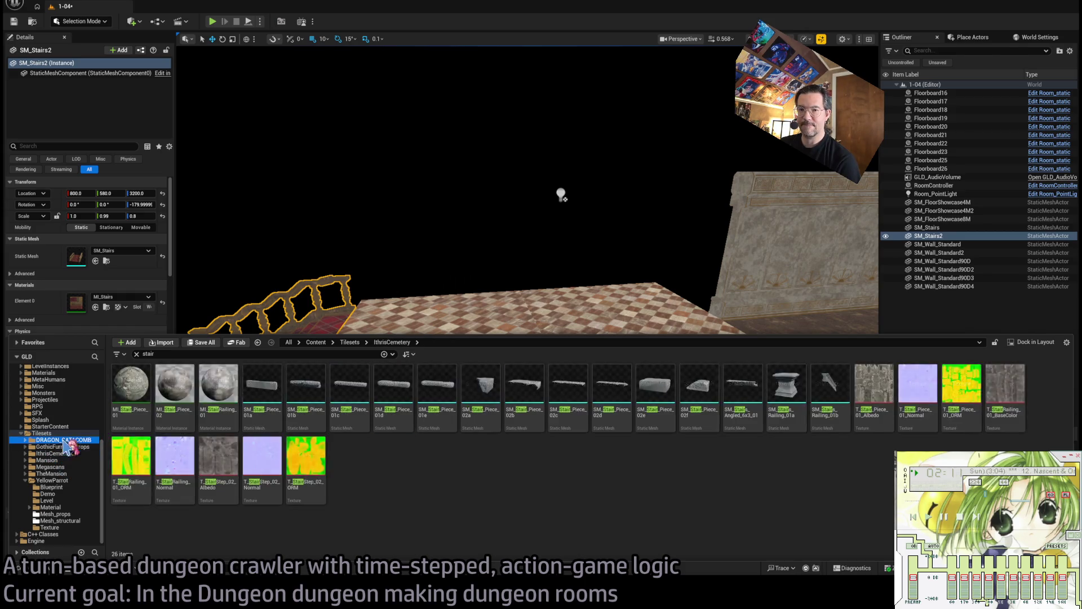
left_click(64, 467)
left_click(63, 473)
left_click(66, 460)
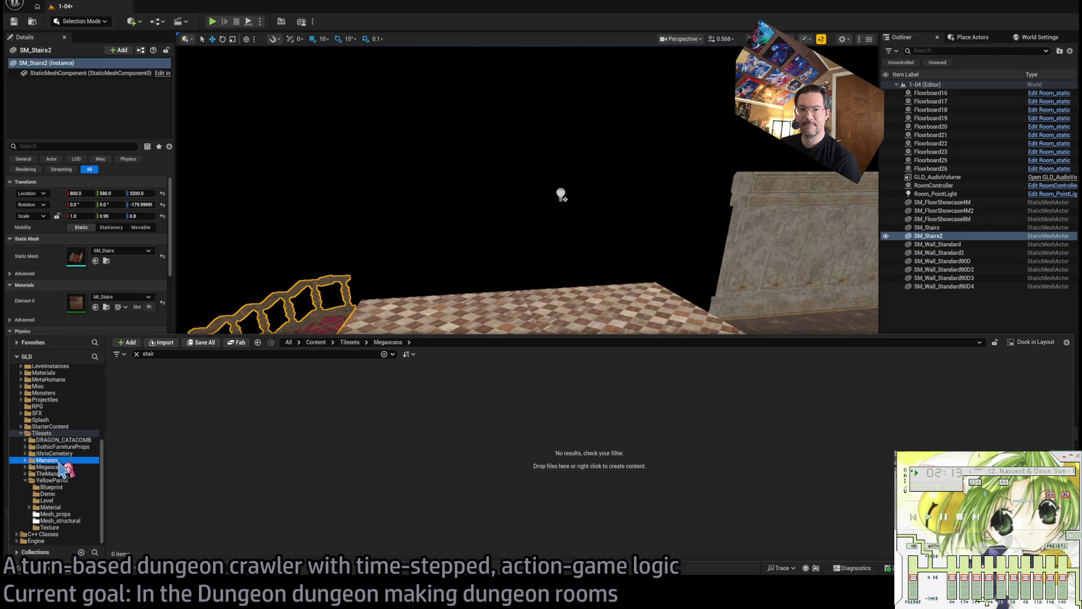
Clear the stair filter, browse Mansion StaticMeshes, and place an SM_DoorCarved in the room.
left_click(137, 354)
double_click(262, 386)
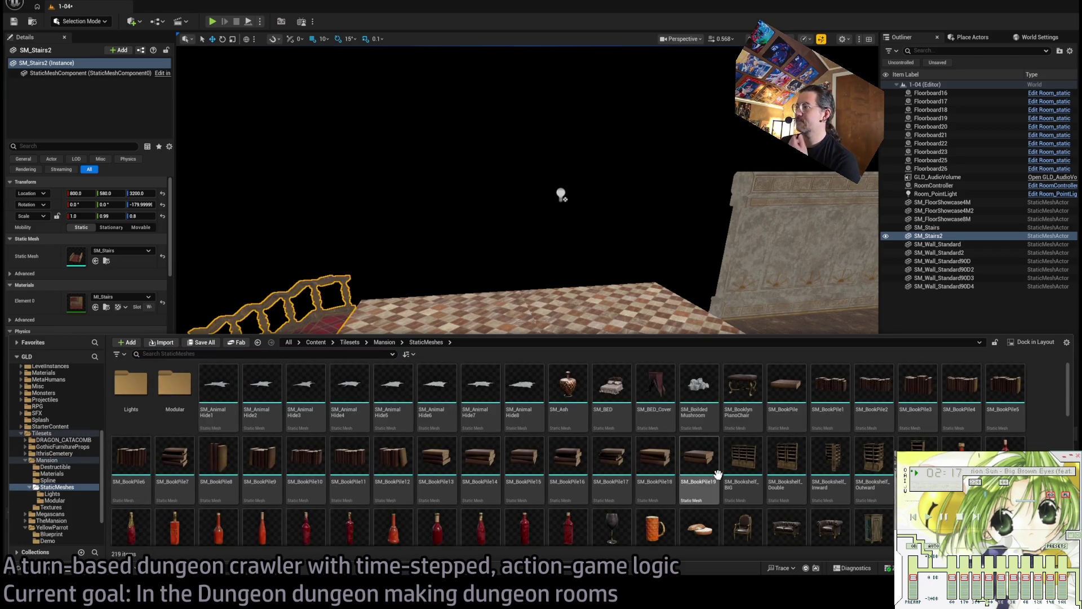
scroll(716, 473, "down", 5)
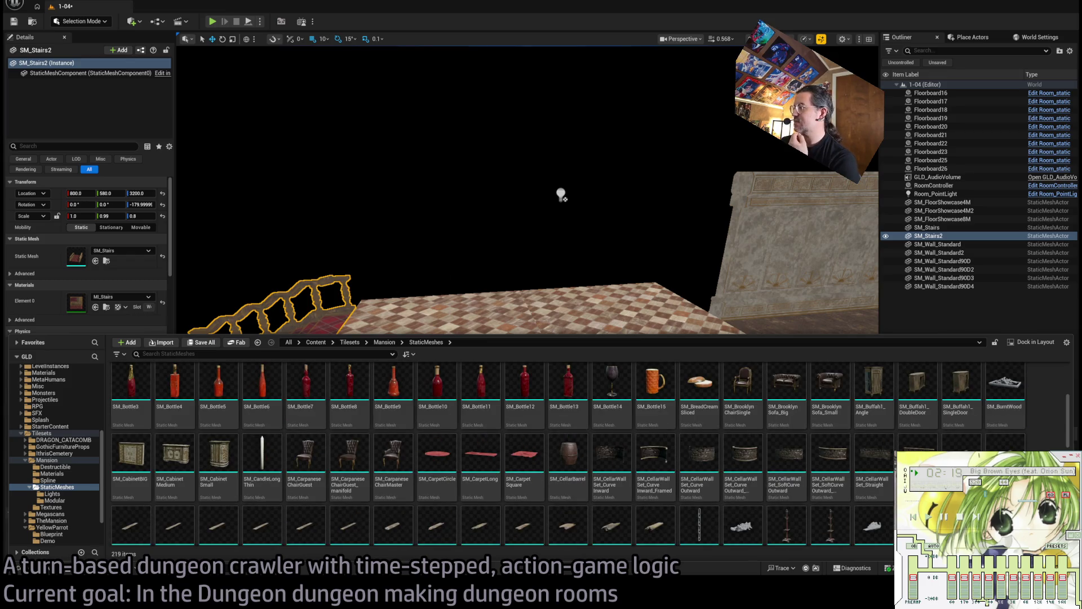
scroll(699, 479, "down", 2)
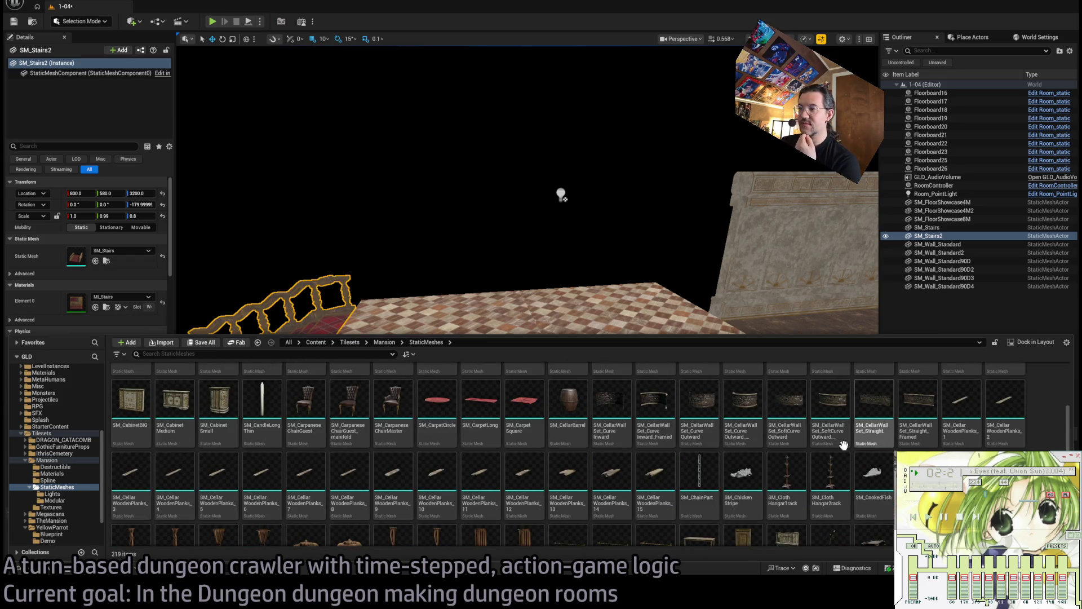
scroll(222, 483, "down", 3)
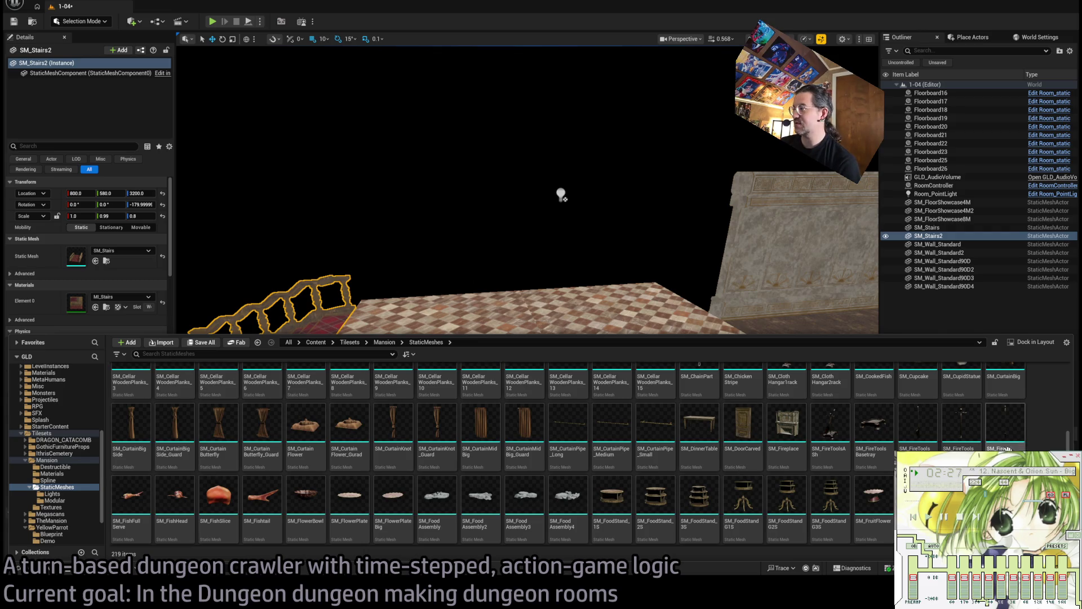
scroll(568, 454, "down", 10)
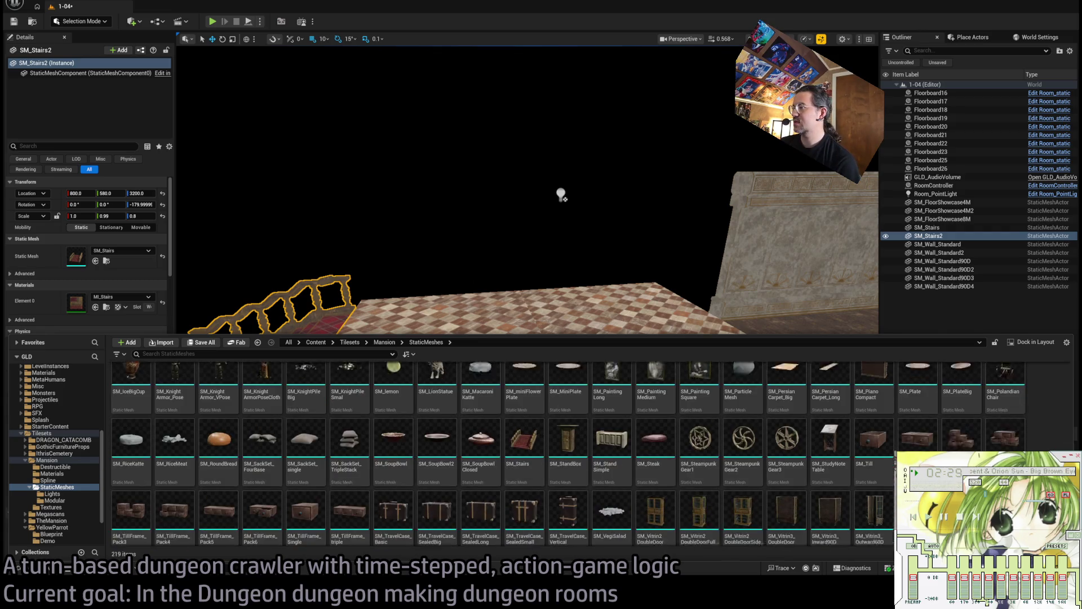
scroll(568, 454, "down", 3)
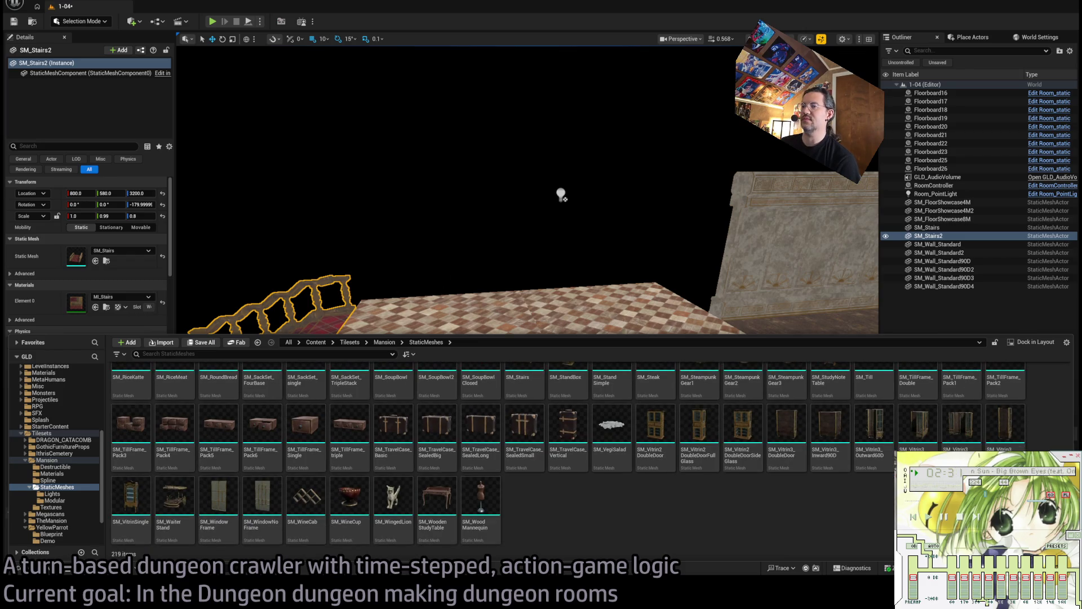
scroll(568, 454, "up", 3)
scroll(568, 453, "up", 10)
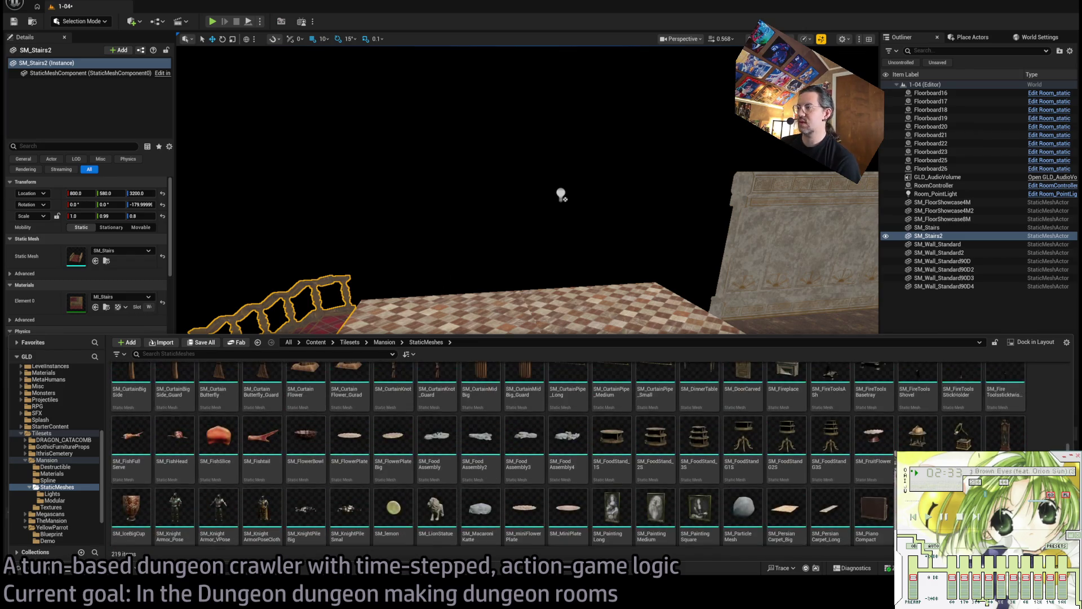
mouse_move(742, 420)
left_mouse_down()
mouse_move(726, 406)
mouse_move(643, 417)
mouse_move(597, 408)
mouse_move(589, 434)
mouse_move(282, 282)
mouse_move(177, 243)
mouse_move(662, 416)
left_mouse_up()
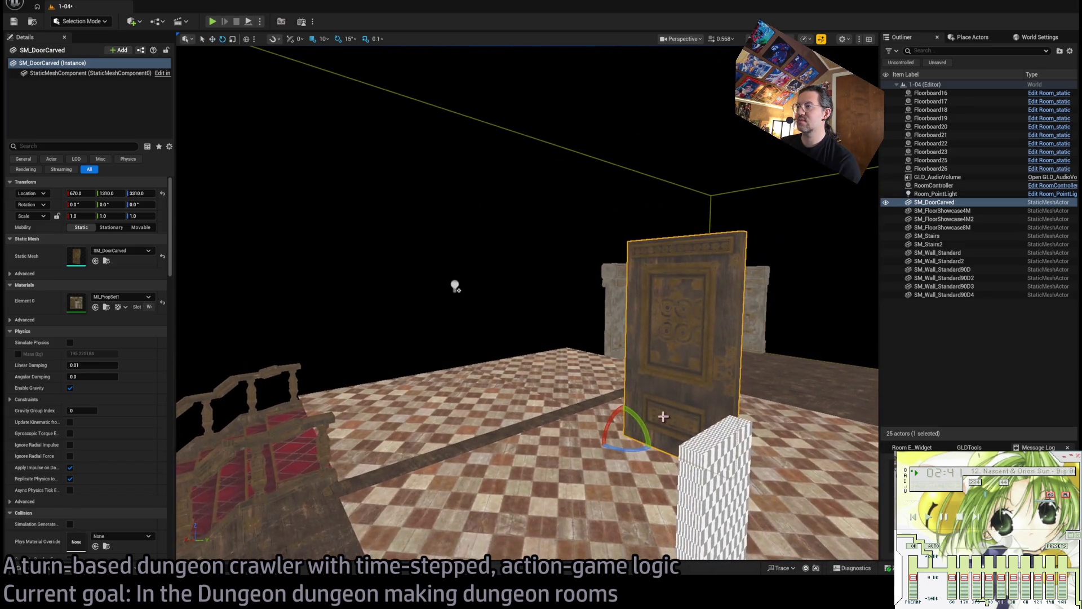
Turn the carved door a quarter turn about Z so it lies sideways as a beam.
left_click_drag(624, 449, 597, 448)
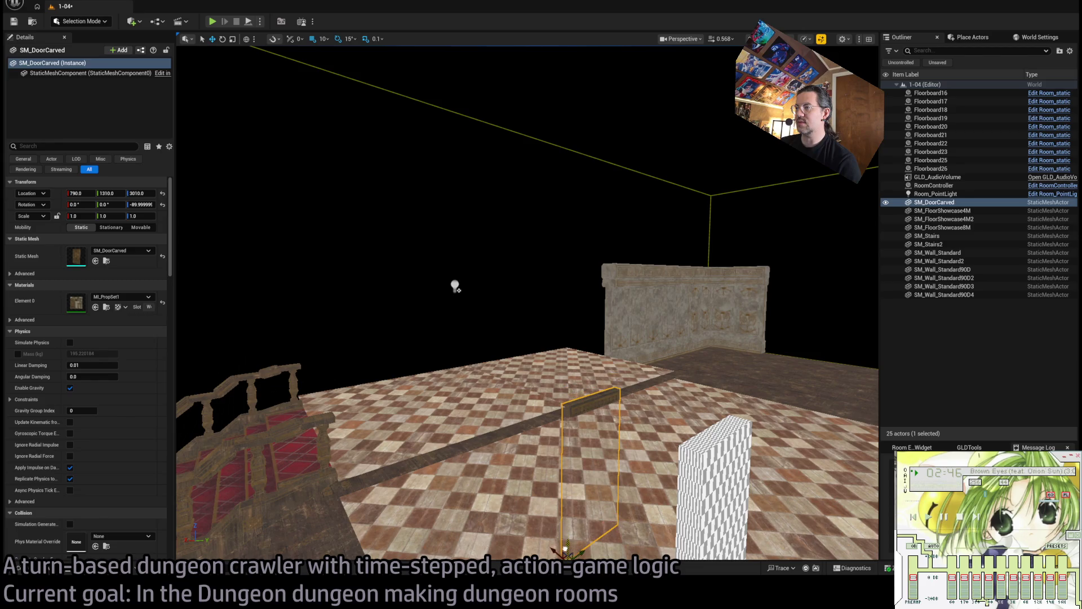
left_click_drag(598, 448, 653, 374)
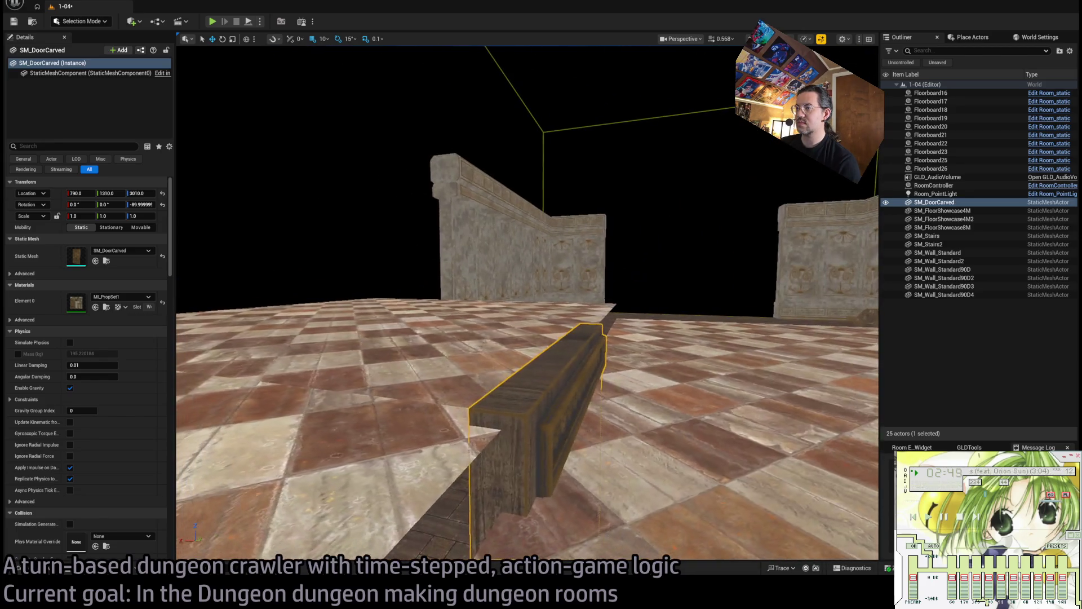
mouse_move(609, 462)
left_mouse_down()
mouse_move(479, 456)
mouse_move(445, 445)
mouse_move(428, 422)
mouse_move(445, 533)
left_mouse_up()
scroll(640, 430, "down", 5)
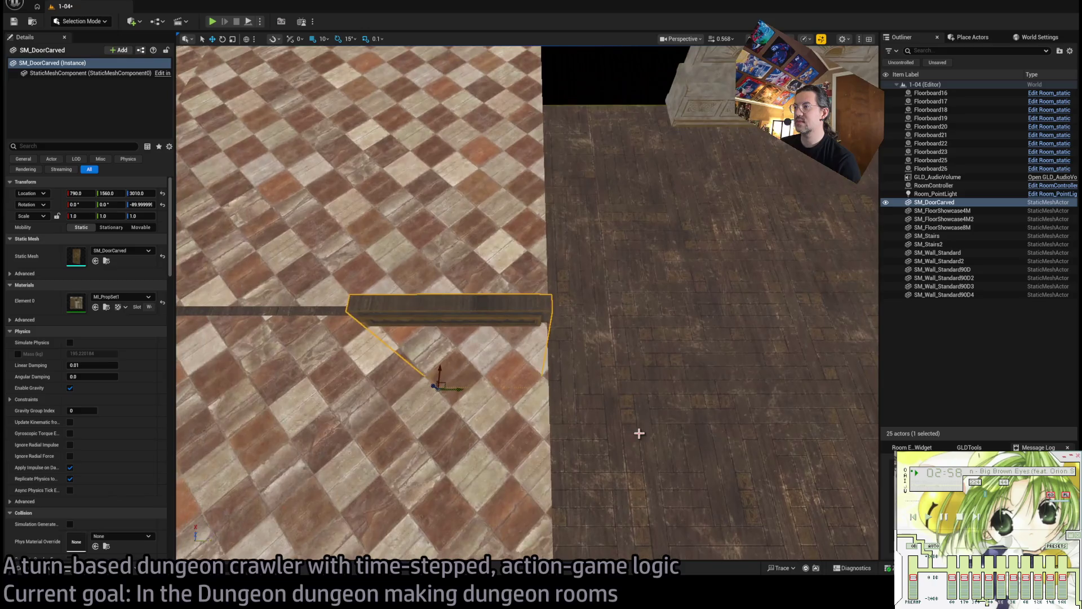
scroll(640, 430, "down", 2)
mouse_move(801, 363)
left_mouse_down()
mouse_move(778, 361)
mouse_move(801, 363)
left_mouse_up()
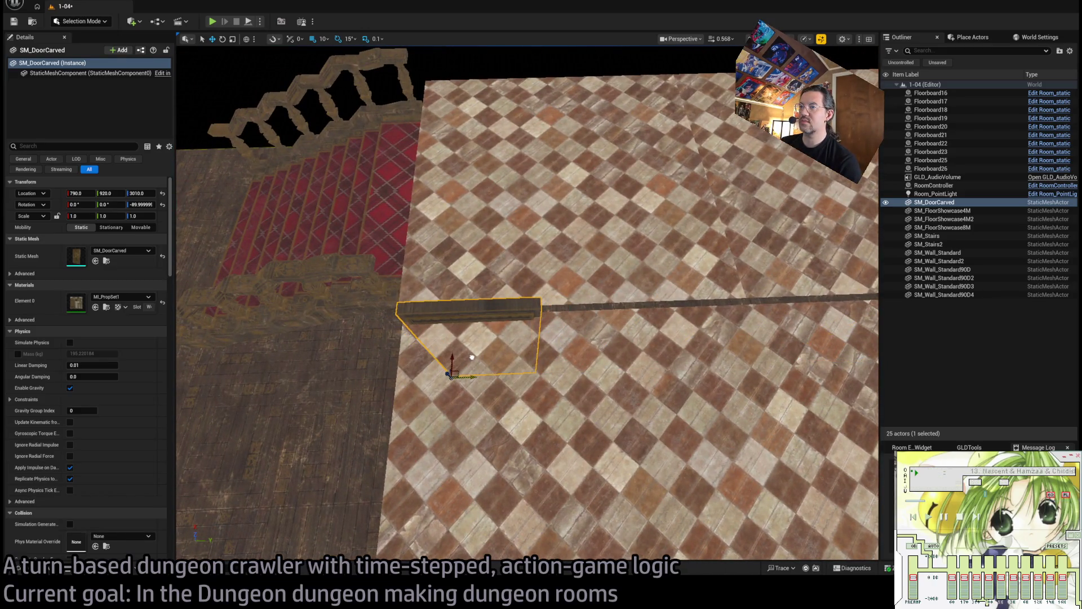
mouse_move(471, 357)
left_mouse_down()
mouse_move(472, 324)
mouse_move(513, 338)
mouse_move(396, 302)
left_mouse_up()
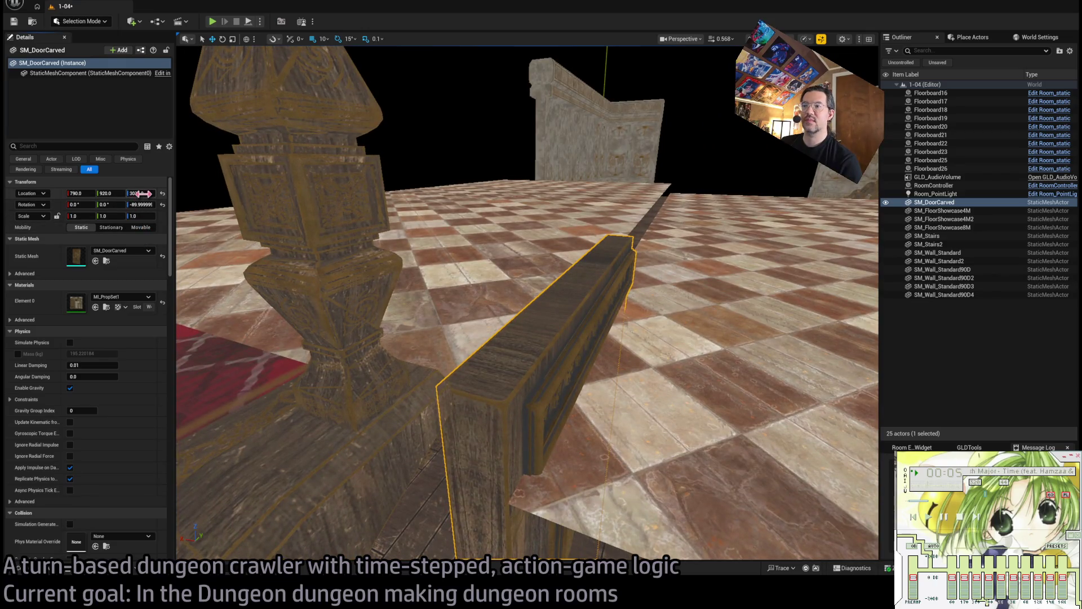
Adjust the beam's Location Z, sinking it to 3009 and then raising it slightly.
left_click_drag(141, 193, 135, 194)
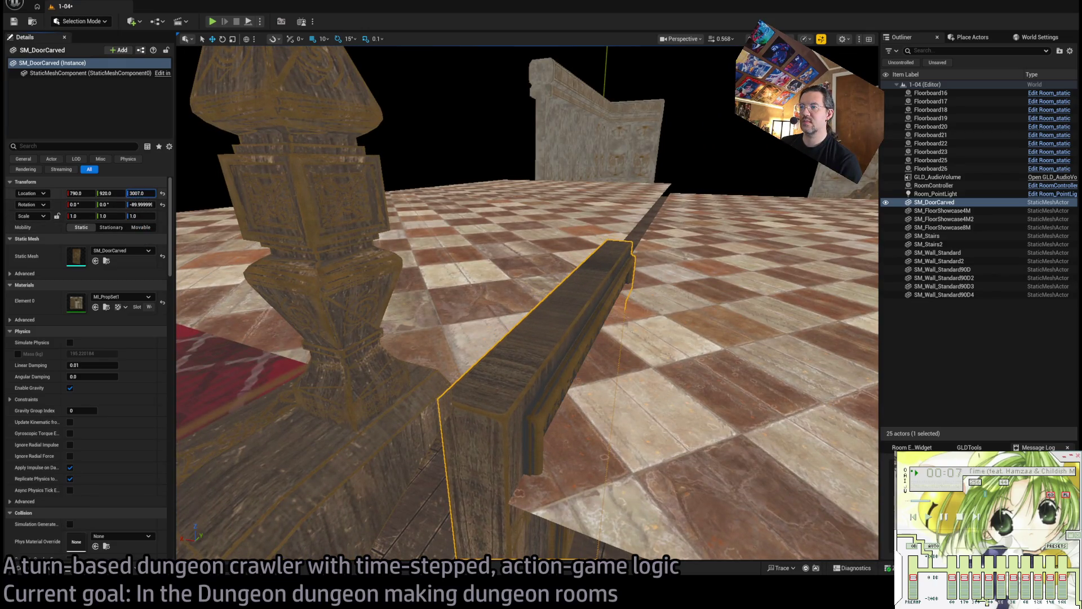
key("Return")
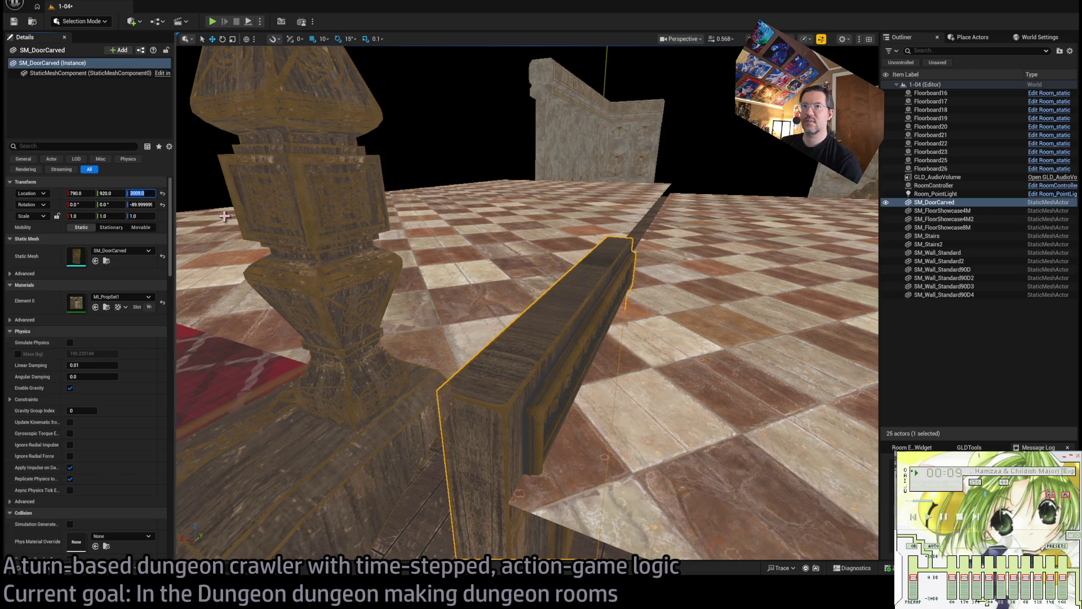
key("f")
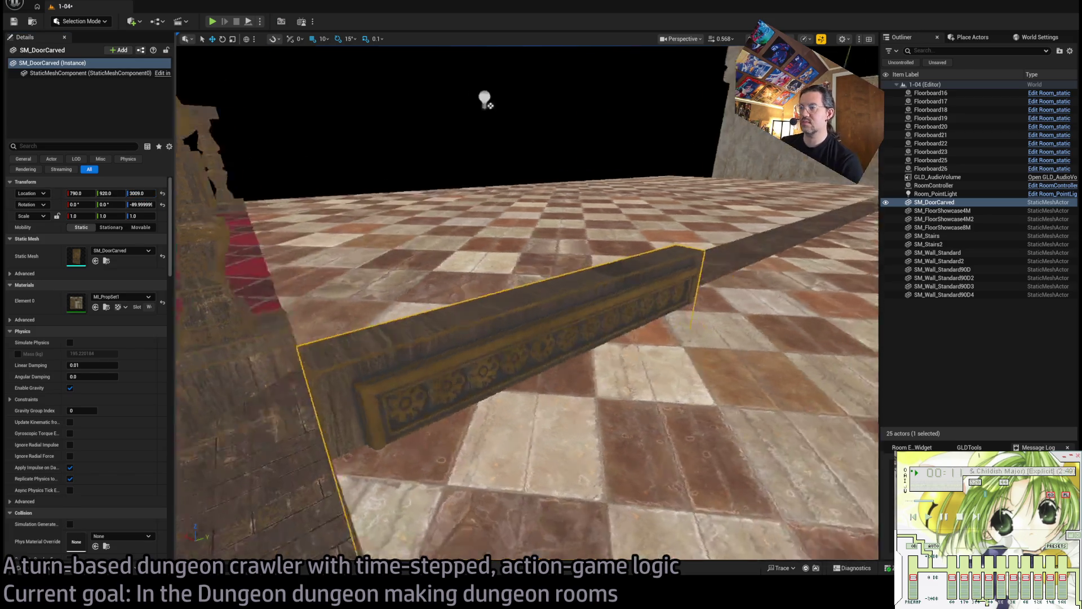
left_click_drag(475, 489, 460, 515)
left_click_drag(141, 193, 182, 199)
left_click_drag(417, 267, 418, 266)
type("270")
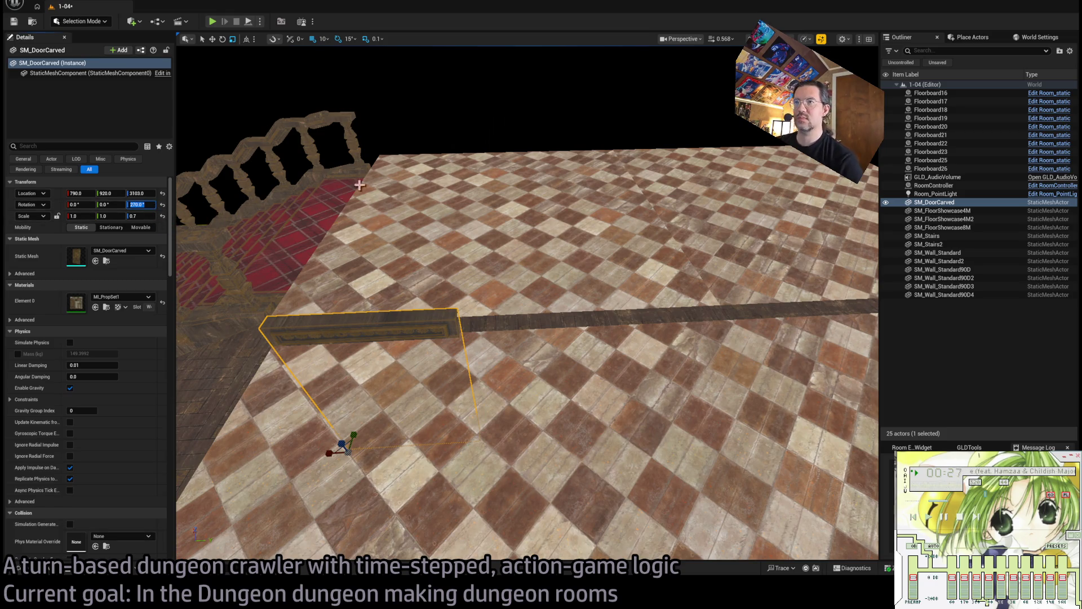
Commit the 270° rotation, make the first beam copy, and set Scale X to 0.98.
left_click(406, 295)
left_click(403, 330)
key("w")
left_click_drag(369, 449, 498, 435, "alt")
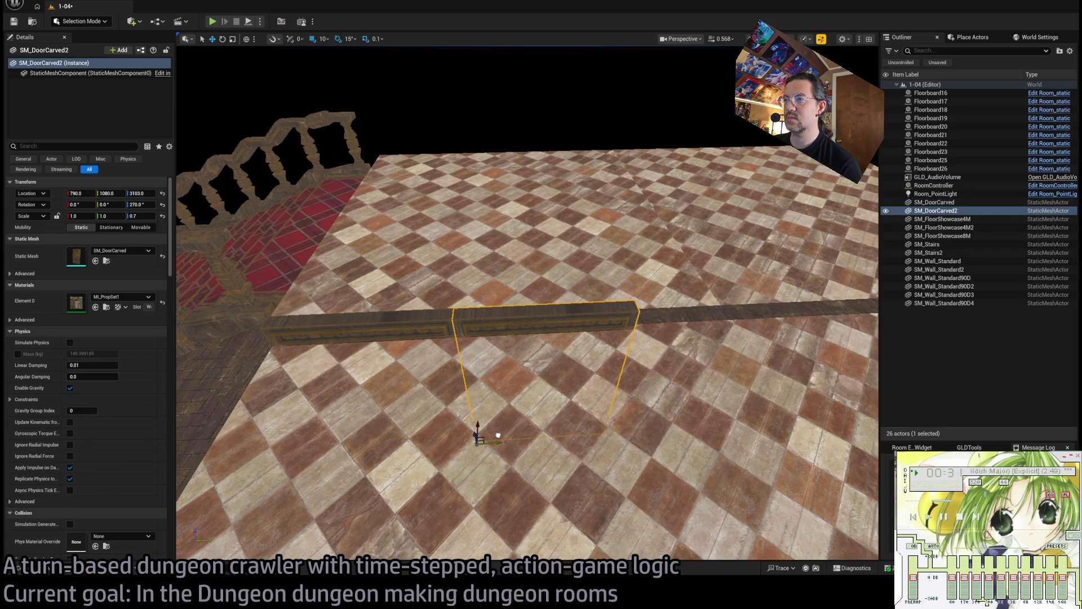
left_click(423, 312)
scroll(328, 293, "up", 5)
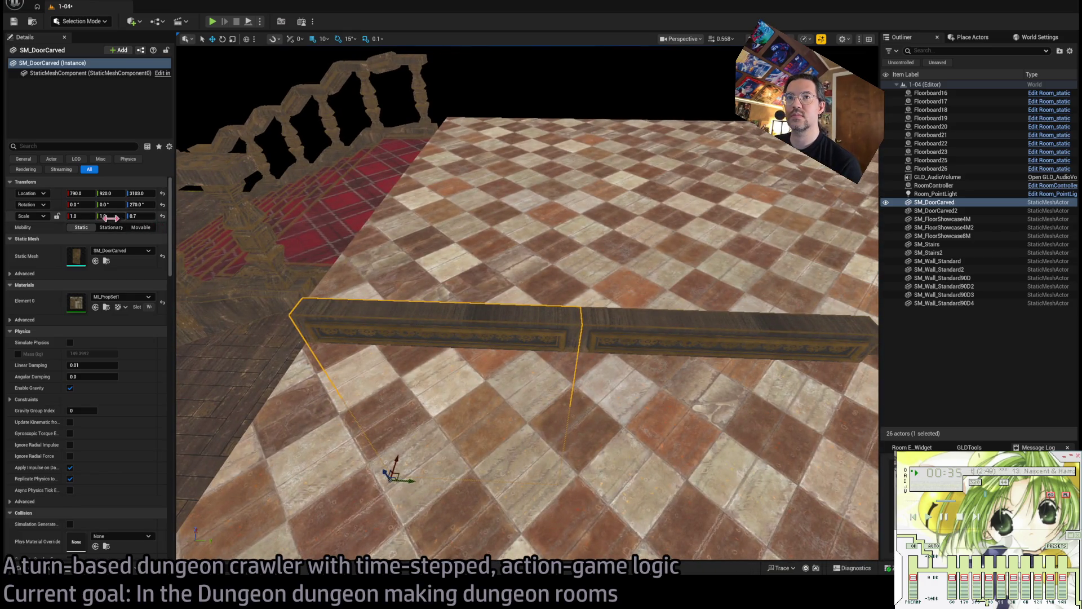
left_click_drag(103, 216, 101, 223)
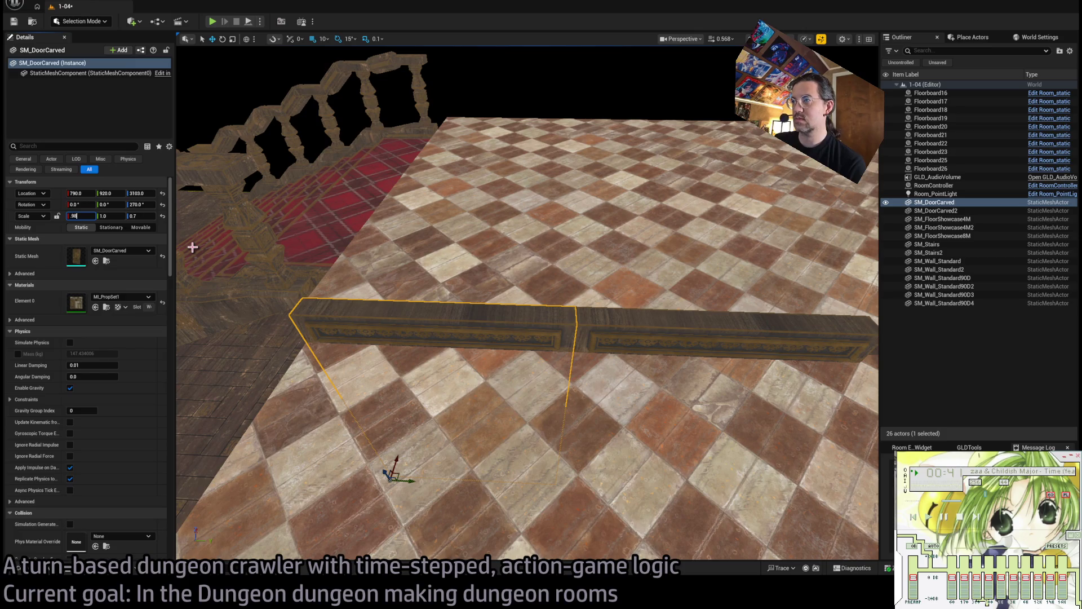
Alt-drag more beam copies along the seam, through SM_DoorCarved5 at Y 1560.
scroll(205, 251, "up", 5)
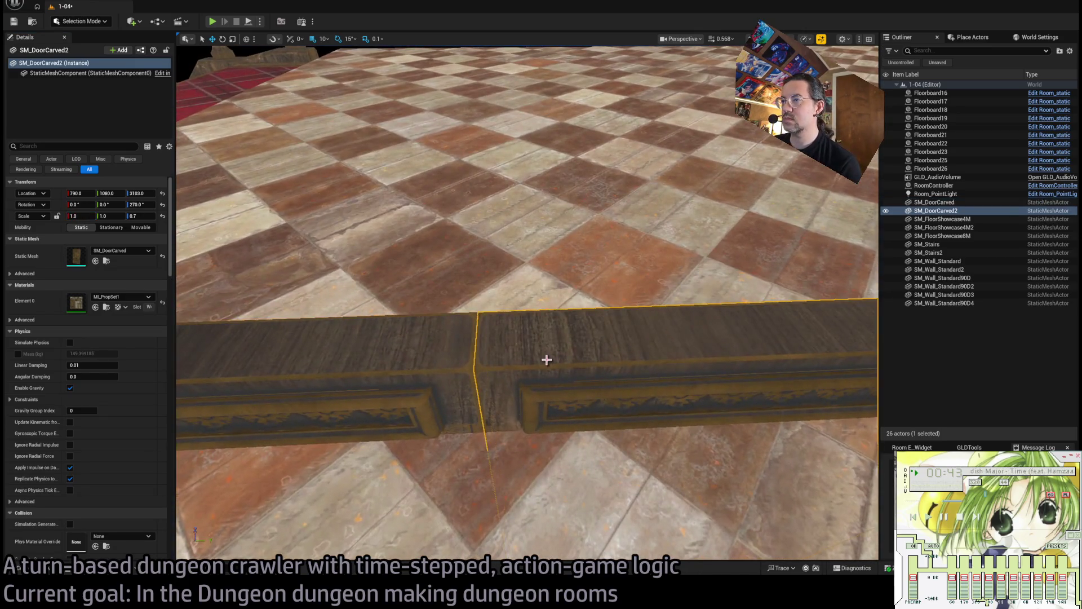
scroll(426, 367, "down", 5)
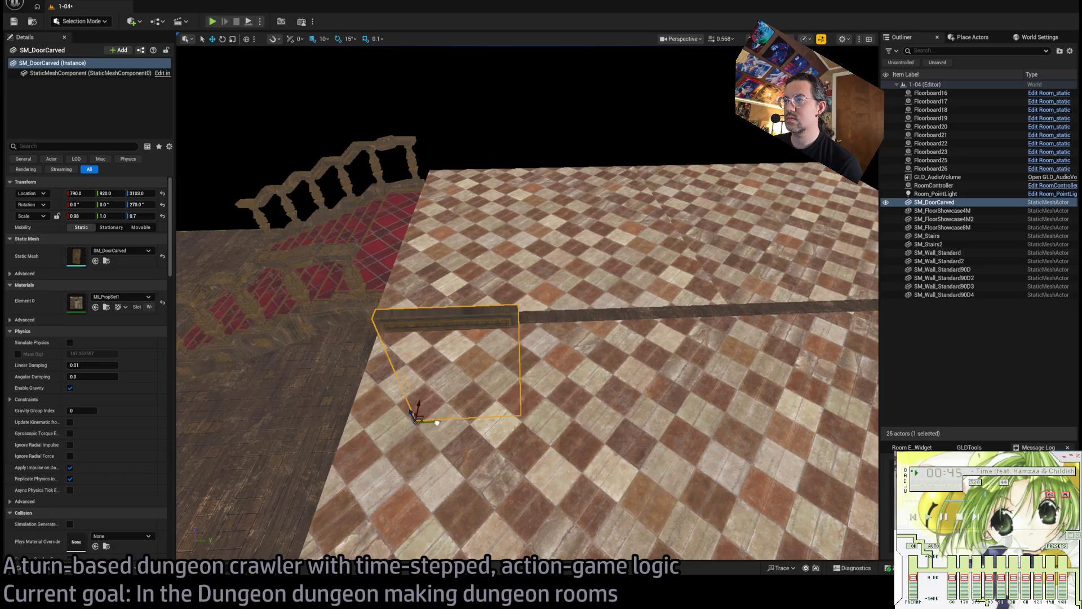
left_click_drag(437, 423, 562, 401)
key("Right")
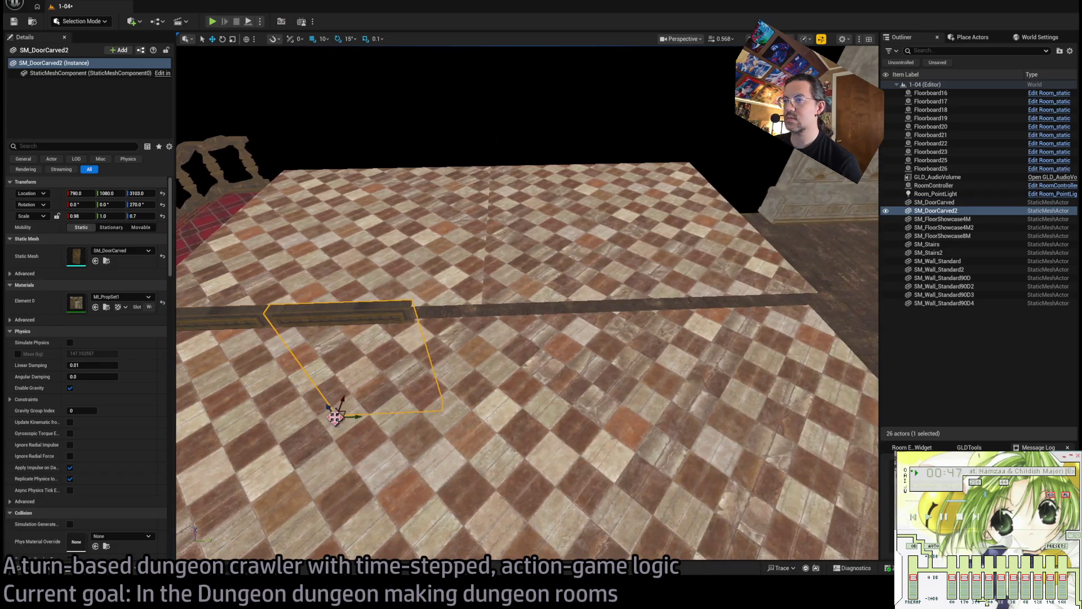
mouse_move(345, 416)
left_mouse_down()
mouse_move(442, 398)
mouse_move(462, 413)
left_mouse_up()
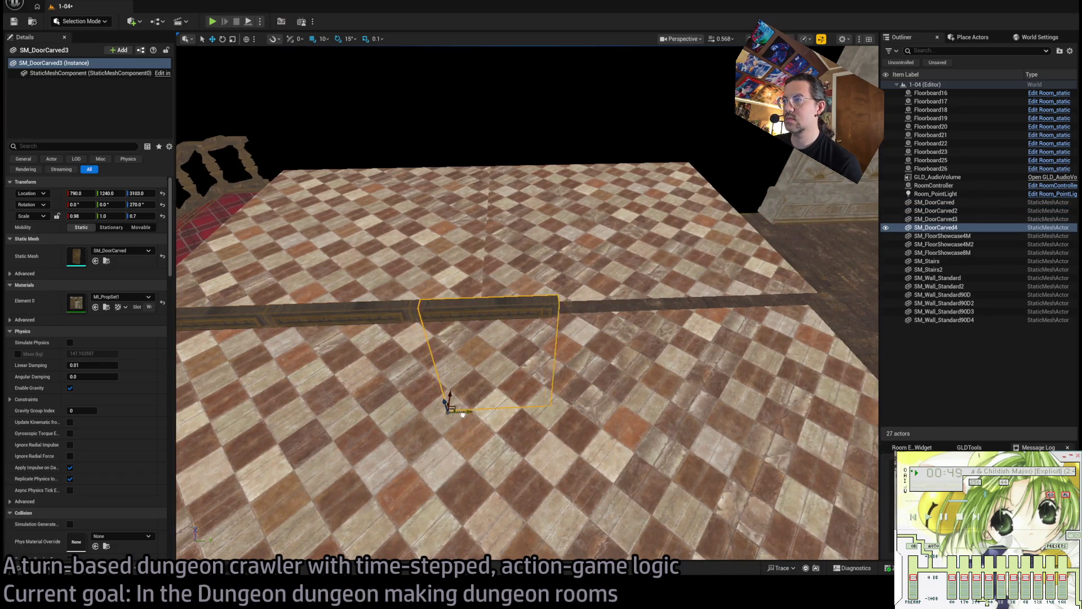
key("Right")
key("Down")
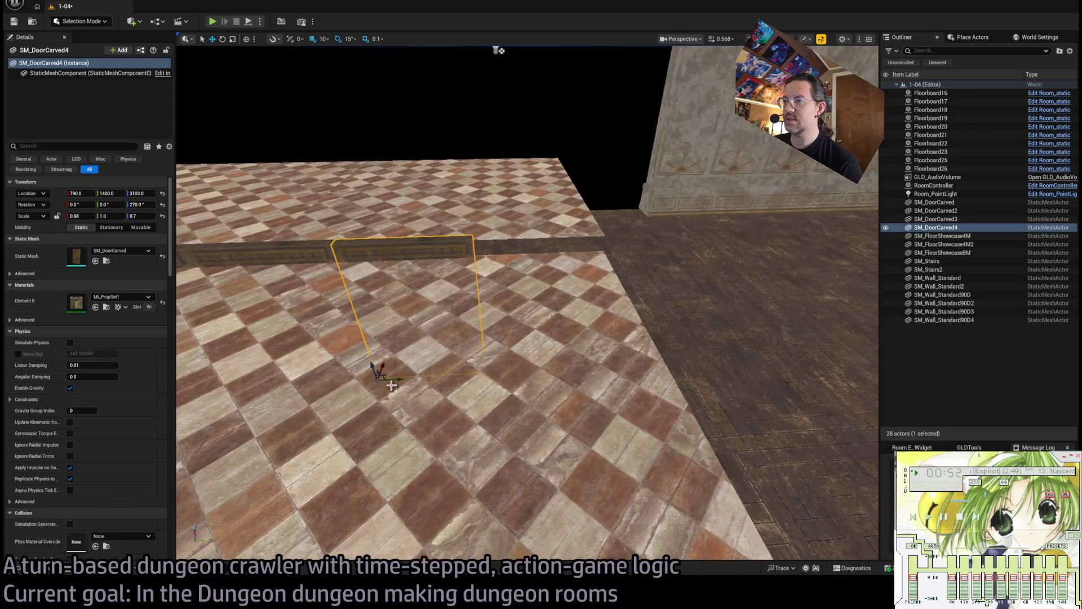
mouse_move(395, 374)
left_mouse_down()
mouse_move(483, 372)
mouse_move(553, 77)
mouse_move(293, 546)
left_mouse_up()
key("Down")
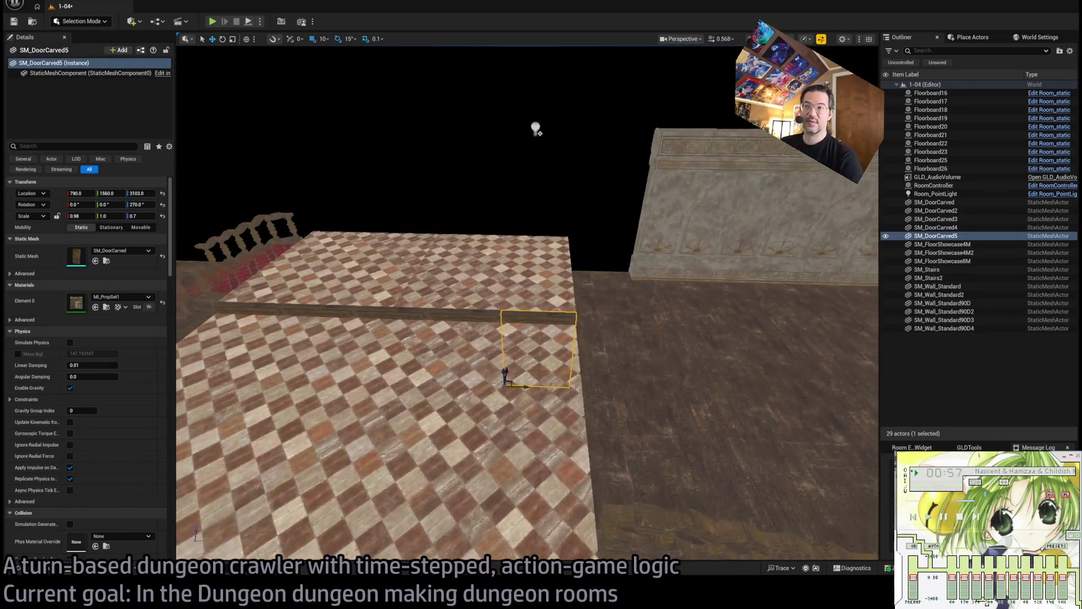
key("Up")
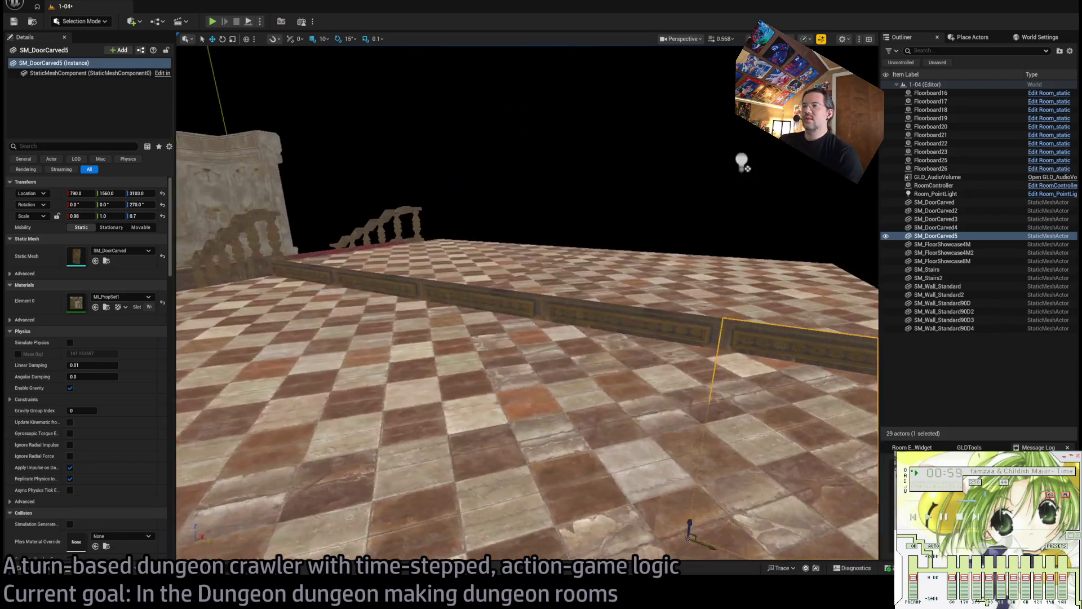
mouse_move(540, 310)
left_mouse_down()
mouse_move(522, 311)
mouse_move(540, 310)
mouse_move(542, 323)
left_mouse_up()
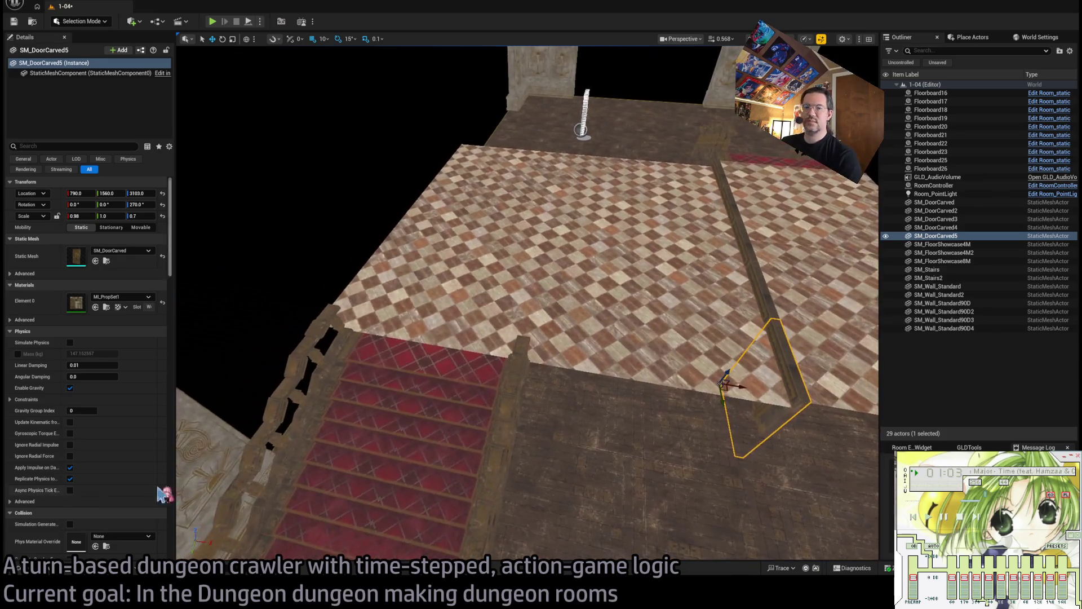
Check the YellowParrot Demo, Level and Mesh_props folders, then open Mesh_structural's wall pieces.
key("ctrl+space")
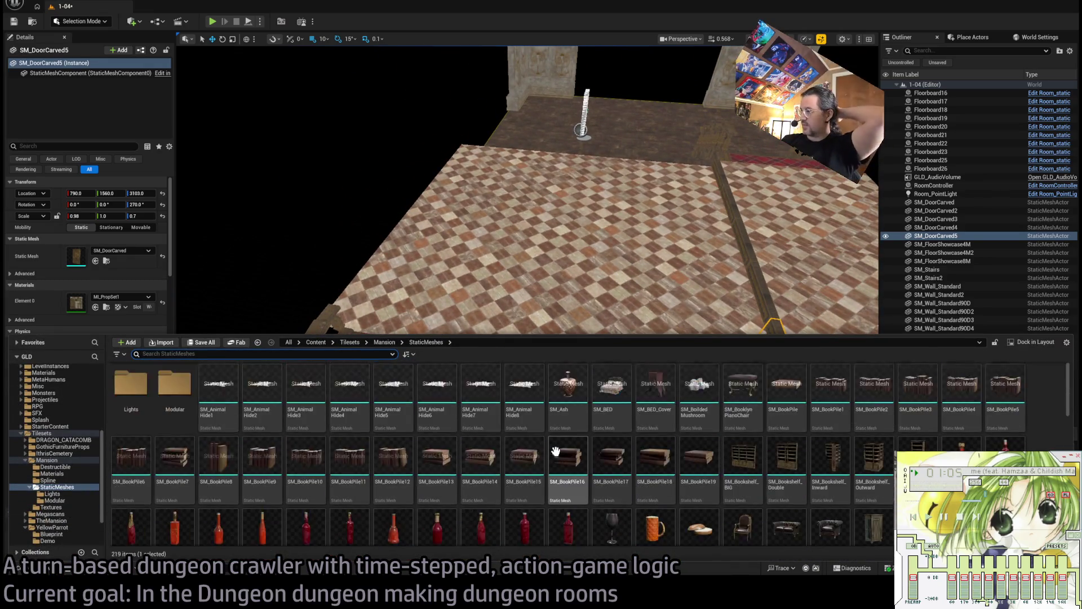
scroll(73, 496, "down", 4)
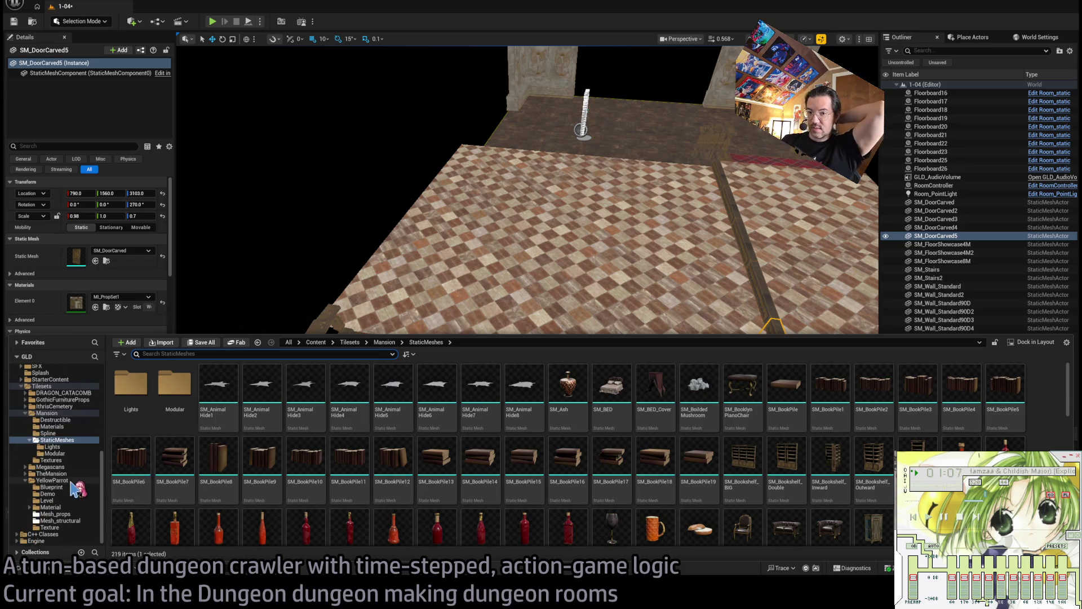
left_click(67, 521)
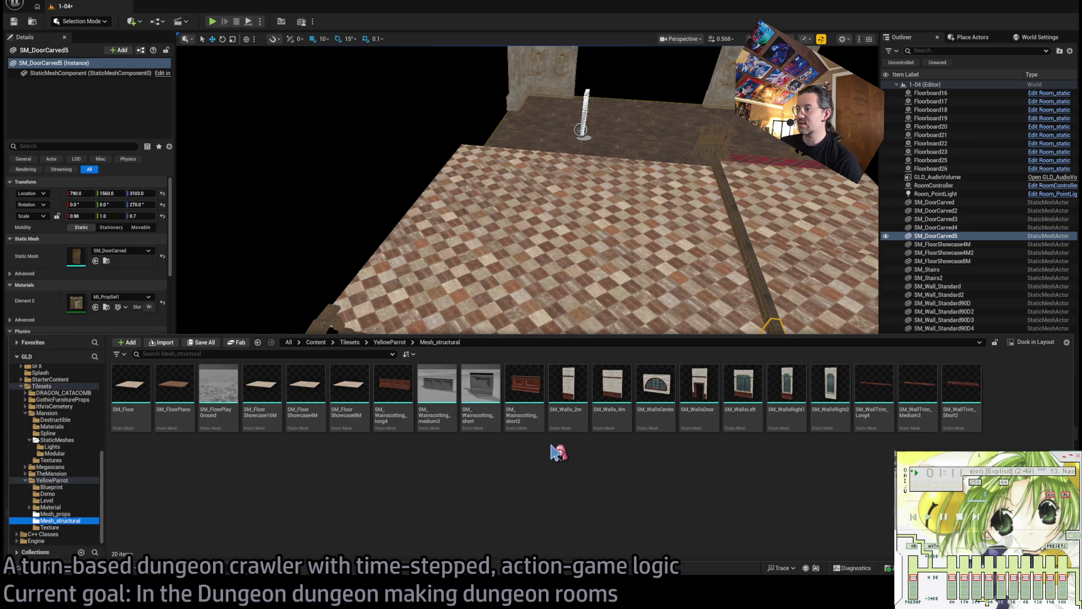
left_click(51, 487)
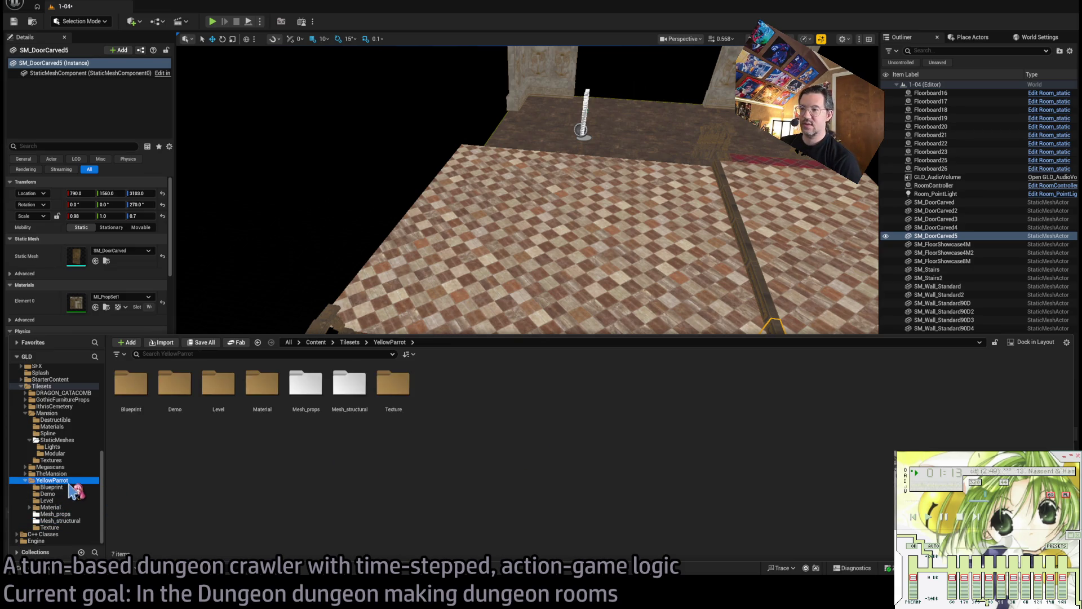
left_click(47, 494)
left_click(65, 501)
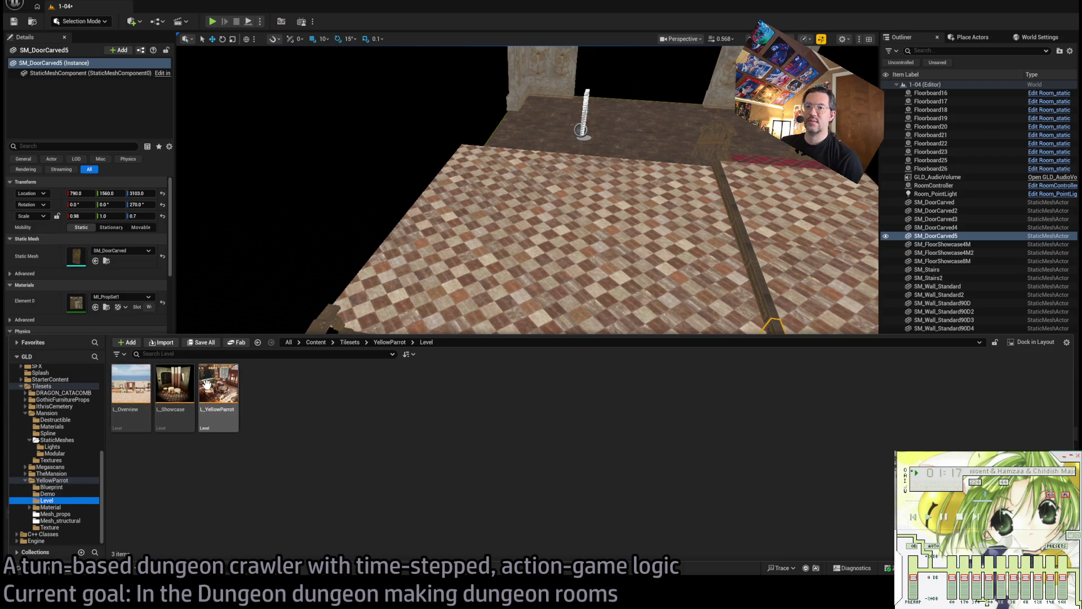
left_click(51, 480)
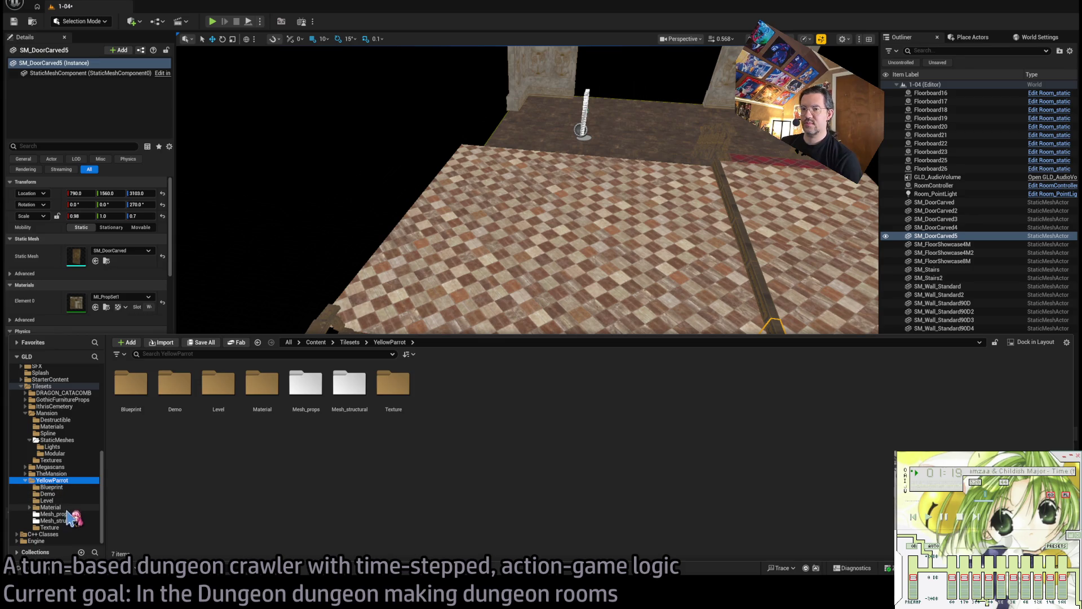
left_click(62, 514)
left_click(62, 520)
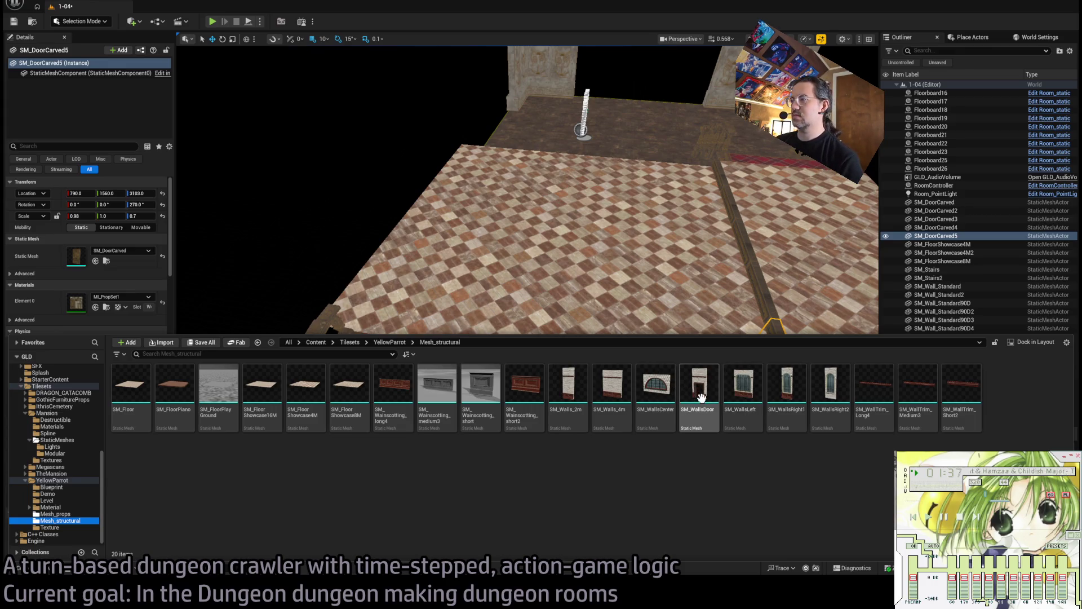
Place two trial SM_WallsDoor walls in the room and delete both.
mouse_move(704, 390)
left_mouse_down()
mouse_move(457, 333)
mouse_move(410, 347)
left_mouse_up()
key("f")
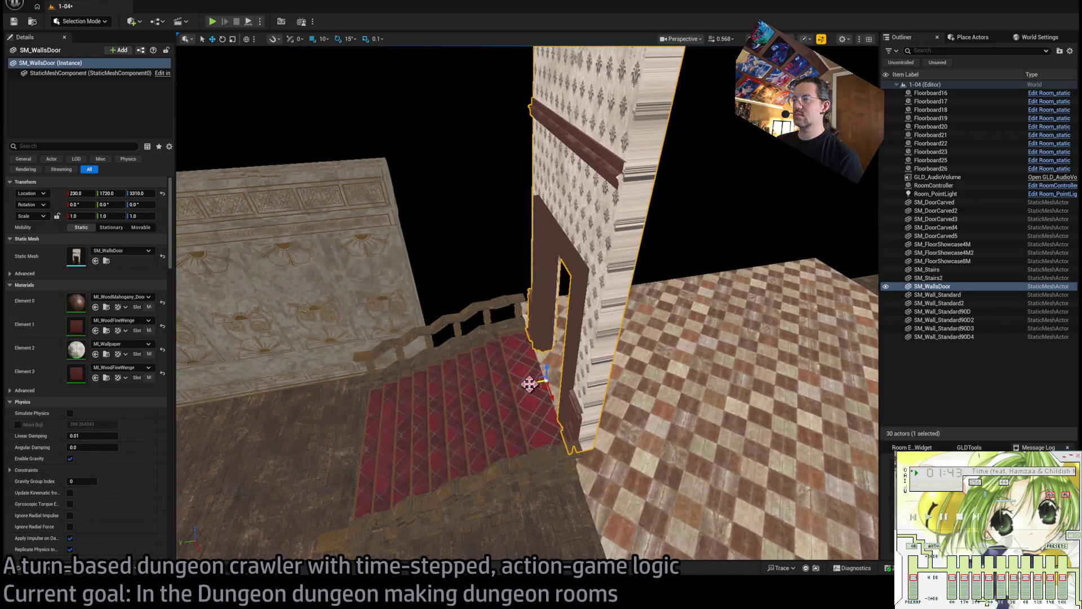
left_click_drag(528, 385, 519, 386)
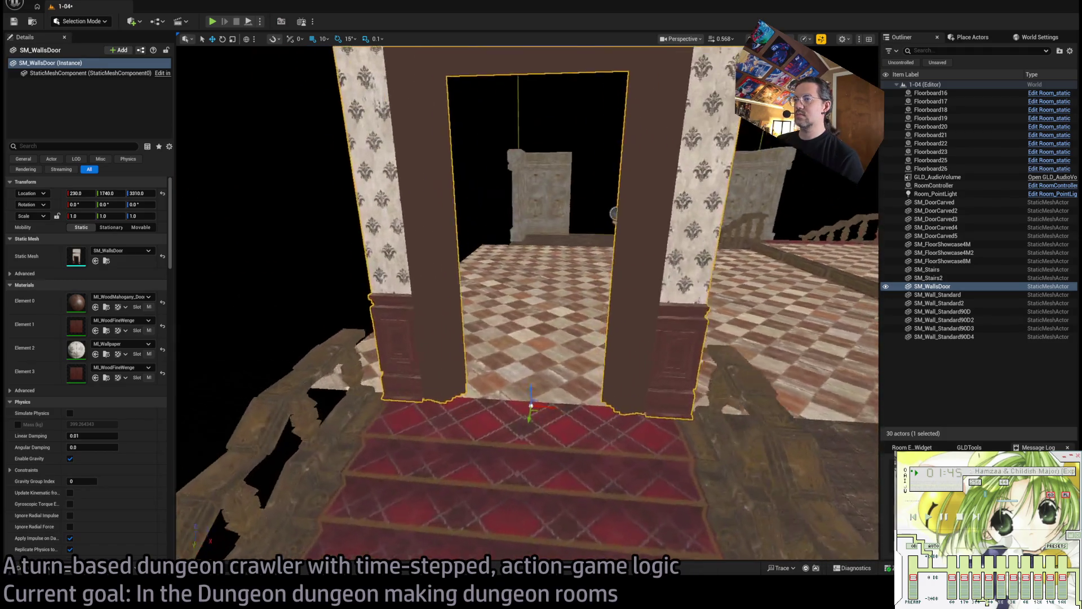
left_click_drag(528, 386, 528, 386)
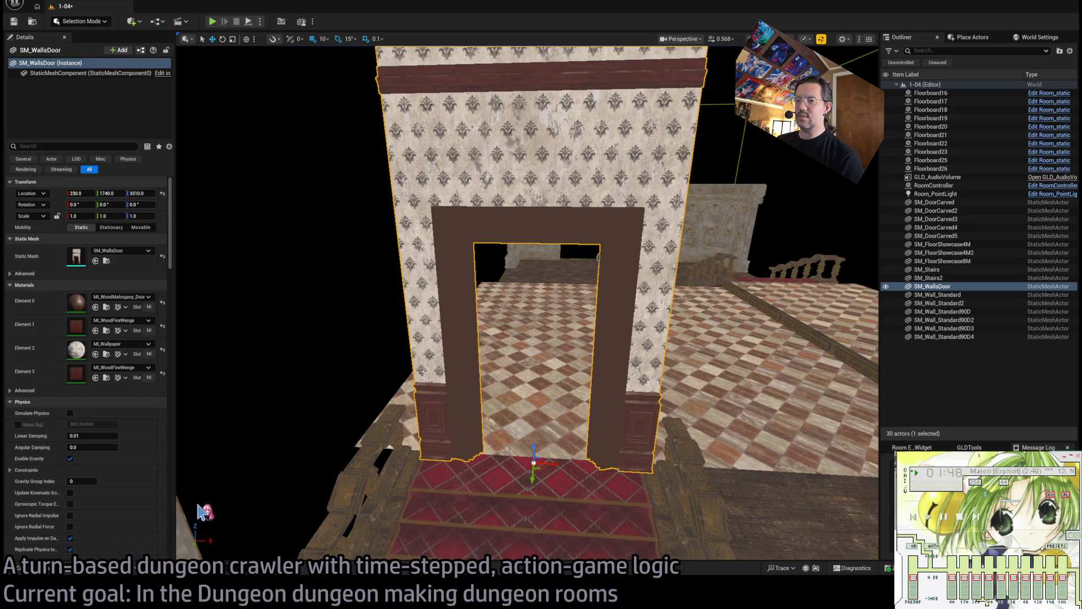
key("Delete")
key("ctrl+space")
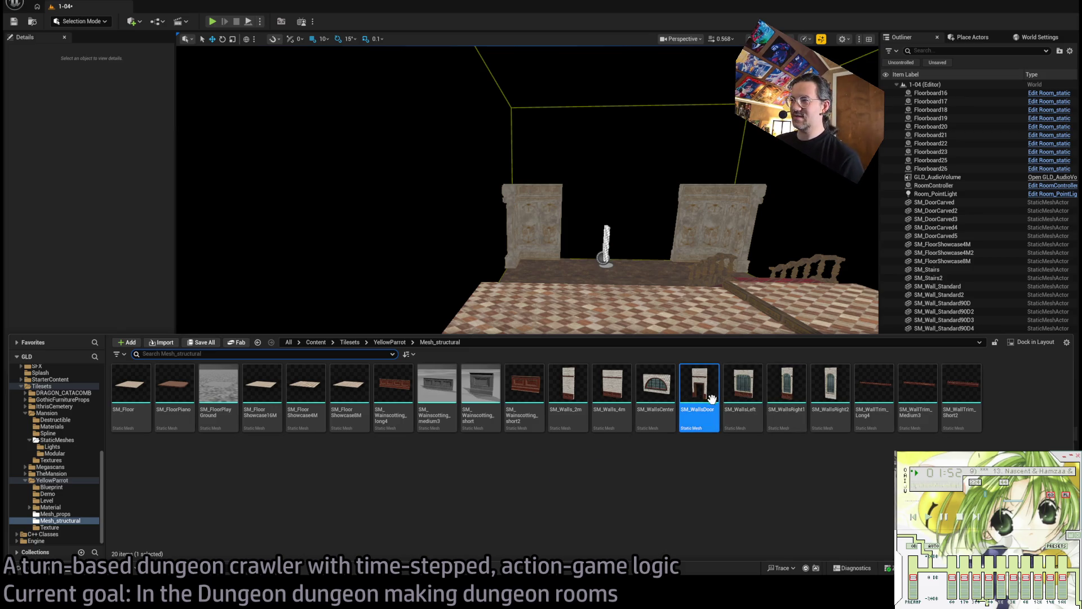
mouse_move(696, 412)
left_mouse_down()
mouse_move(699, 379)
mouse_move(569, 324)
mouse_move(698, 340)
left_mouse_up()
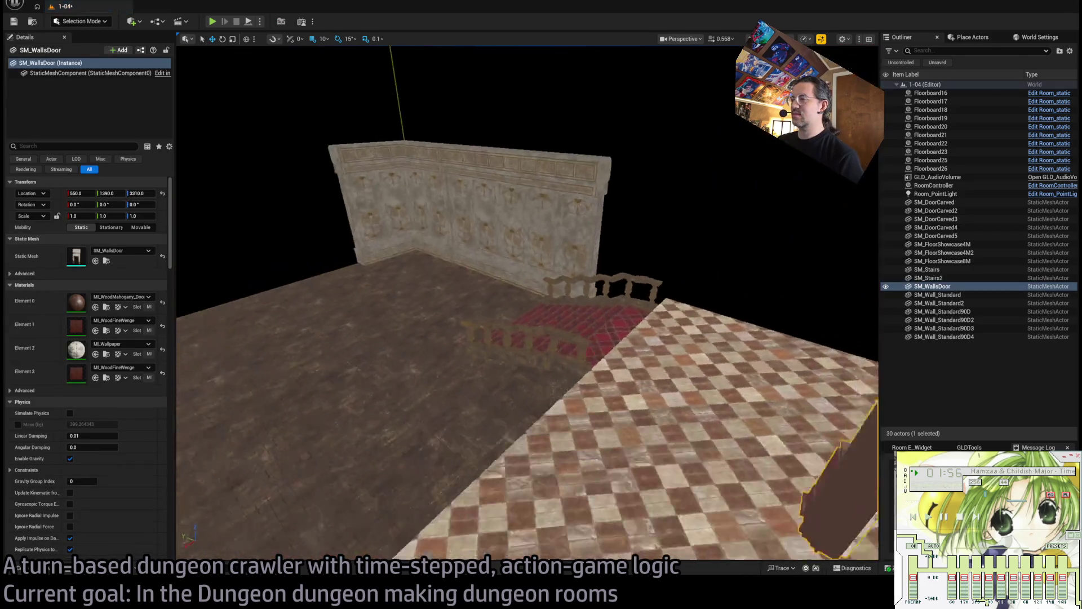
key("f")
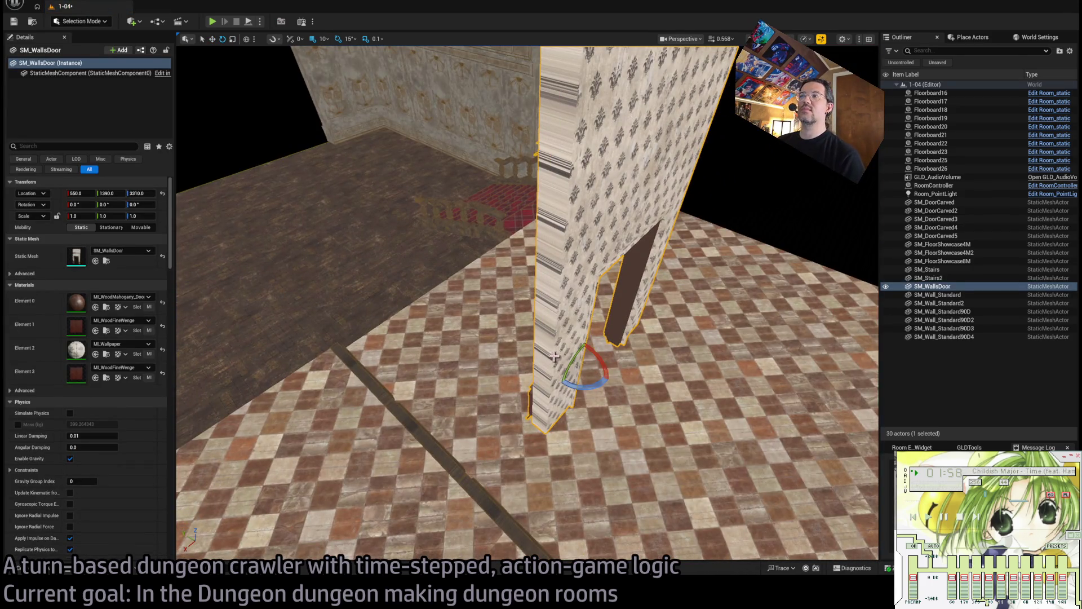
key("Delete")
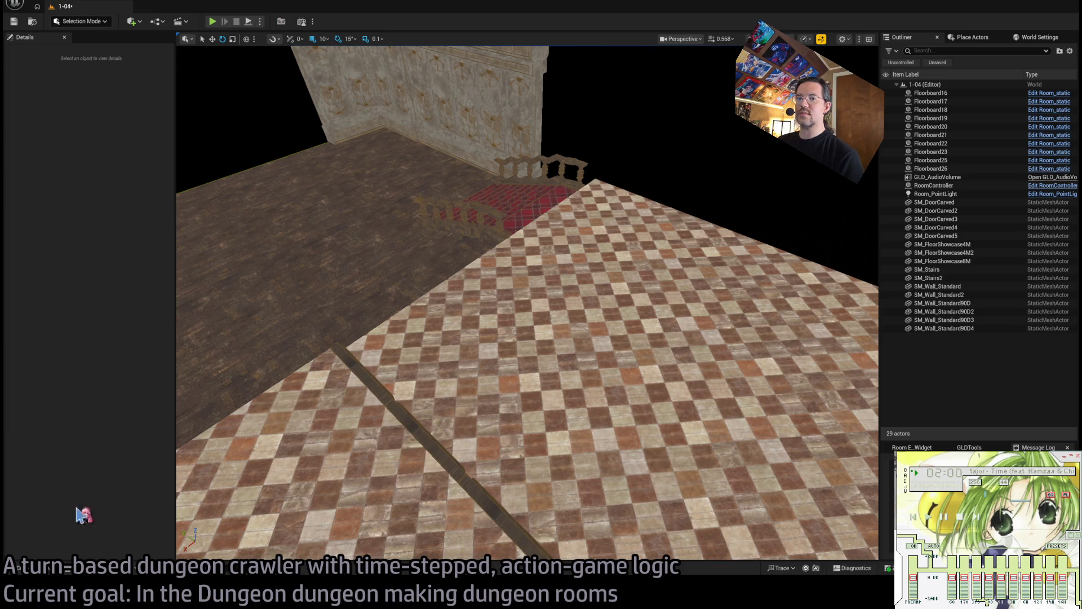
Place a fresh SM_WallsDoor on the checkered floor and move it to 220, 1670, 3310.
key("ctrl+space")
mouse_move(696, 394)
left_mouse_down()
mouse_move(569, 242)
mouse_move(631, 253)
left_mouse_up()
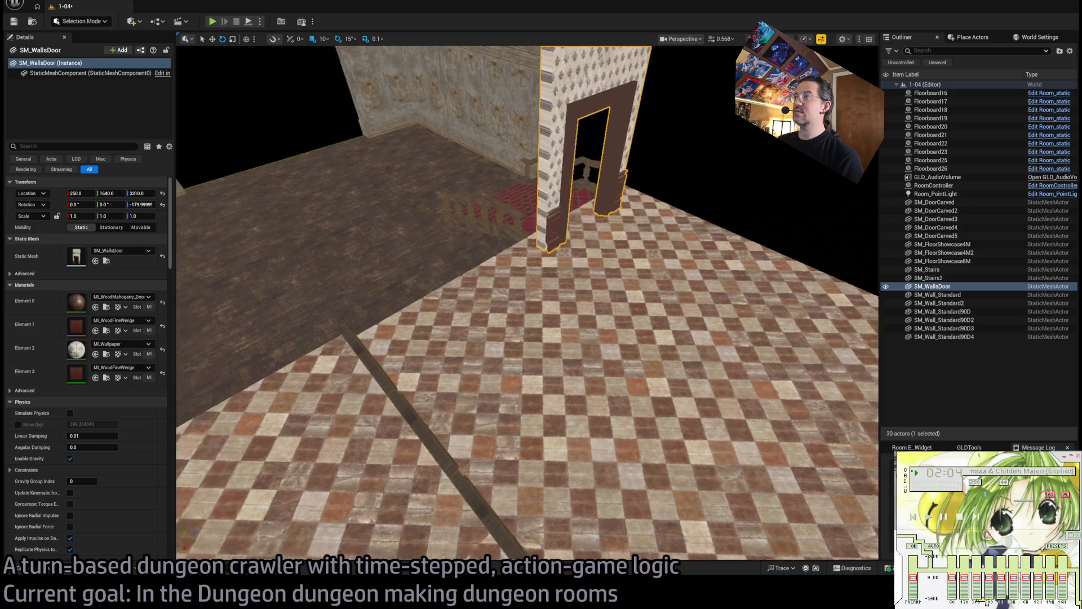
key("w")
key("f")
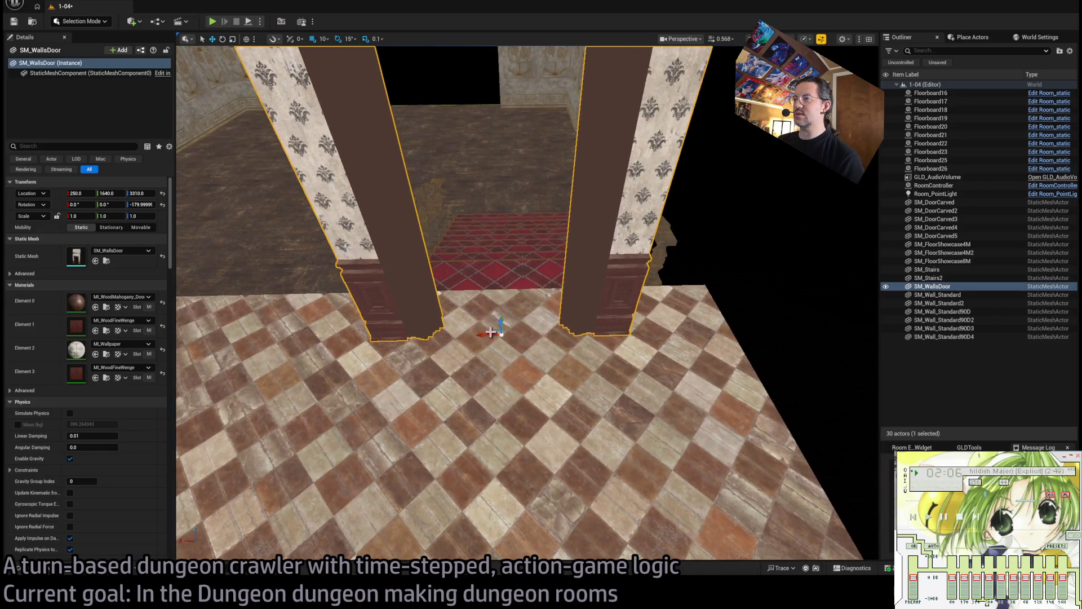
scroll(490, 331, "down", 5)
mouse_move(519, 363)
left_mouse_down()
mouse_move(561, 352)
mouse_move(552, 341)
mouse_move(450, 349)
mouse_move(536, 361)
mouse_move(638, 352)
mouse_move(525, 370)
mouse_move(610, 333)
left_mouse_up()
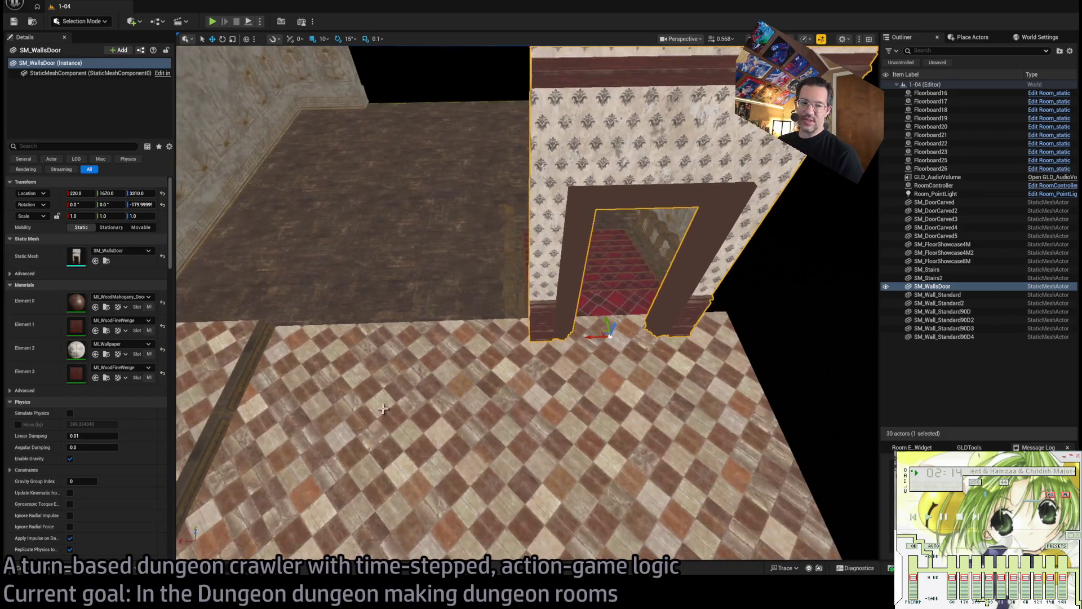
Browse the YellowParrot folders and open the L_YellowParrot level from the Level folder.
key("ctrl+space")
left_click(62, 514)
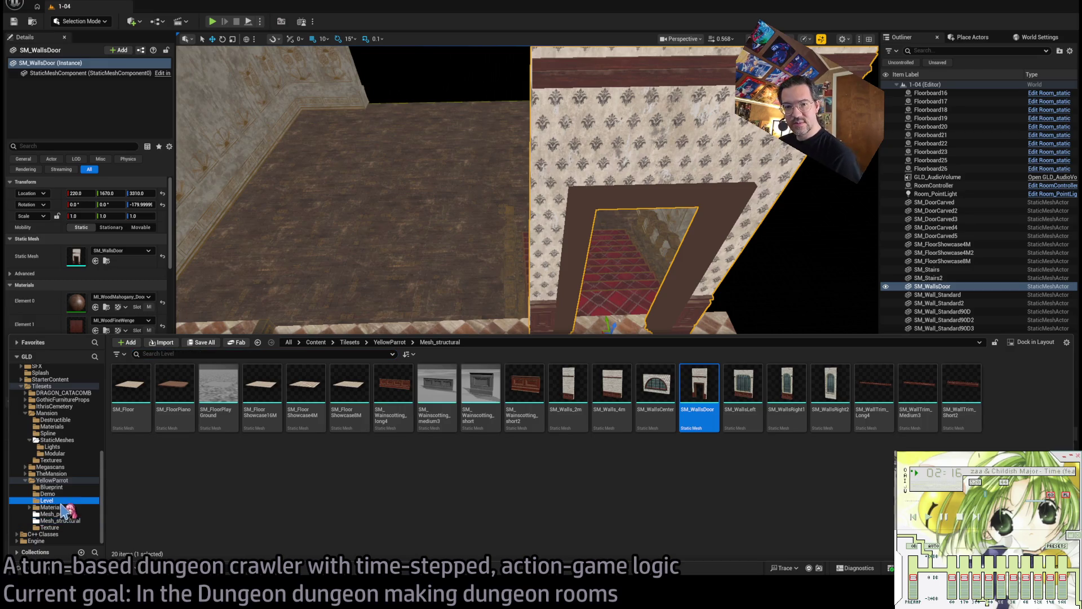
left_click(61, 507)
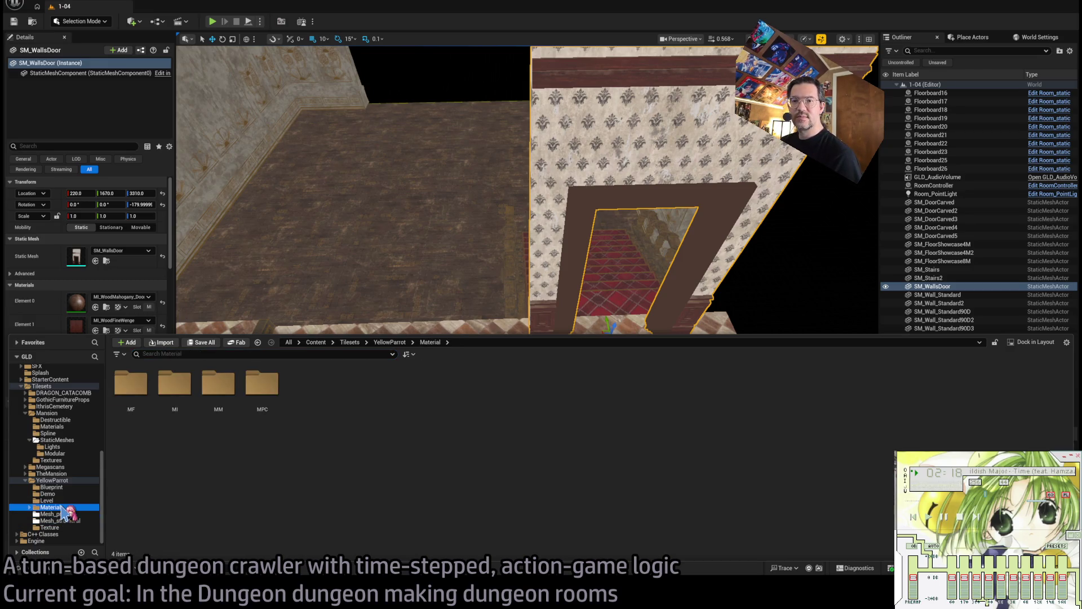
left_click(62, 520)
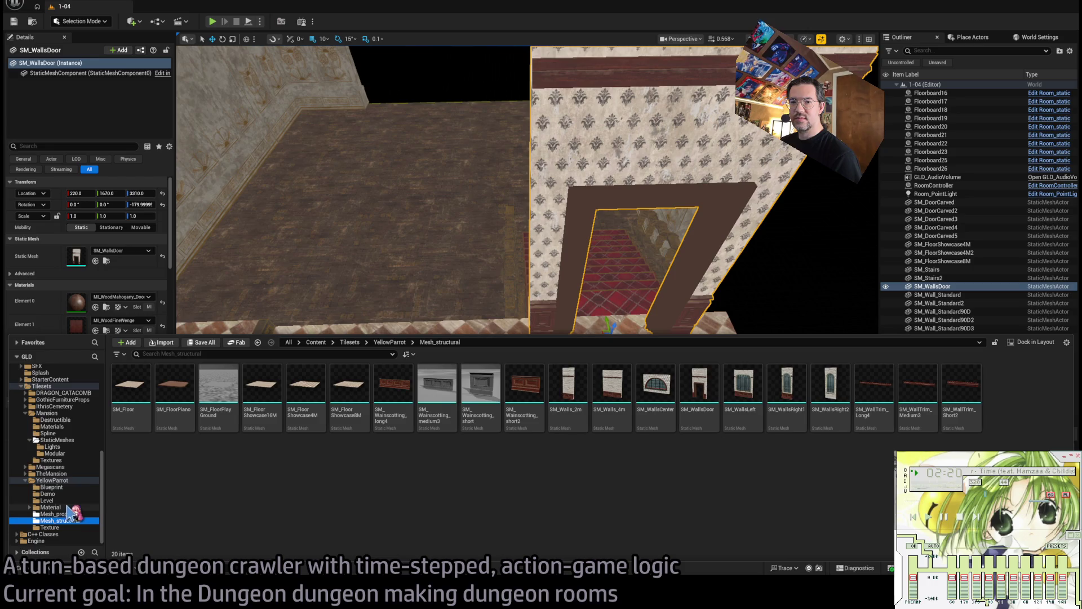
left_click(48, 493)
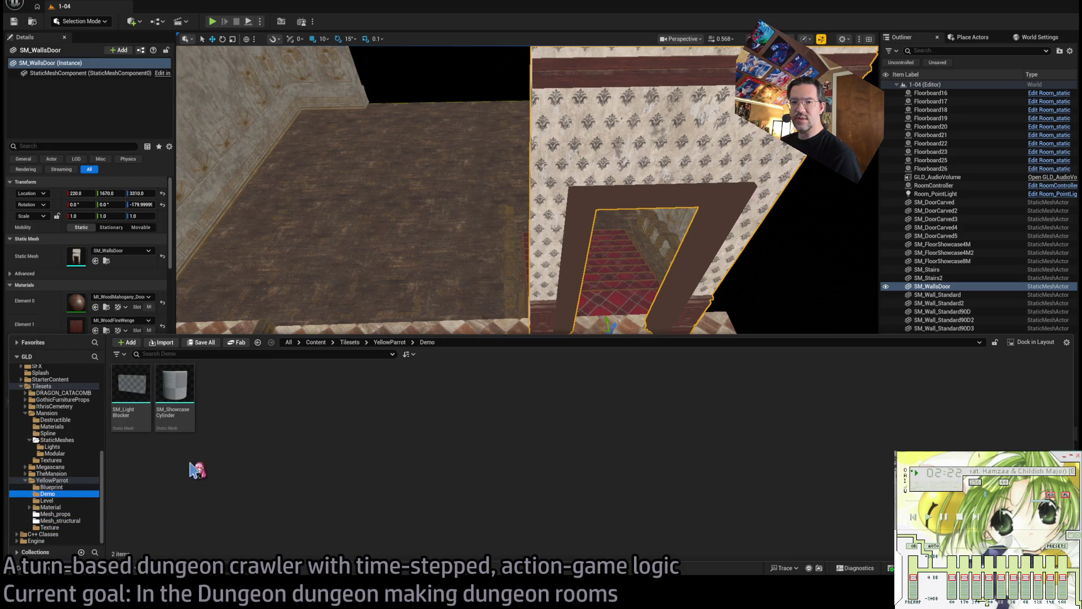
left_click(56, 487)
left_click(47, 501)
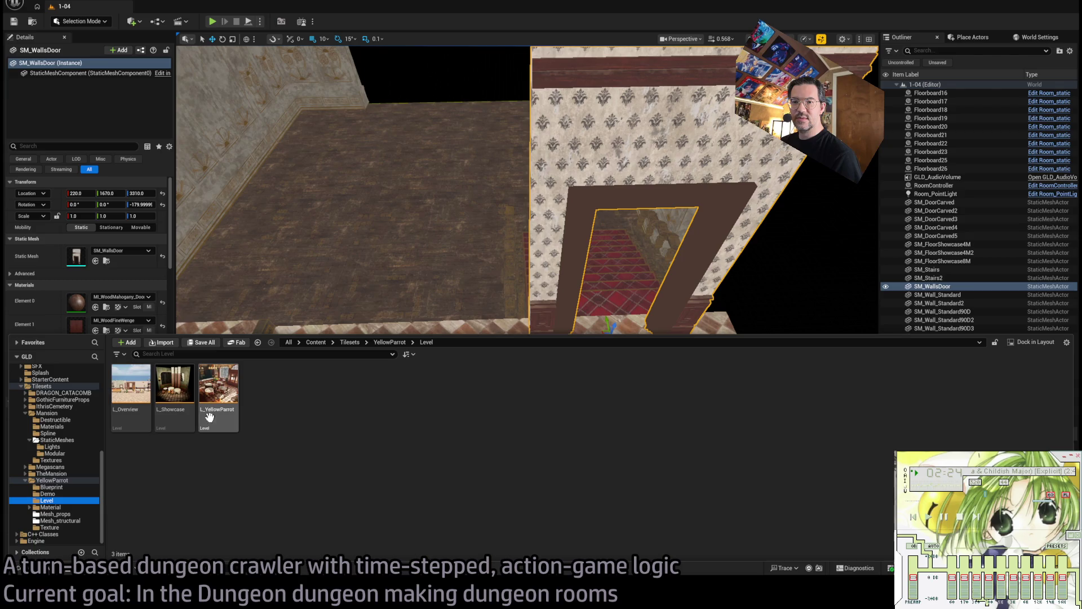
left_click(222, 387)
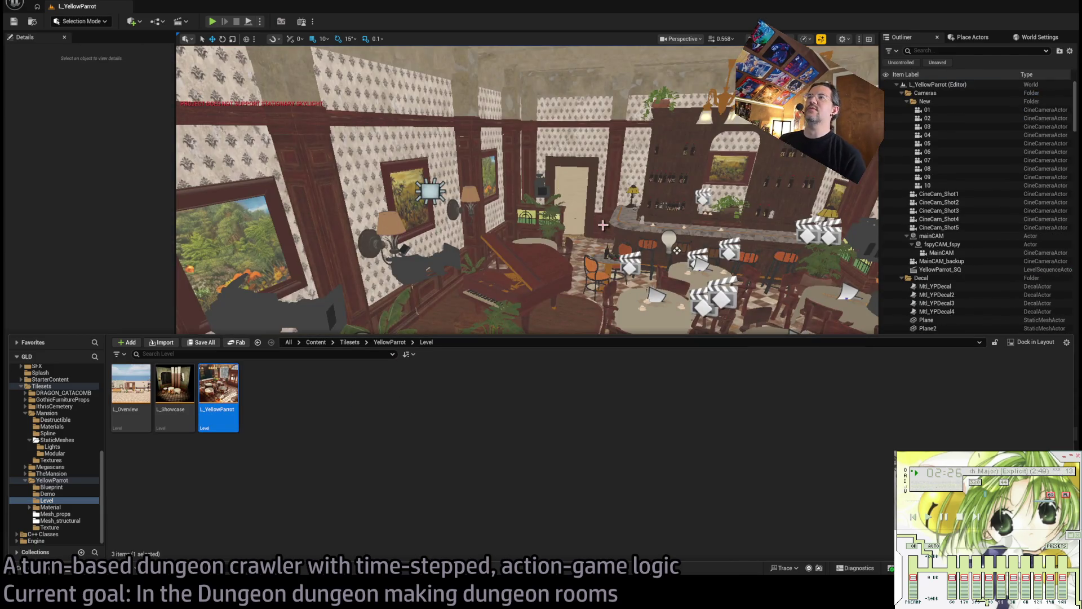
Fly around the L_YellowParrot café's panelled walls, then reopen level 1-04 with the Content Drawer.
left_click_drag(603, 225, 541, 208)
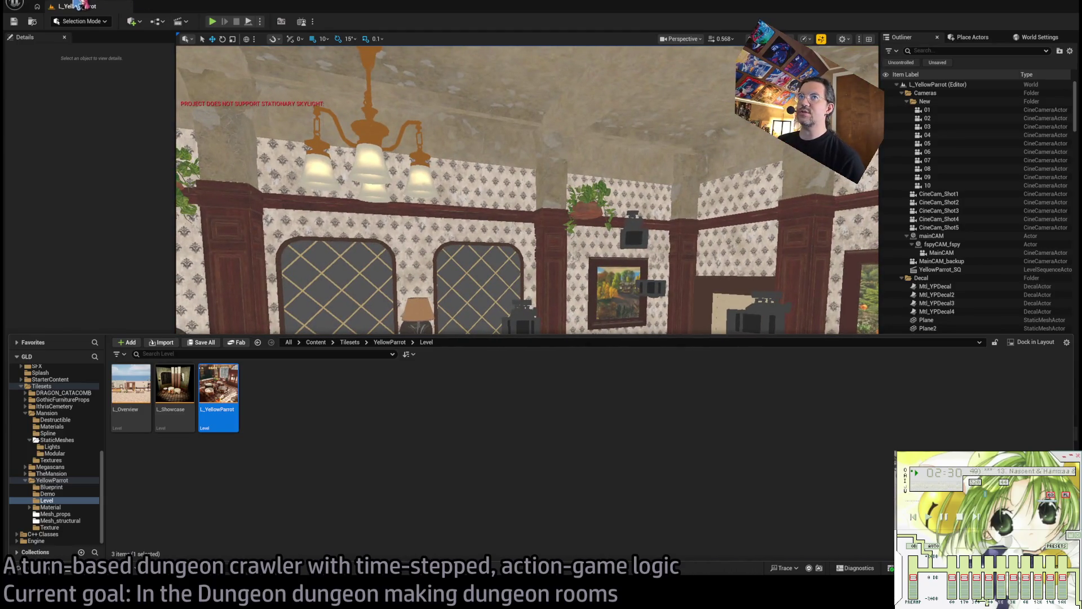
key("ctrl+space")
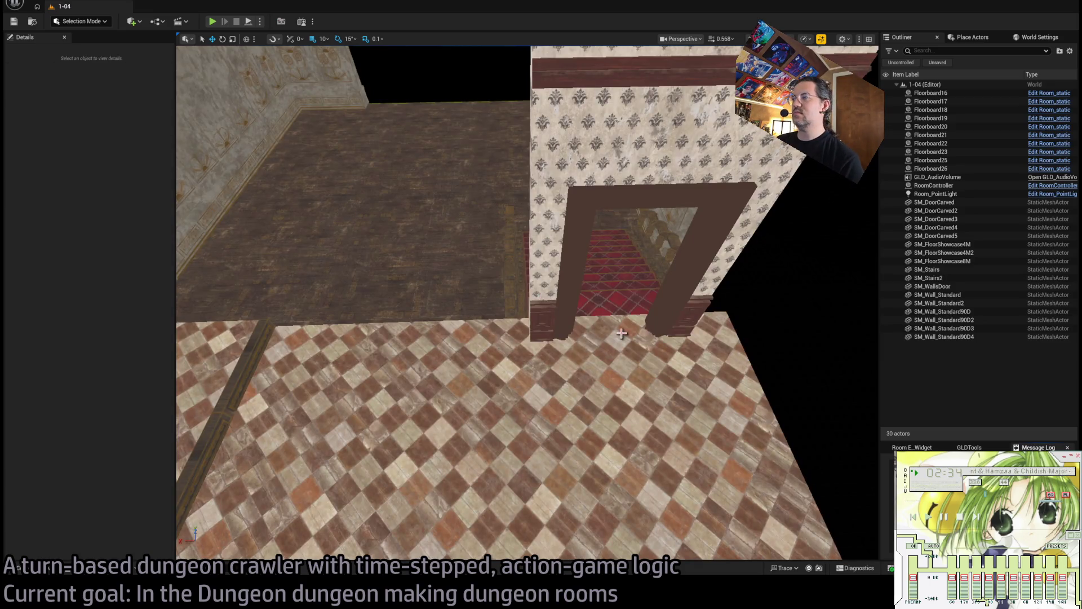
left_click_drag(621, 333, 290, 454)
key("ctrl+space")
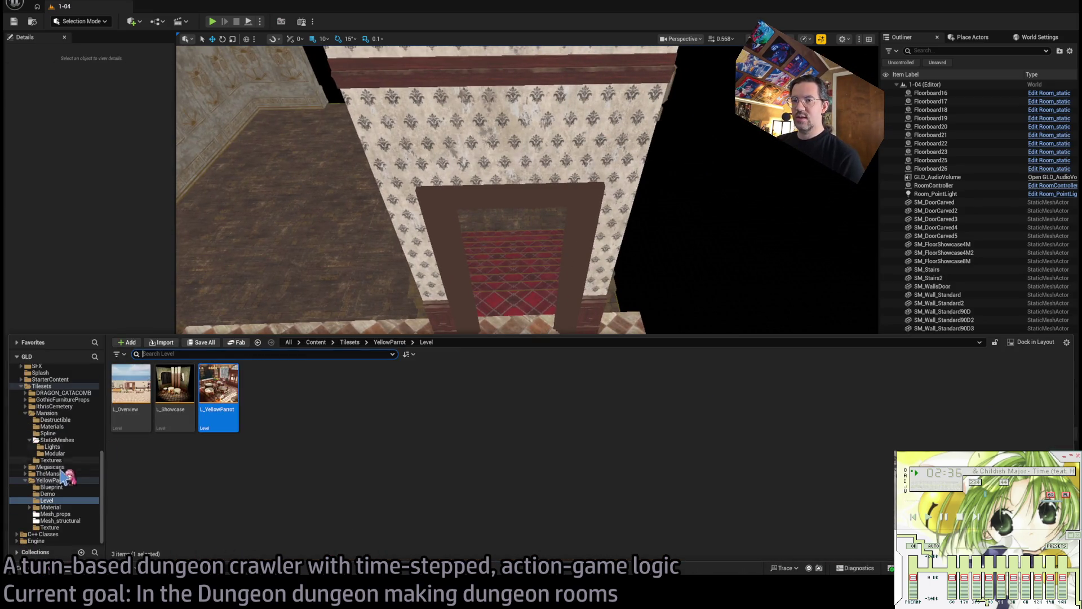
From Mesh_structural, place SM_Walls_4m, rotate it 270° and move it to 50, 1440, 3310.
left_click(79, 480)
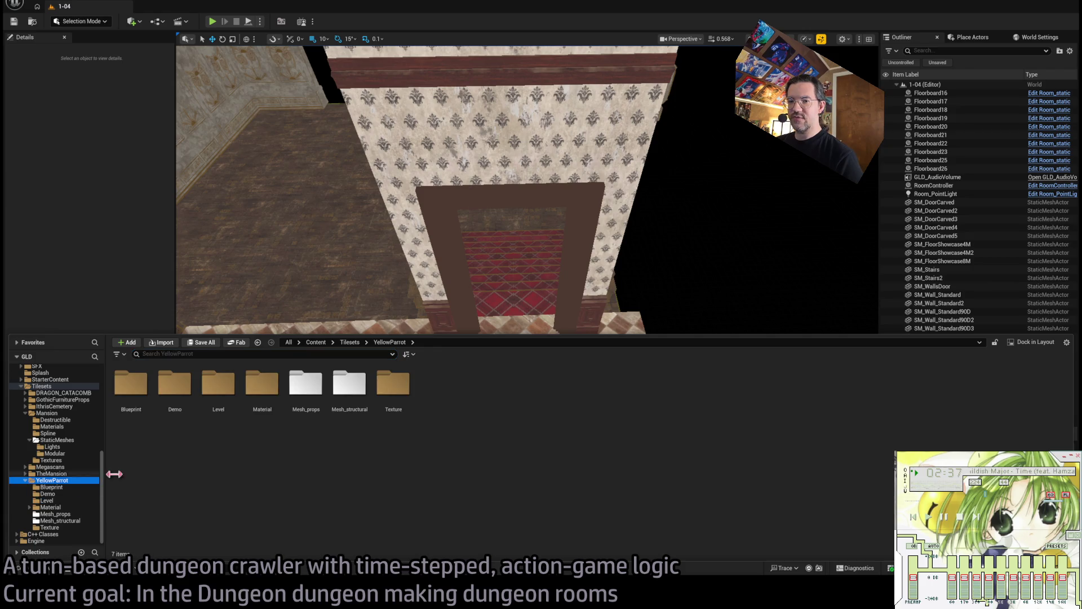
double_click(306, 383)
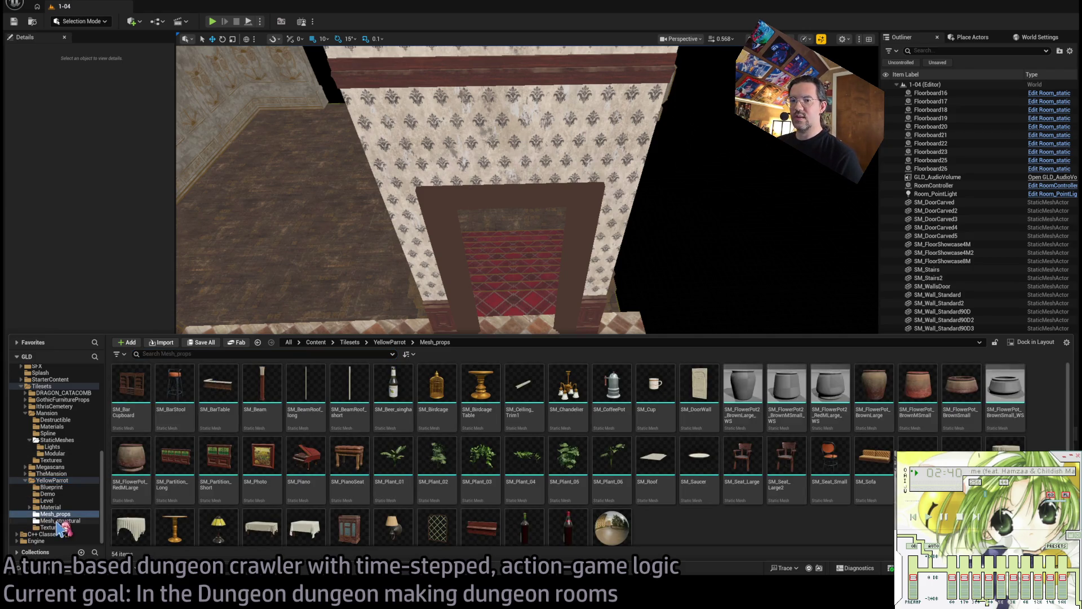
left_click(61, 521)
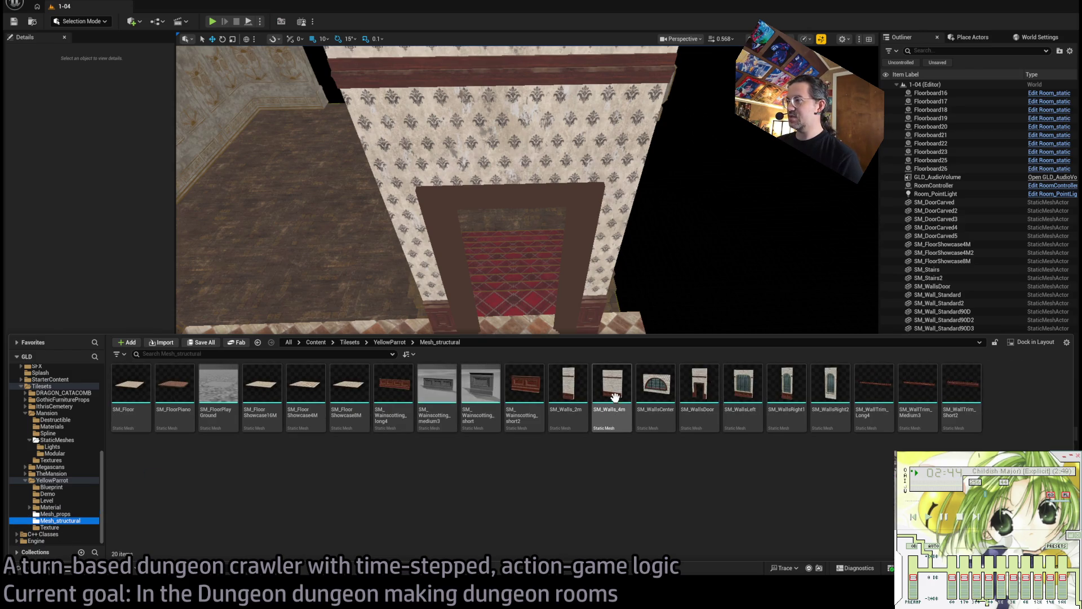
mouse_move(621, 393)
left_mouse_down()
mouse_move(635, 367)
mouse_move(507, 326)
mouse_move(556, 391)
mouse_move(632, 395)
mouse_move(611, 442)
mouse_move(598, 448)
mouse_move(595, 422)
left_mouse_up()
key("e")
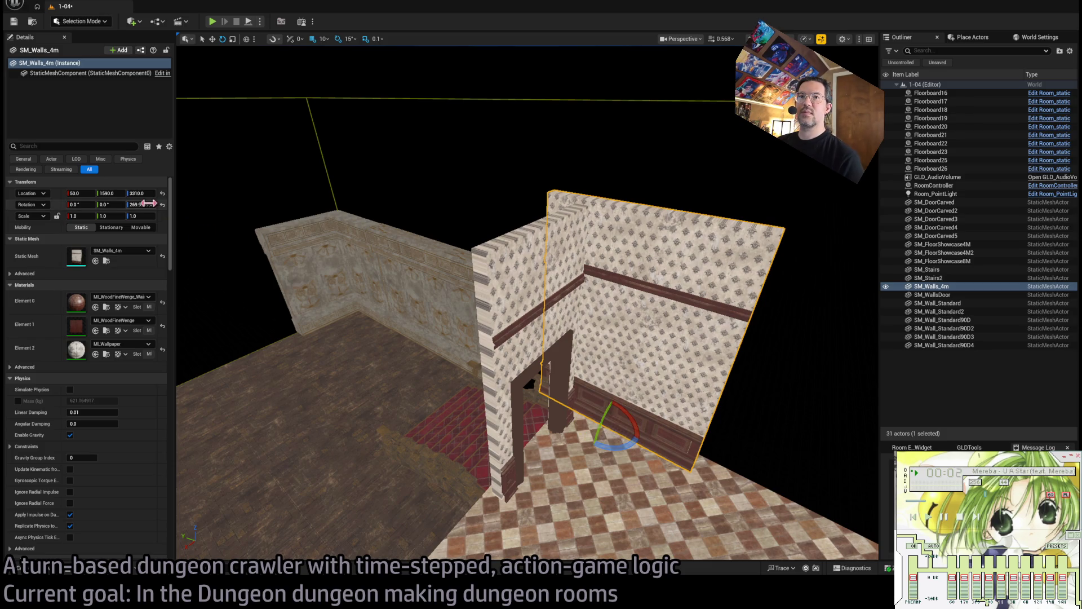
key("Return")
key("w")
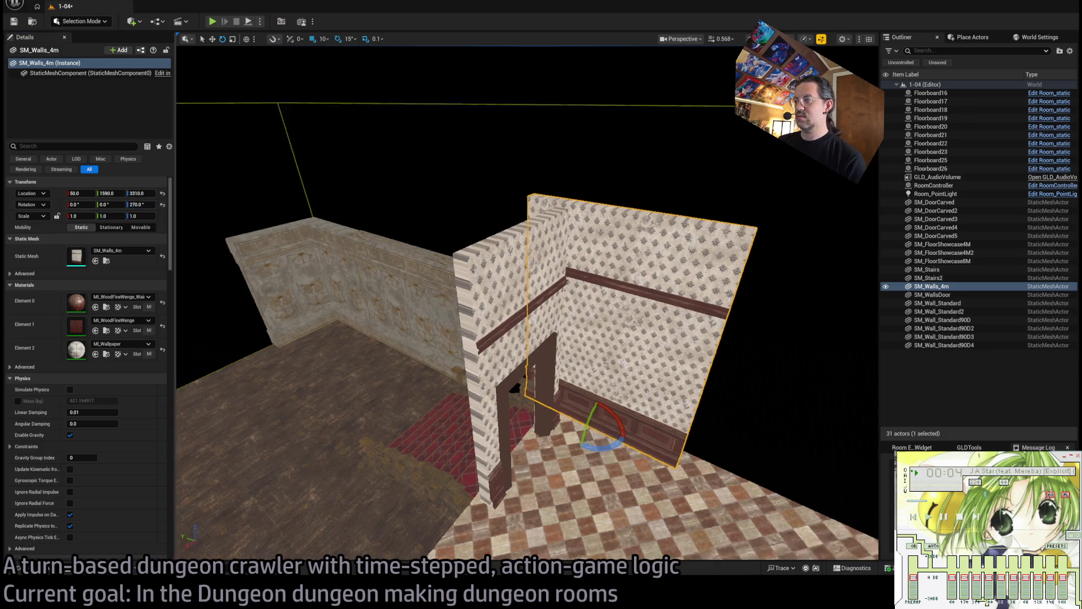
key("f")
left_click_drag(485, 344, 574, 367)
scroll(528, 302, "down", 5)
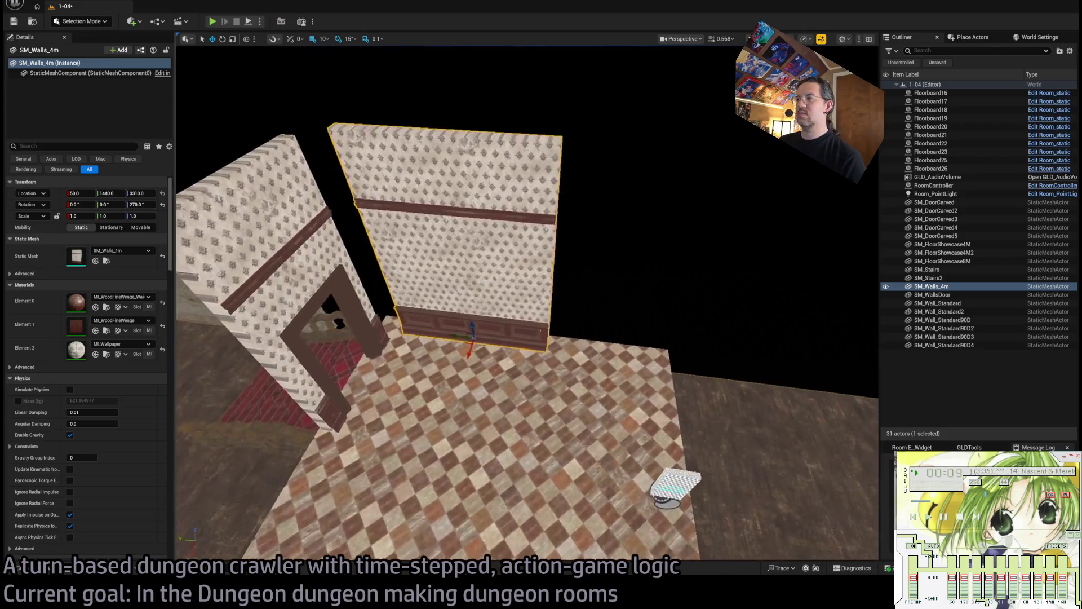
scroll(527, 303, "up", 3)
Place SM_Walls_2m, rotate it -90° and move it to 50, 1140 in line with the 4 m partition.
key("ctrl+space")
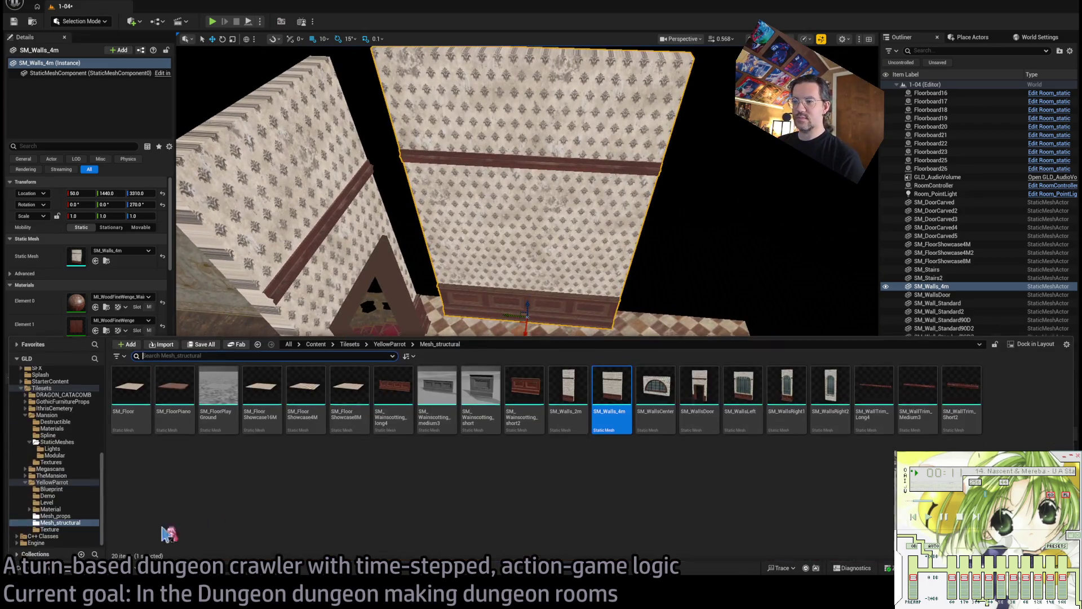
left_click_drag(585, 405, 672, 355)
key("e")
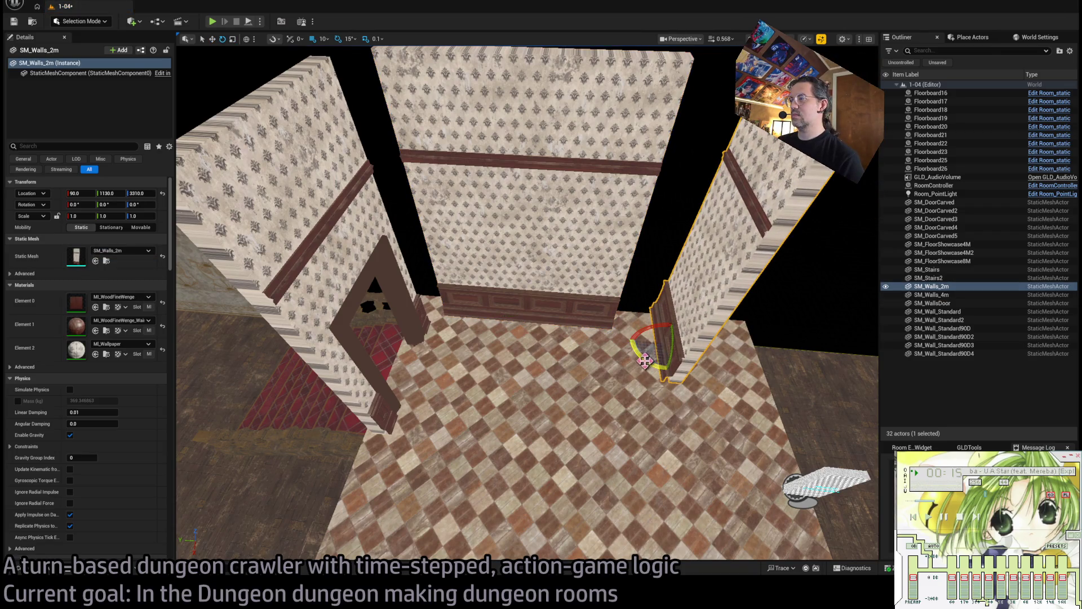
key("w")
scroll(625, 380, "up", 3)
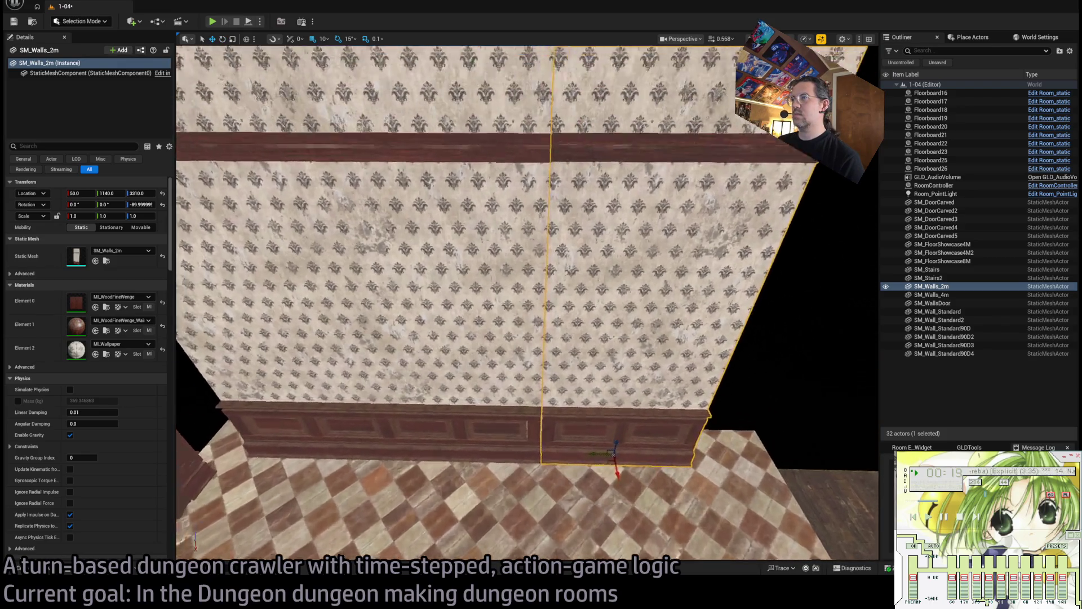
scroll(615, 338, "up", 3)
scroll(614, 338, "down", 3)
left_click(744, 286)
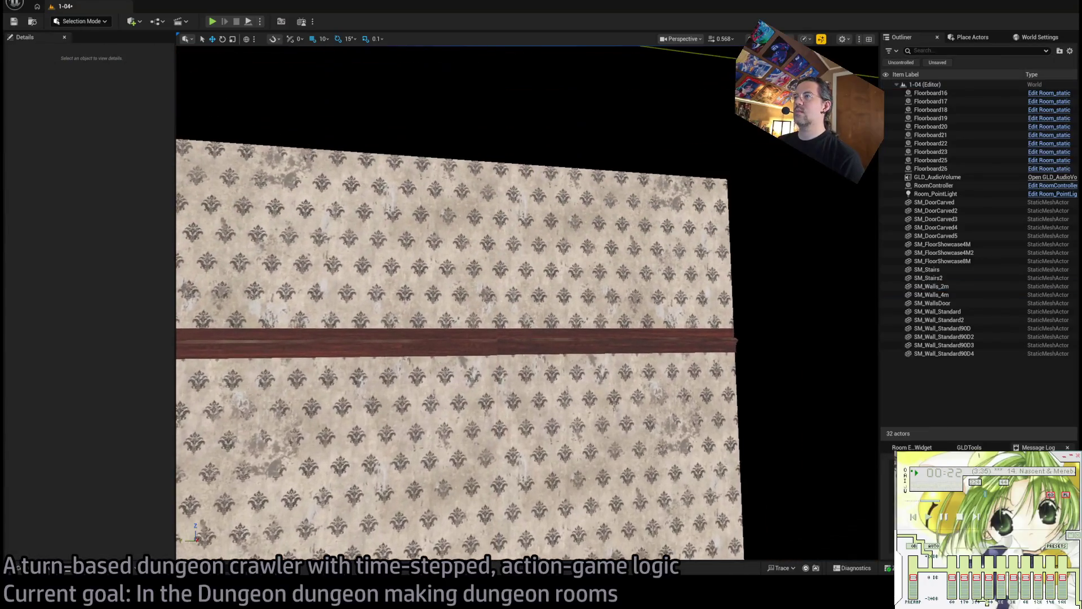
mouse_move(744, 287)
left_mouse_down()
mouse_move(744, 254)
mouse_move(637, 217)
mouse_move(597, 251)
mouse_move(569, 234)
mouse_move(552, 248)
mouse_move(538, 234)
left_mouse_up()
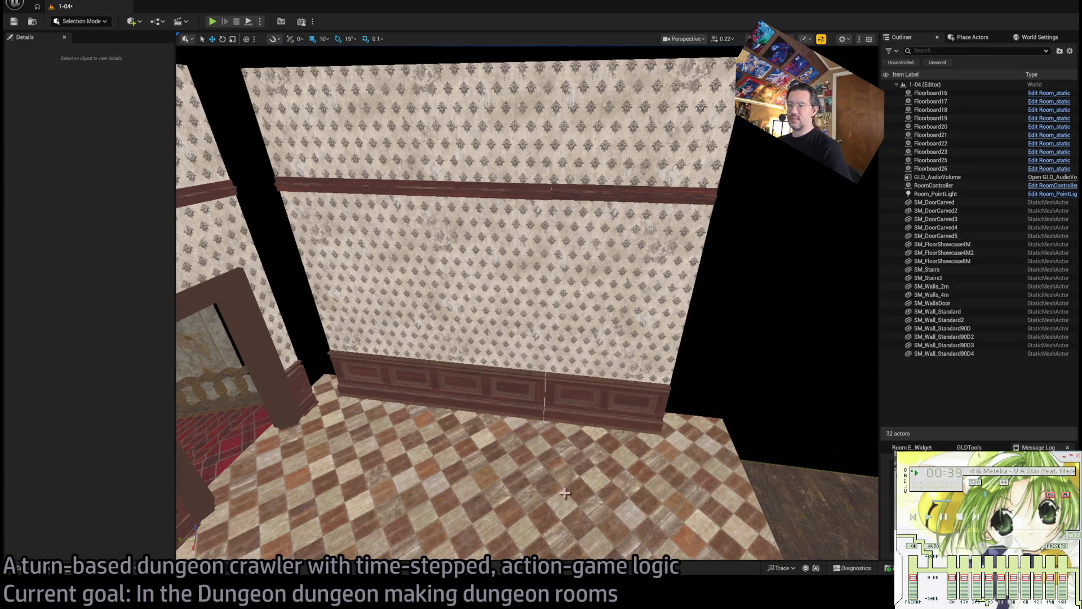
Nudge SM_Walls_2m to 50, 1110, 3310, undo its Z scale change, and browse Mesh_props.
left_click_drag(564, 493, 583, 354)
left_click(583, 353)
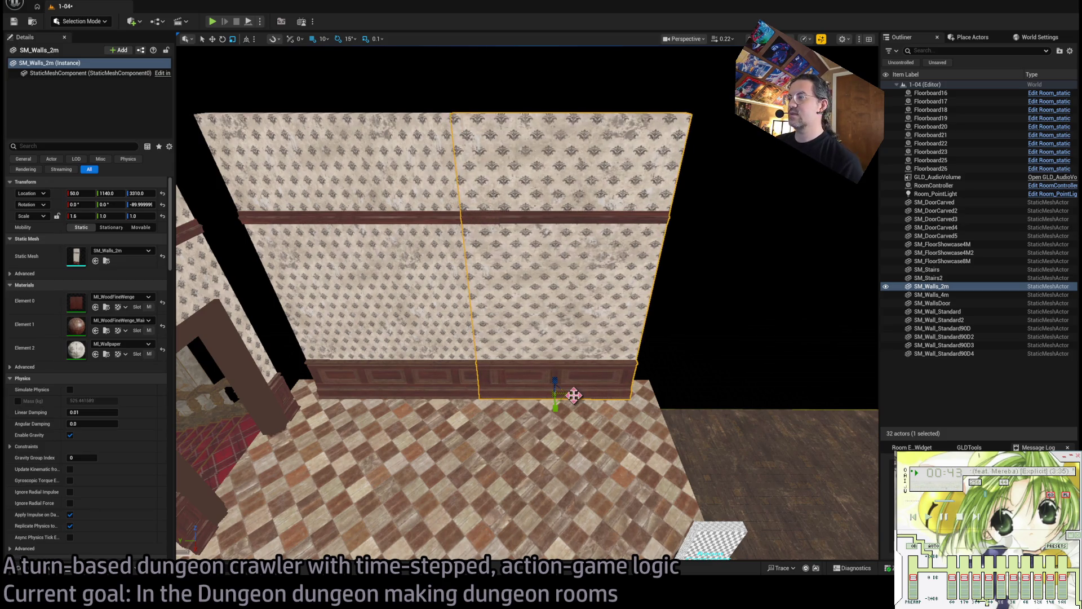
left_click_drag(569, 397, 565, 395)
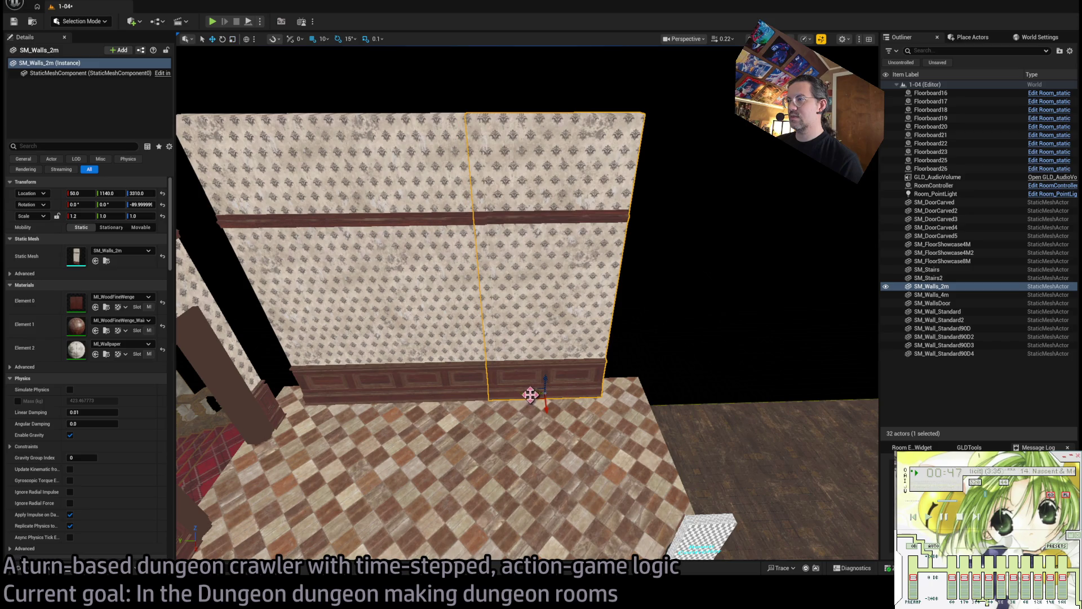
mouse_move(530, 394)
left_mouse_down()
mouse_move(570, 383)
mouse_move(590, 400)
mouse_move(599, 378)
mouse_move(560, 389)
left_mouse_up()
key("ctrl+z")
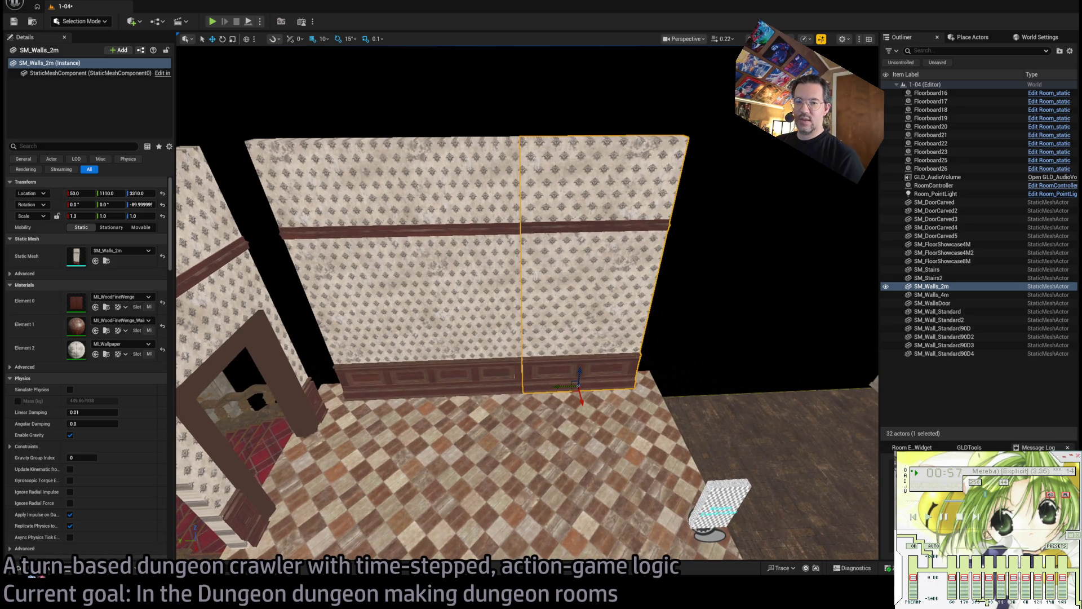
key("ctrl+space")
left_click(55, 513)
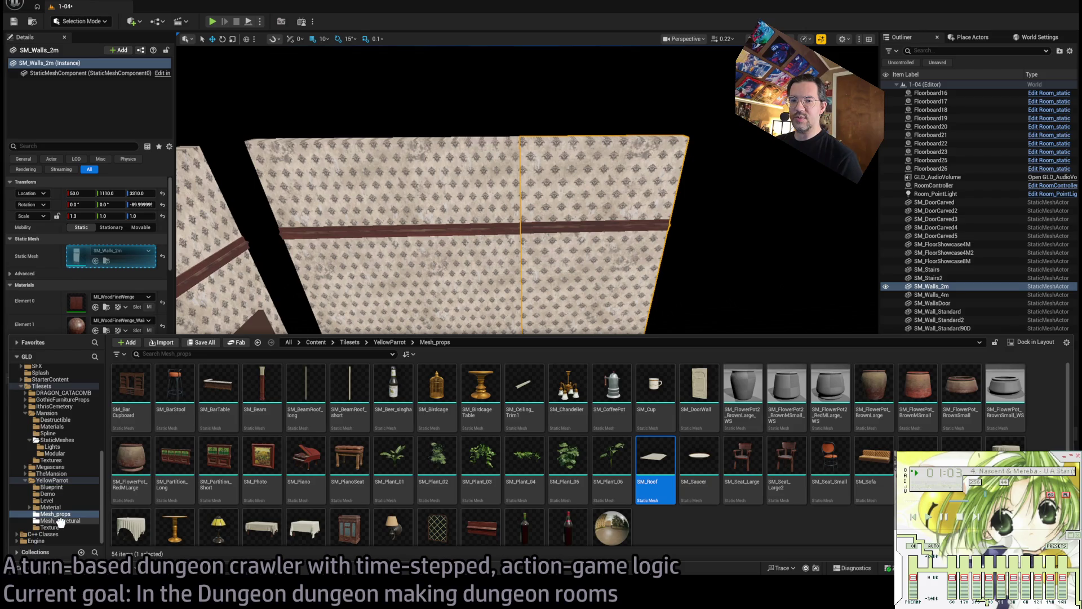
Place SM_Roof from Mesh_structural above the room and rotate it 90° about Z.
mouse_move(60, 522)
left_mouse_down()
mouse_move(71, 530)
mouse_move(55, 519)
left_mouse_up()
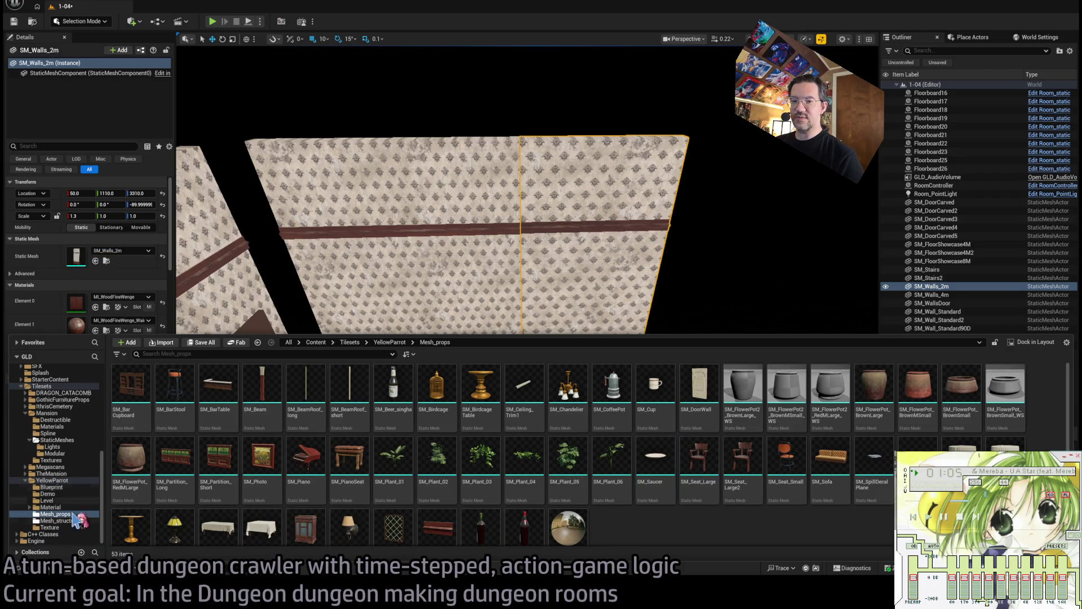
left_click(64, 521)
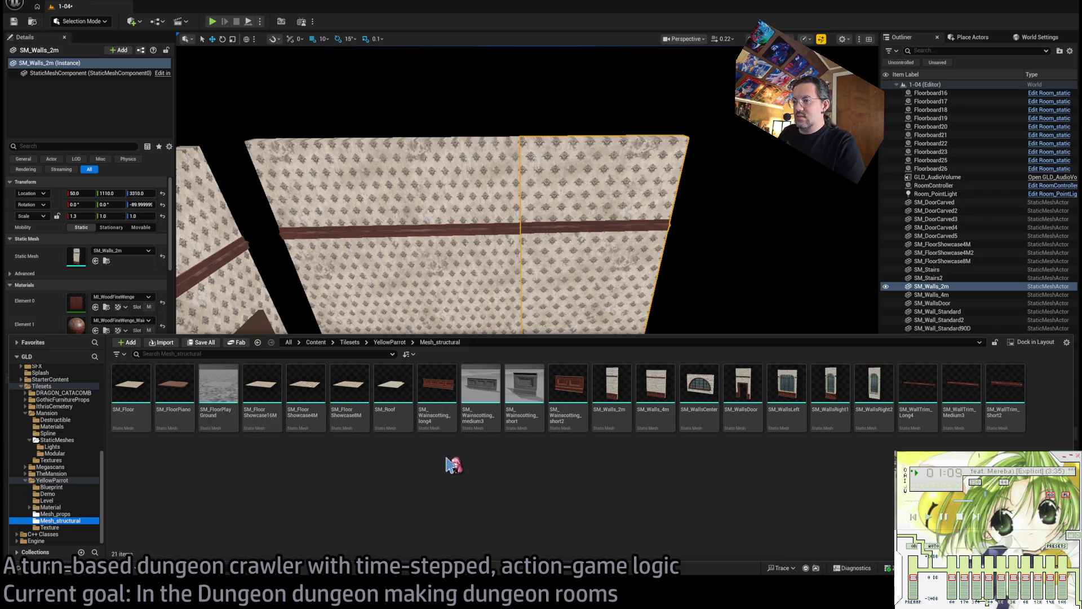
mouse_move(392, 384)
left_mouse_down()
mouse_move(395, 394)
mouse_move(567, 379)
mouse_move(473, 498)
mouse_move(400, 466)
left_mouse_up()
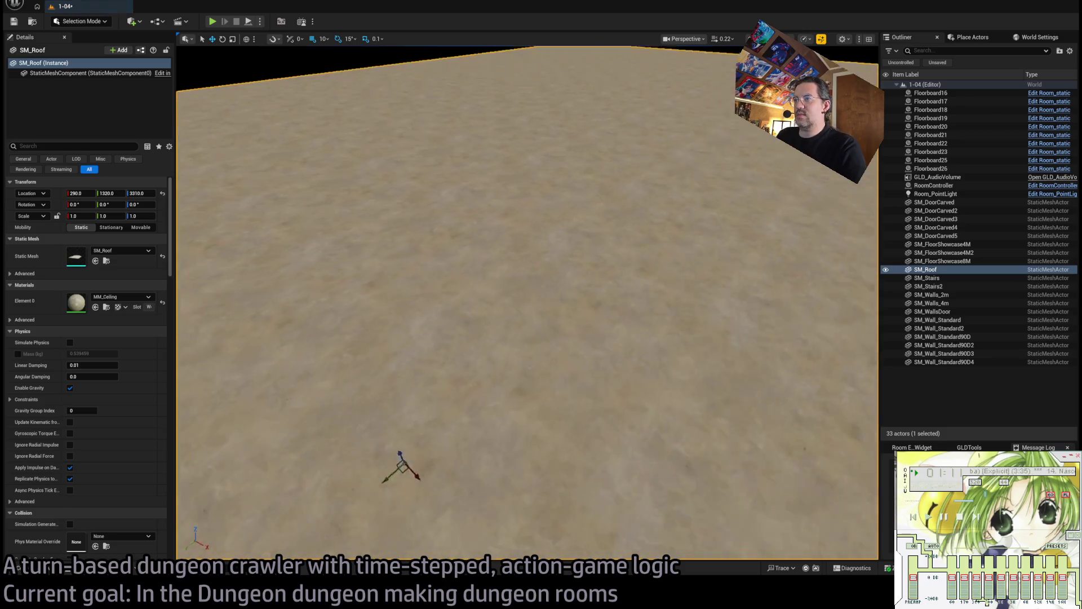
scroll(400, 466, "down", 10)
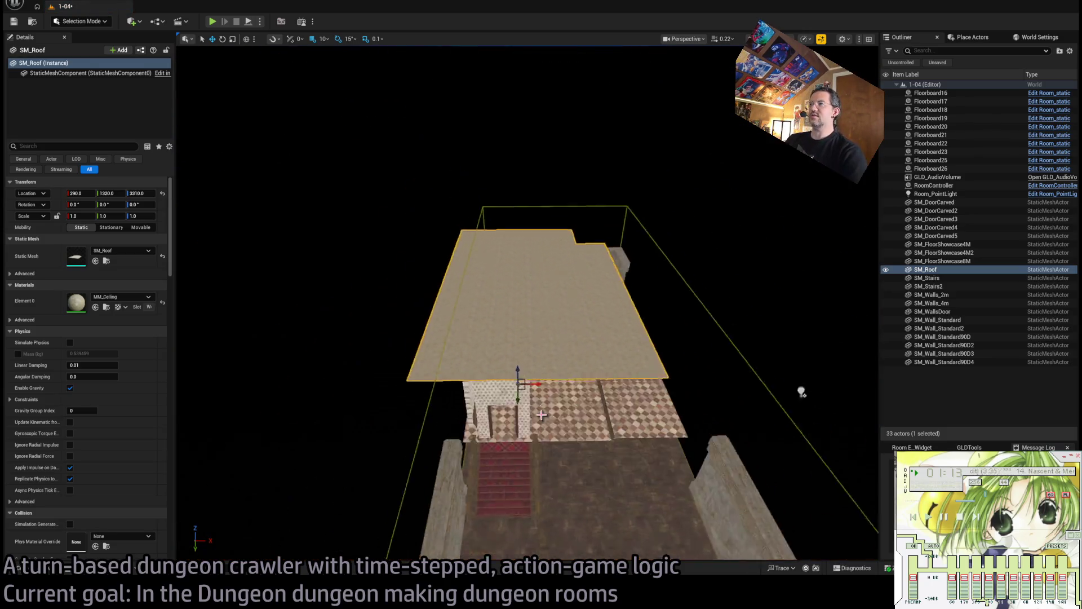
scroll(541, 415, "down", 3)
key("e")
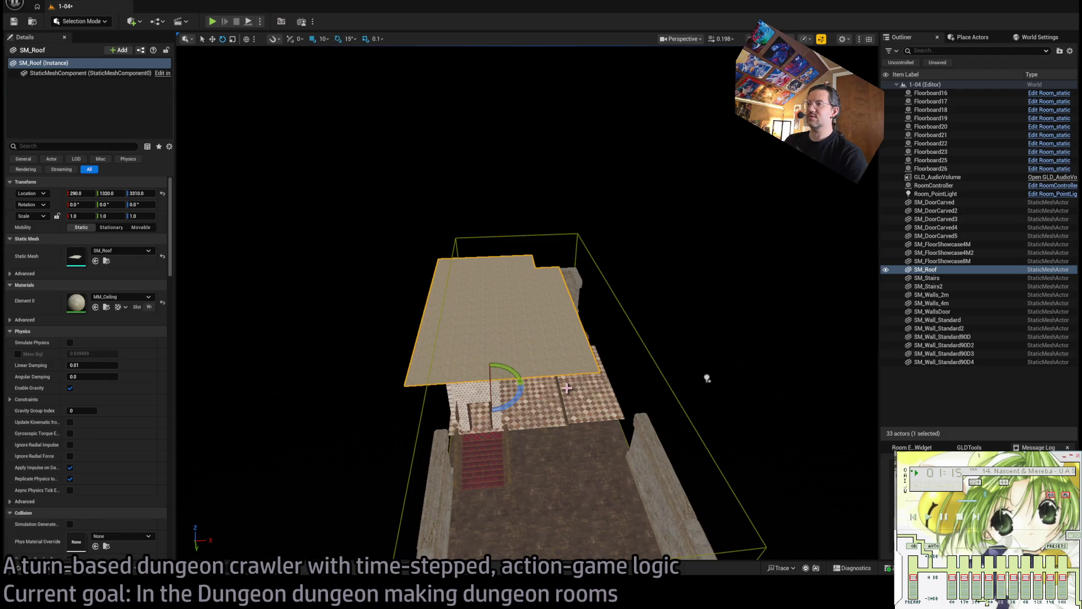
scroll(707, 378, "up", 3)
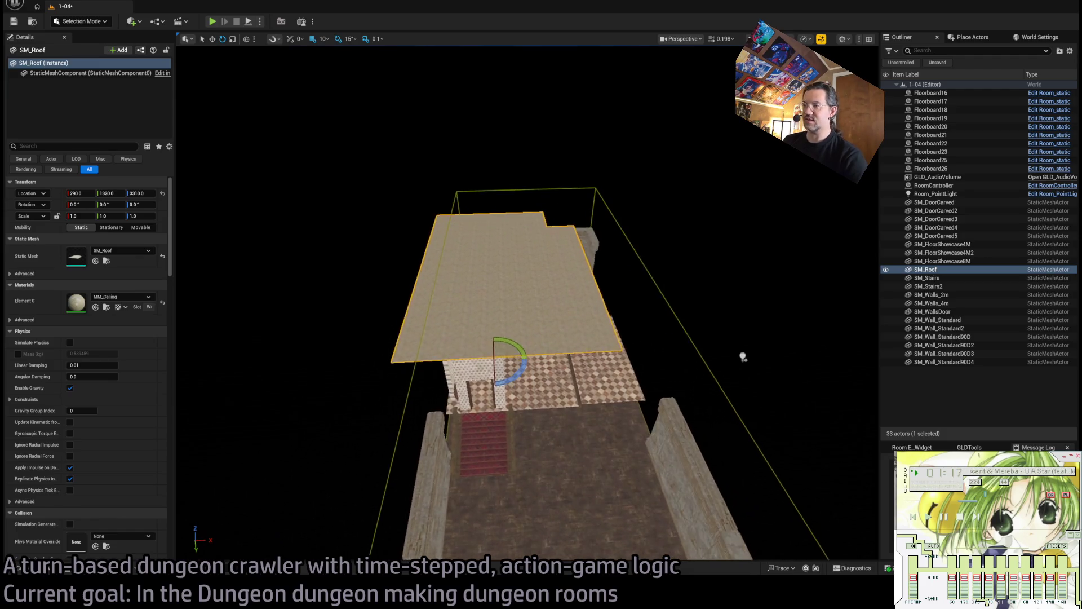
left_click_drag(516, 364, 484, 389)
scroll(564, 338, "up", 2)
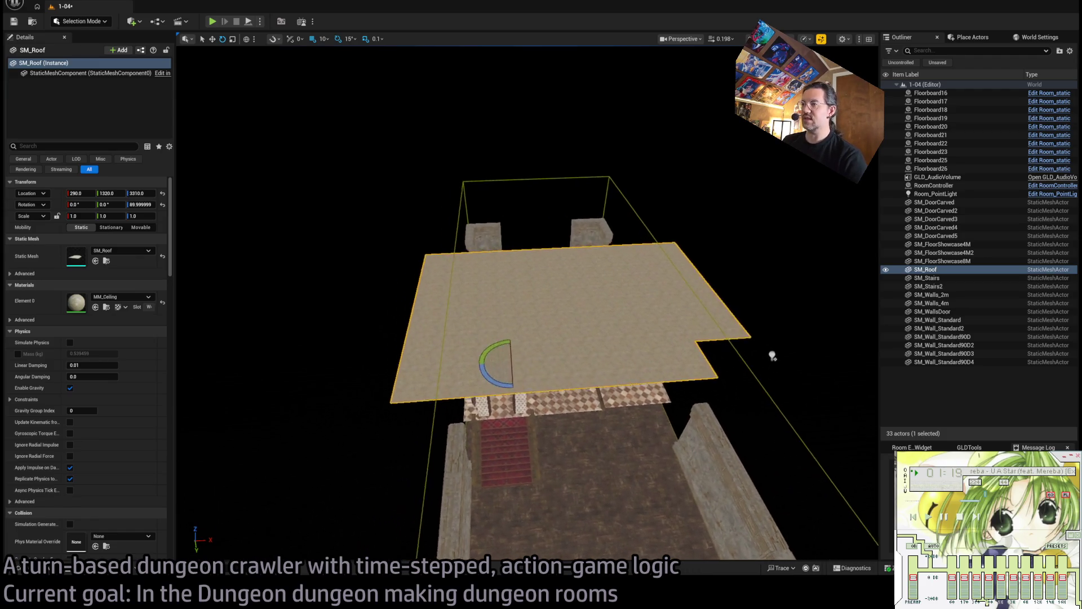
scroll(763, 392, "up", 2)
left_click_drag(763, 391, 763, 360)
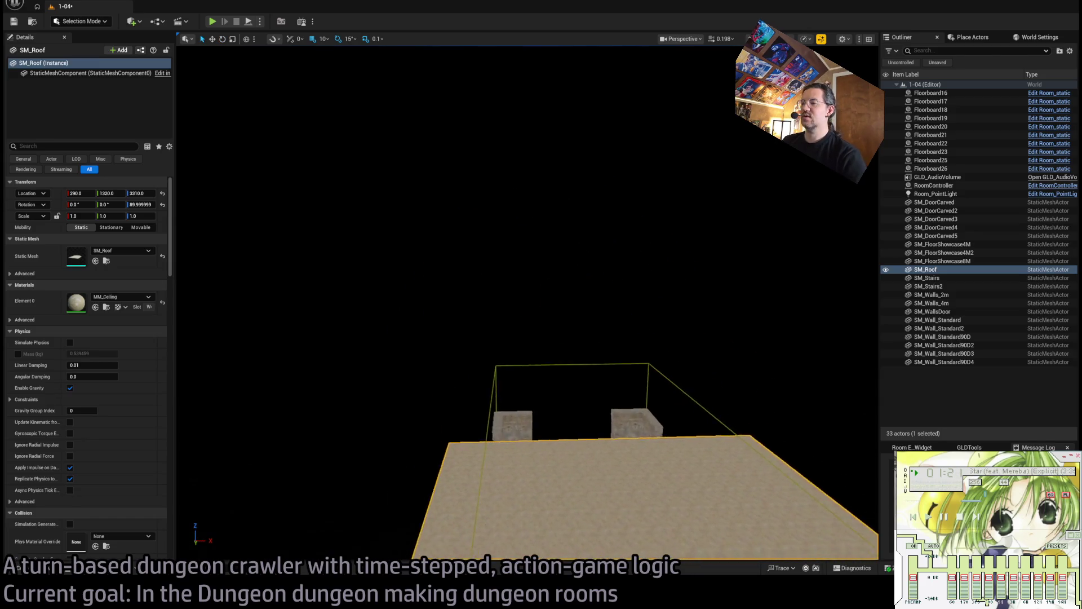
scroll(849, 544, "up", 3)
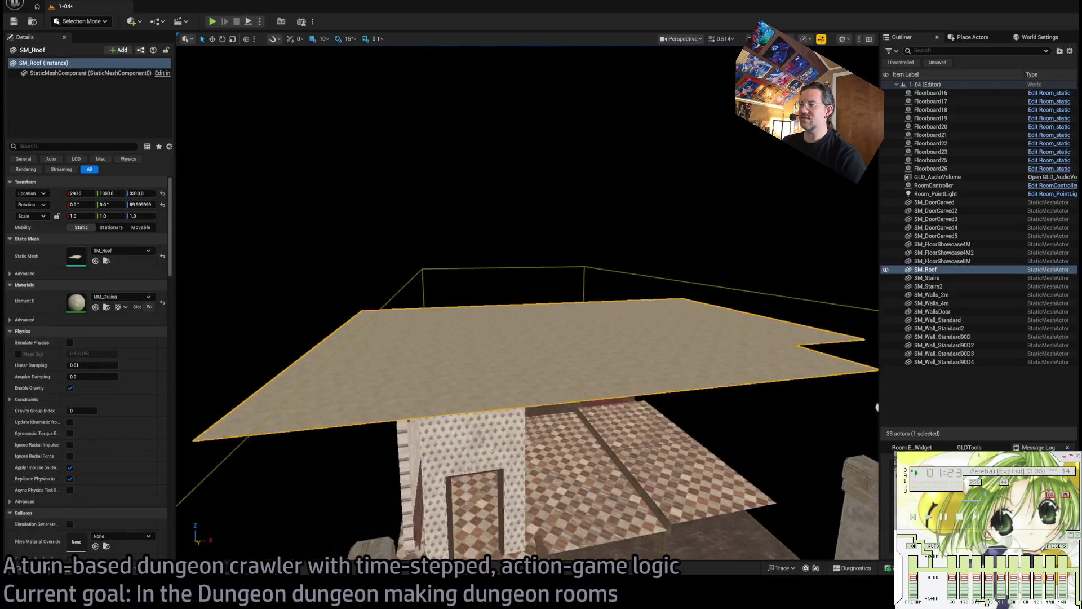
left_click_drag(546, 365, 501, 348)
Adjust the roof slab's scale, resetting Y to 0.3 and enlarging it uniformly.
left_click_drag(869, 333, 869, 333)
left_click_drag(304, 348, 304, 348)
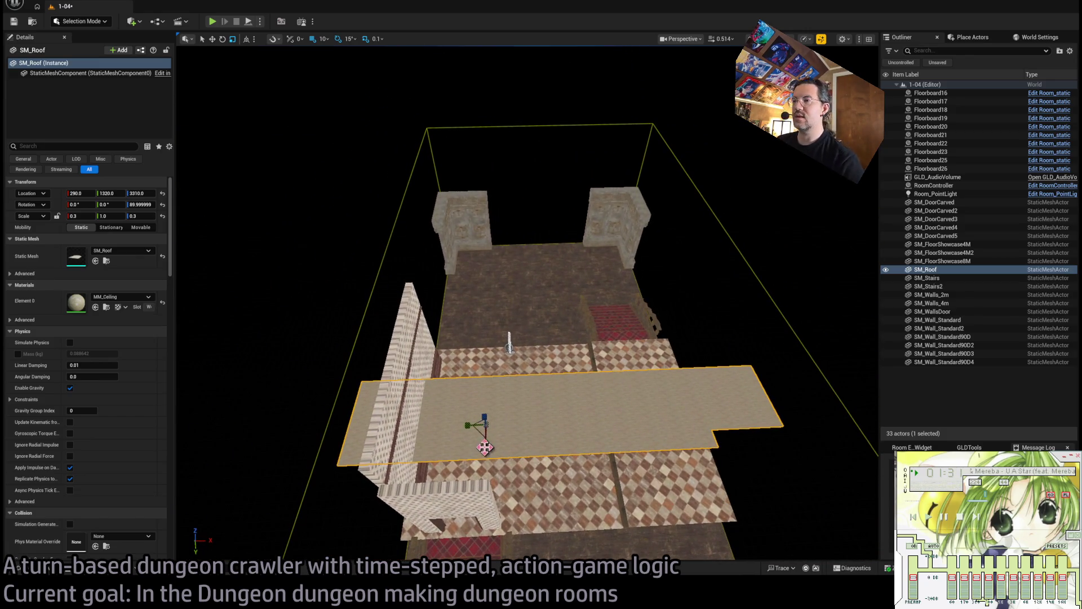
left_click_drag(499, 458, 501, 459)
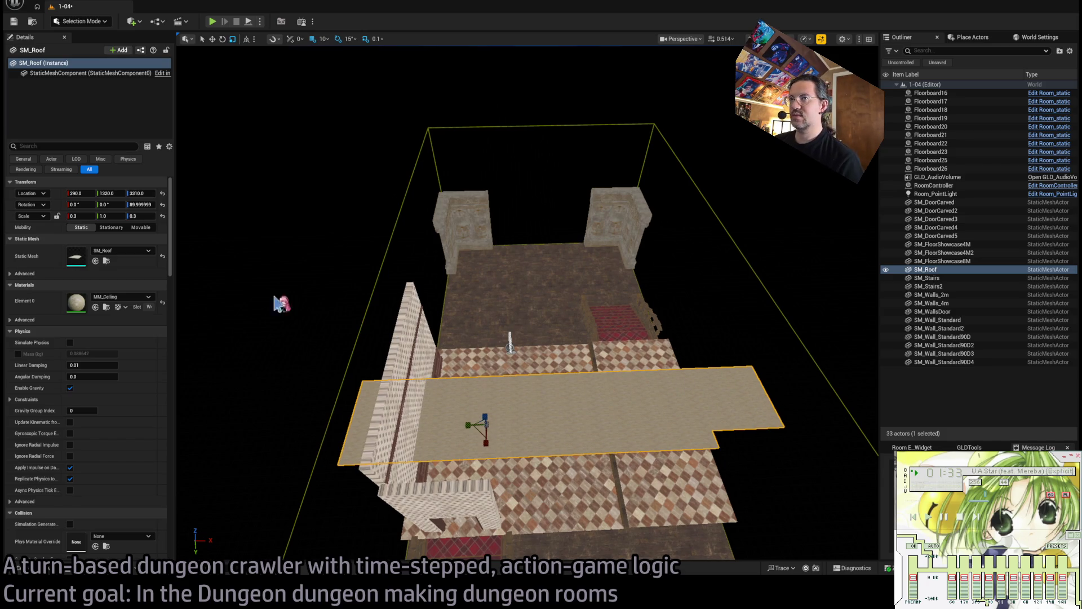
left_click_drag(106, 216, 138, 232)
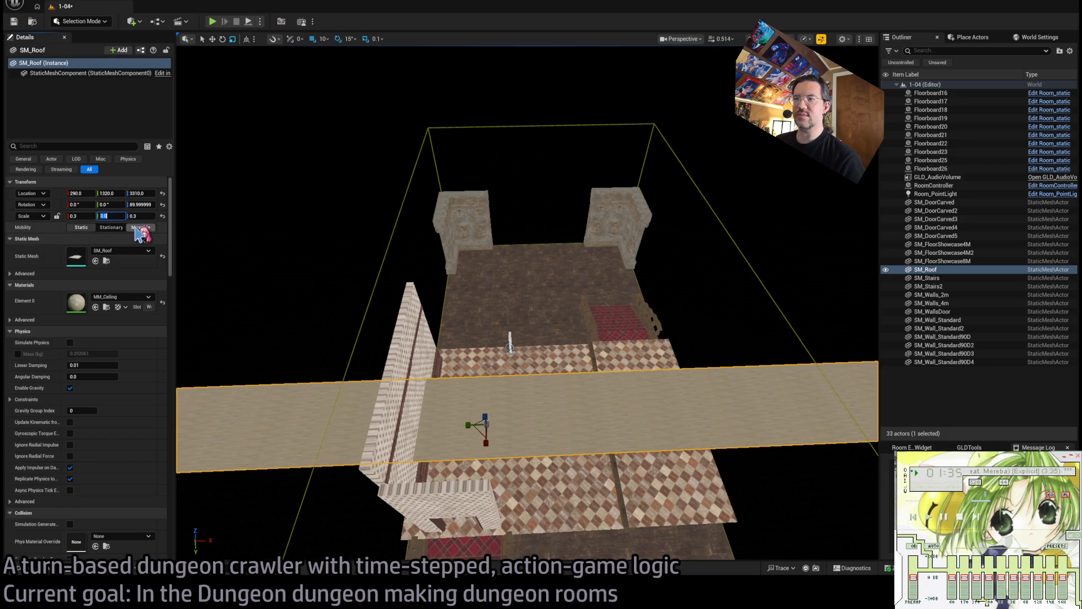
type("0.3")
key("Return")
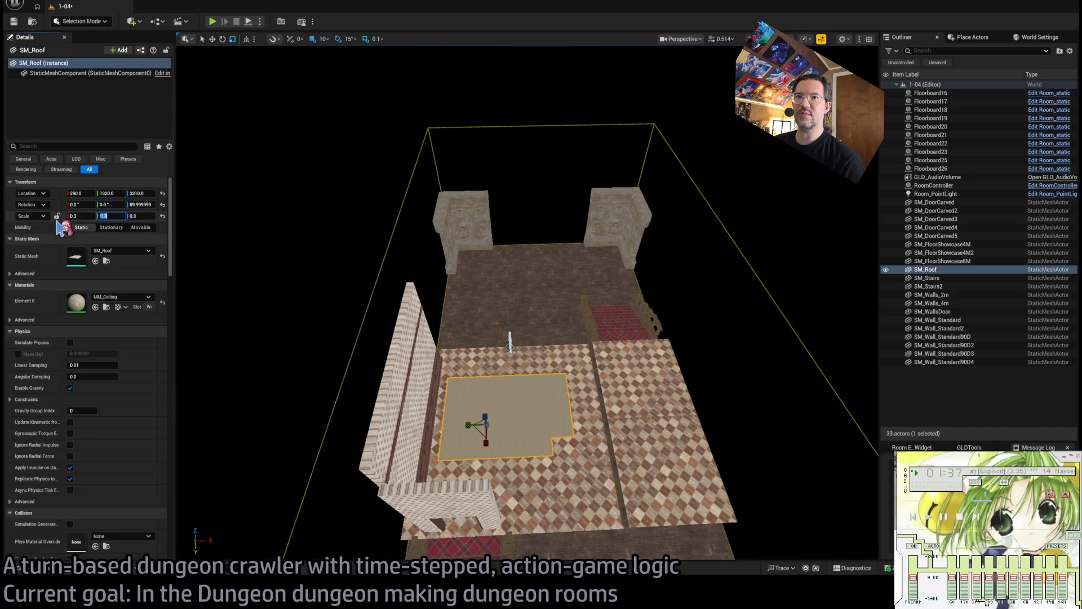
mouse_move(81, 216)
left_mouse_down()
mouse_move(110, 216)
mouse_move(253, 301)
left_mouse_up()
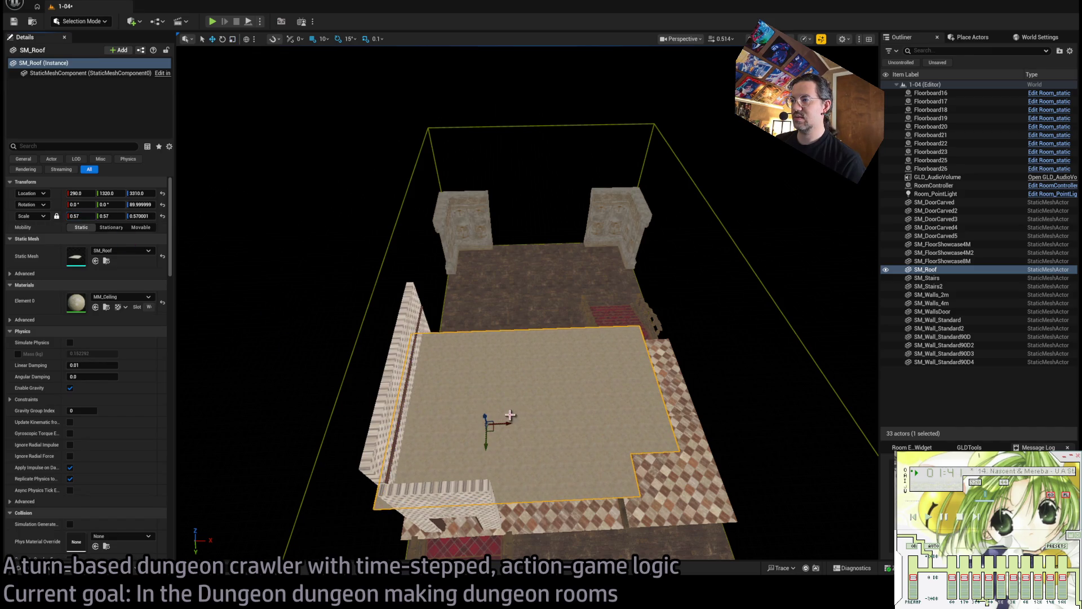
Move the slab to X 390, scale it to 0.7 and raise it to Z 3450.
mouse_move(509, 415)
left_mouse_down()
mouse_move(541, 420)
mouse_move(510, 379)
mouse_move(515, 361)
mouse_move(508, 384)
left_mouse_up()
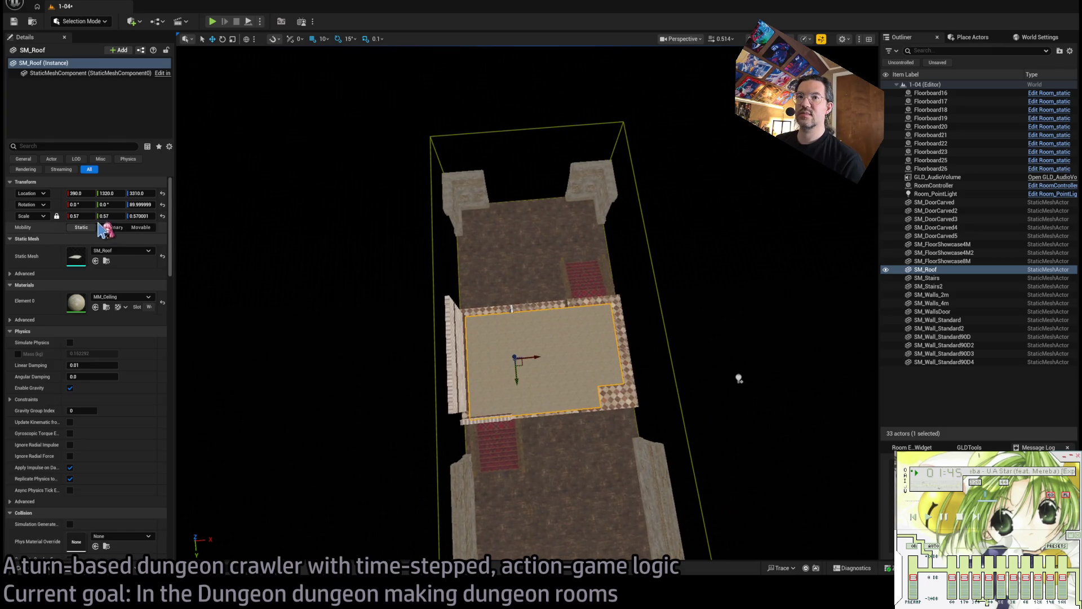
left_click_drag(85, 215, 146, 216)
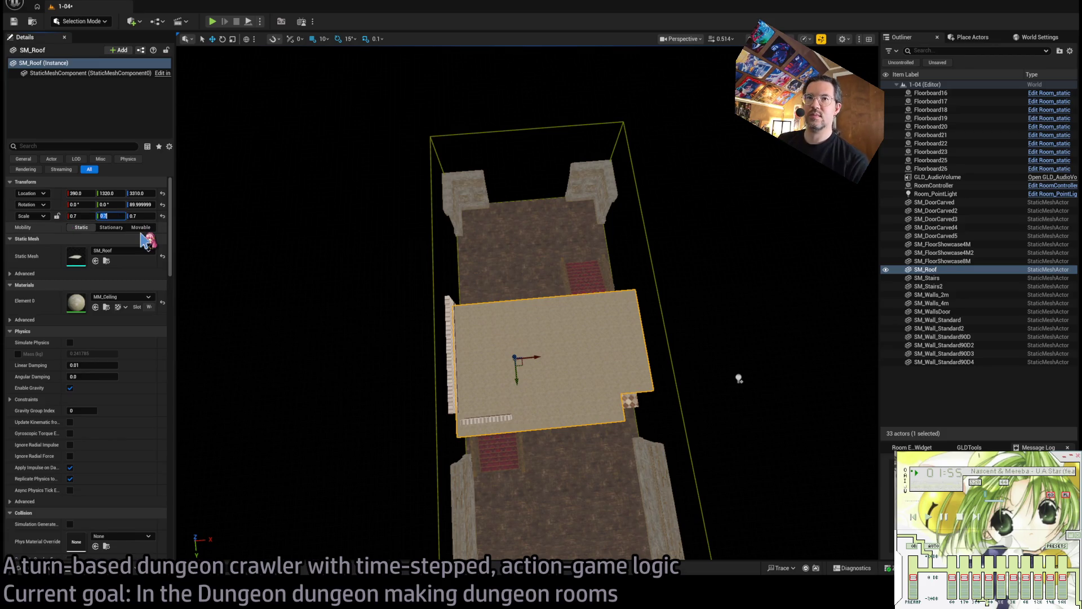
mouse_move(483, 321)
left_mouse_down()
mouse_move(366, 304)
mouse_move(361, 282)
mouse_move(361, 327)
mouse_move(360, 304)
mouse_move(349, 307)
left_mouse_up()
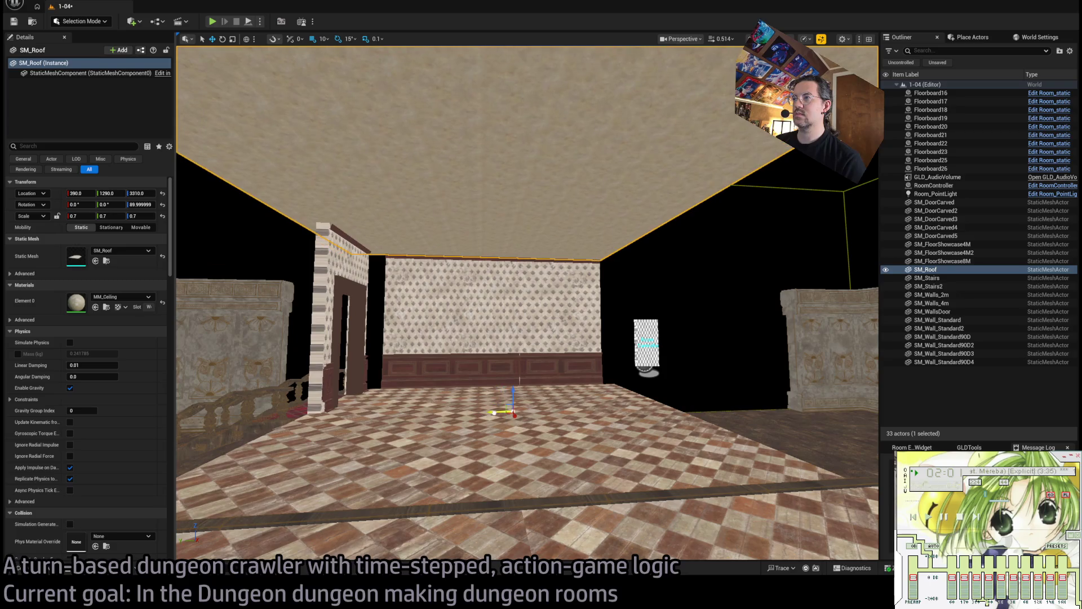
mouse_move(515, 388)
left_mouse_down()
mouse_move(510, 290)
mouse_move(540, 320)
mouse_move(532, 265)
mouse_move(541, 332)
left_mouse_up()
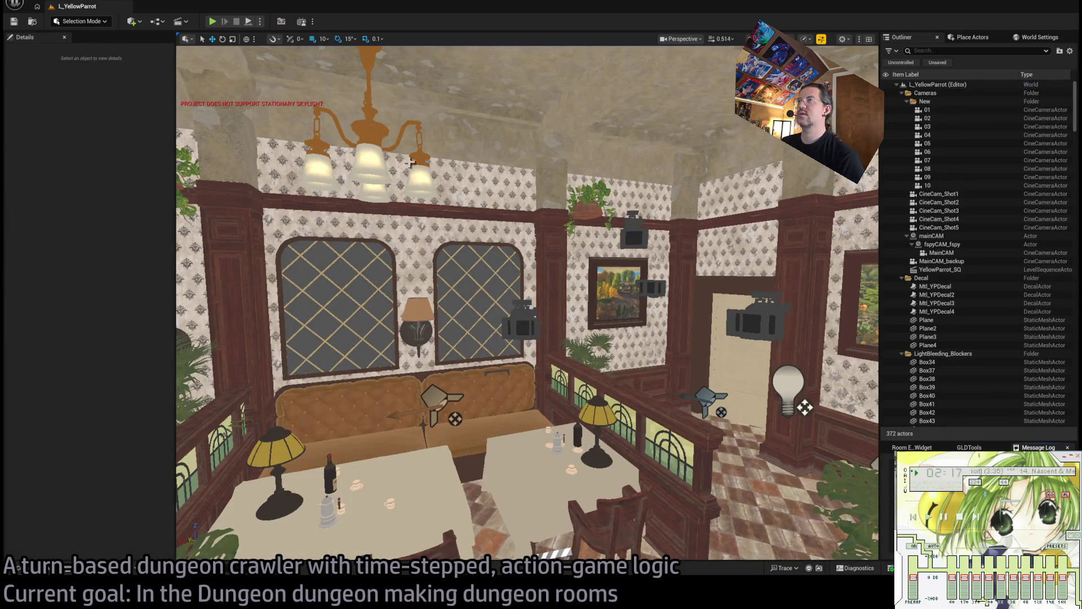
Inspect the café's Merge2 ceiling trim and BO_BeamRoof beams, then reopen map 1-04.
left_click(459, 141)
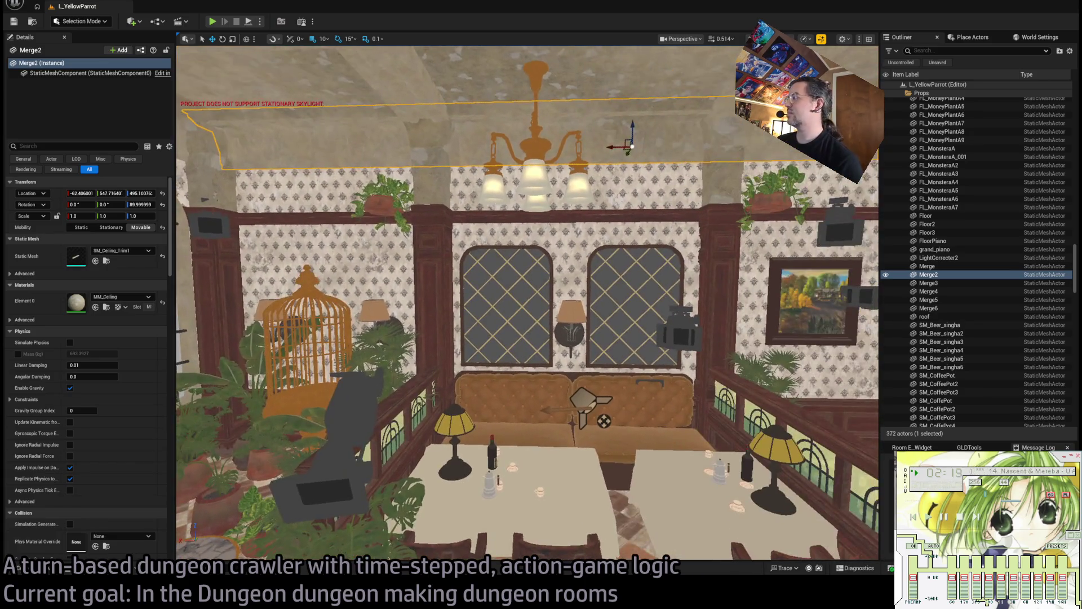
key("ctrl+space")
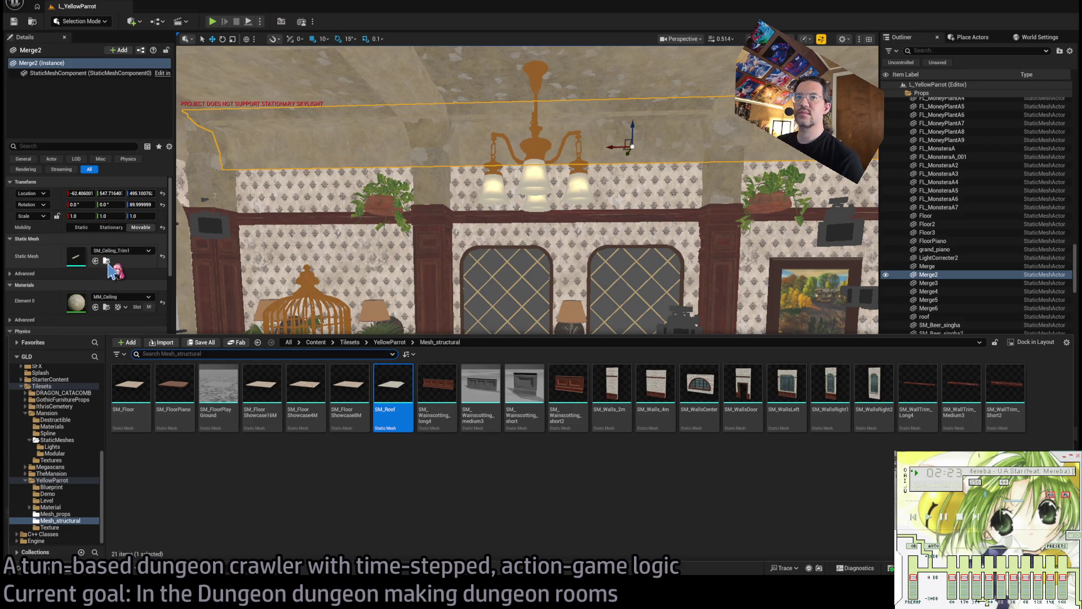
left_click(261, 149)
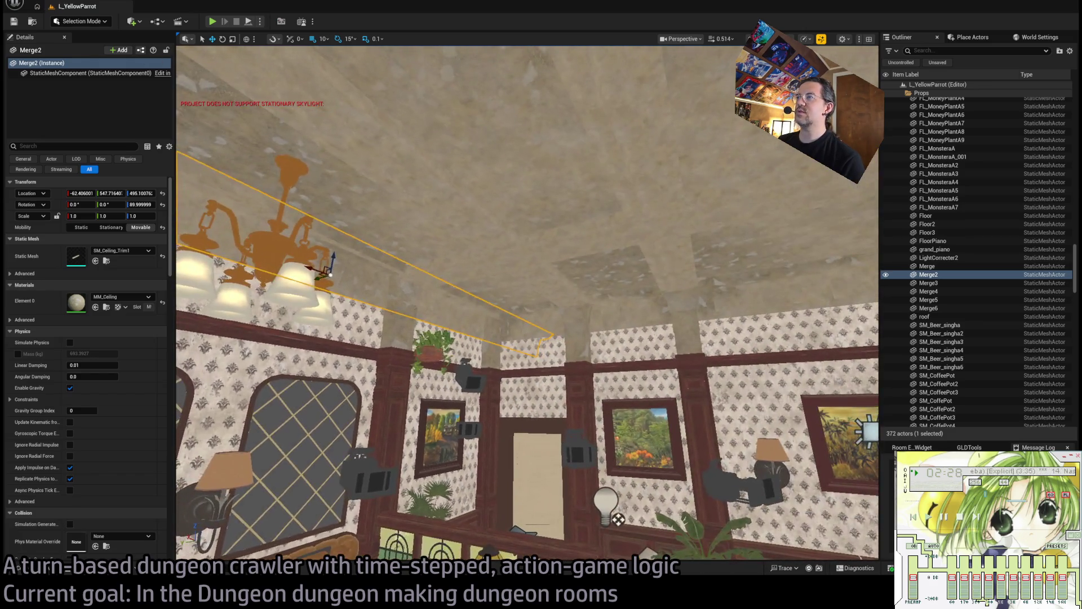
left_click(382, 153)
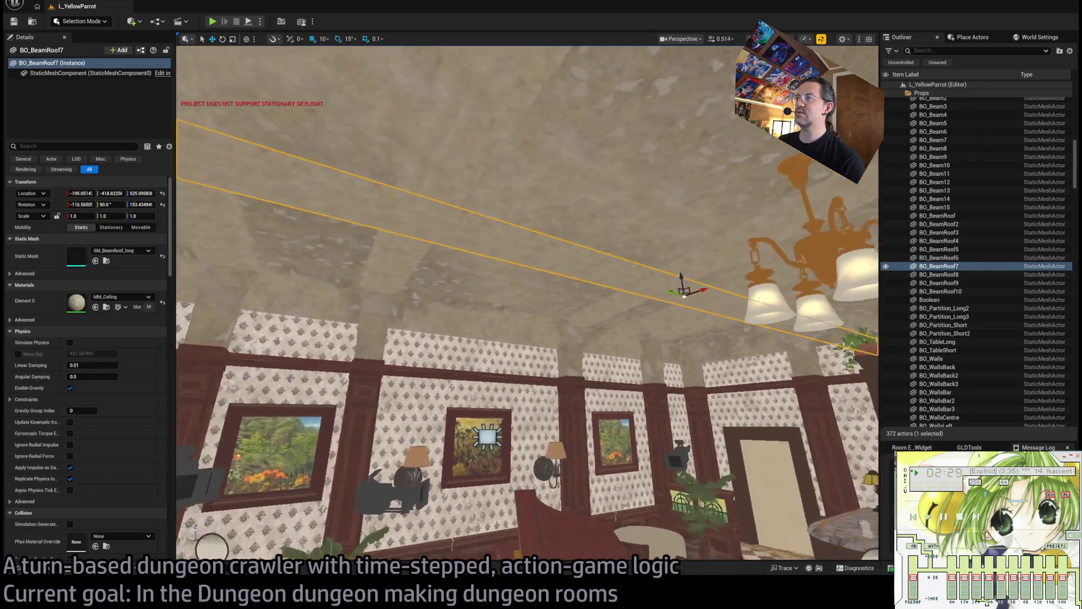
mouse_move(647, 186)
left_mouse_down()
mouse_move(647, 219)
mouse_move(648, 186)
left_mouse_up()
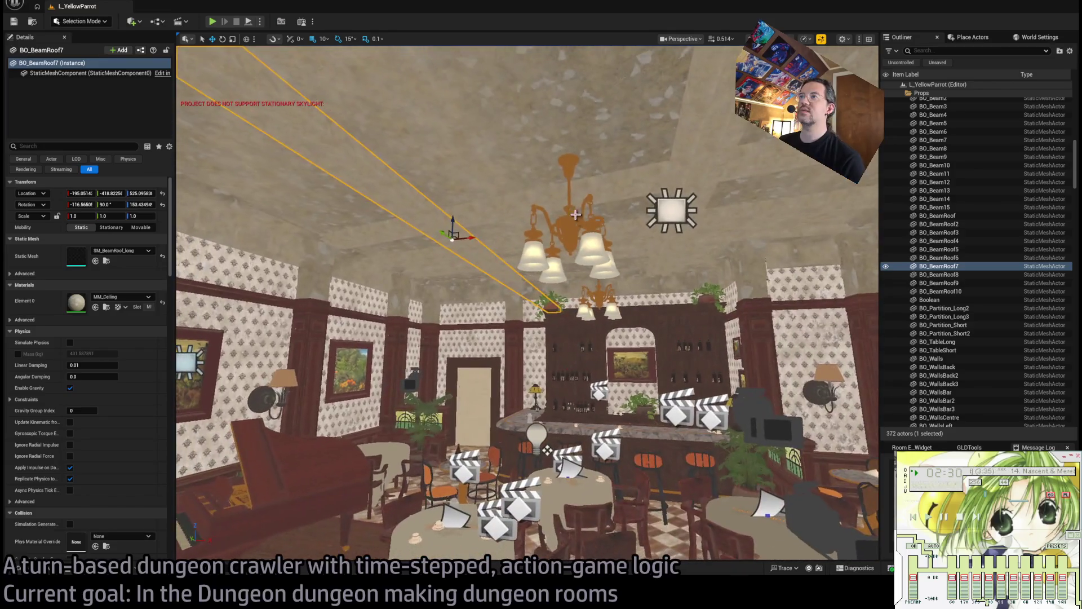
left_click(647, 178)
left_click(714, 130)
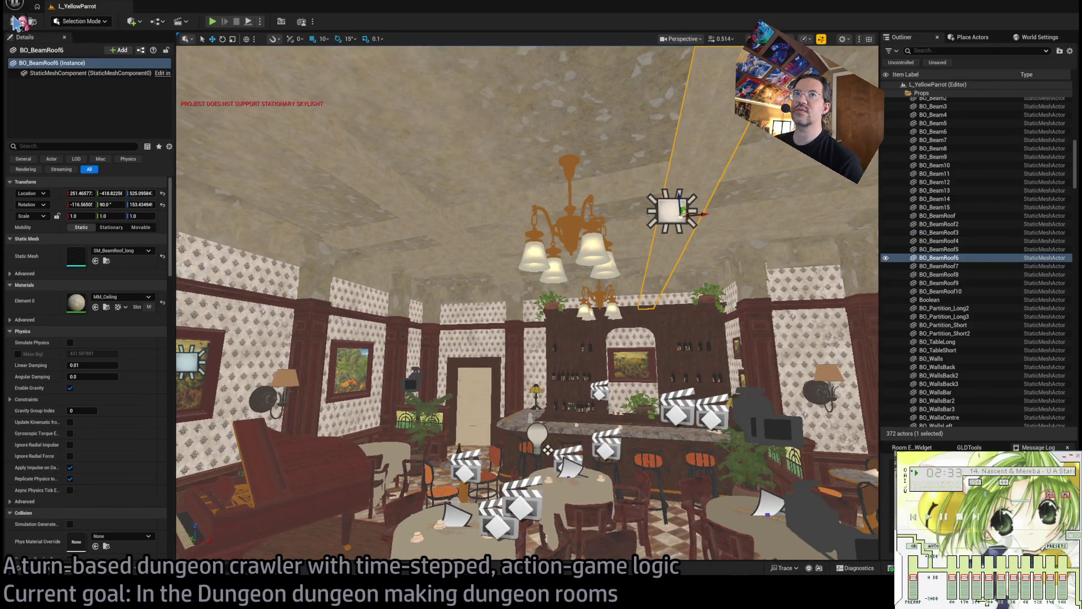
left_click(48, 573)
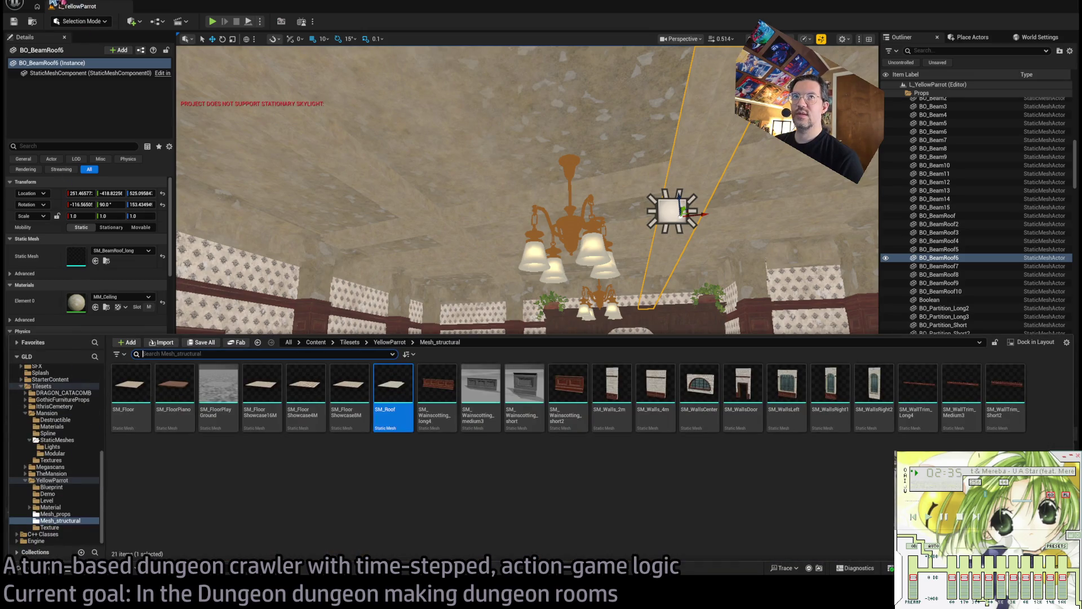
left_click(61, 40)
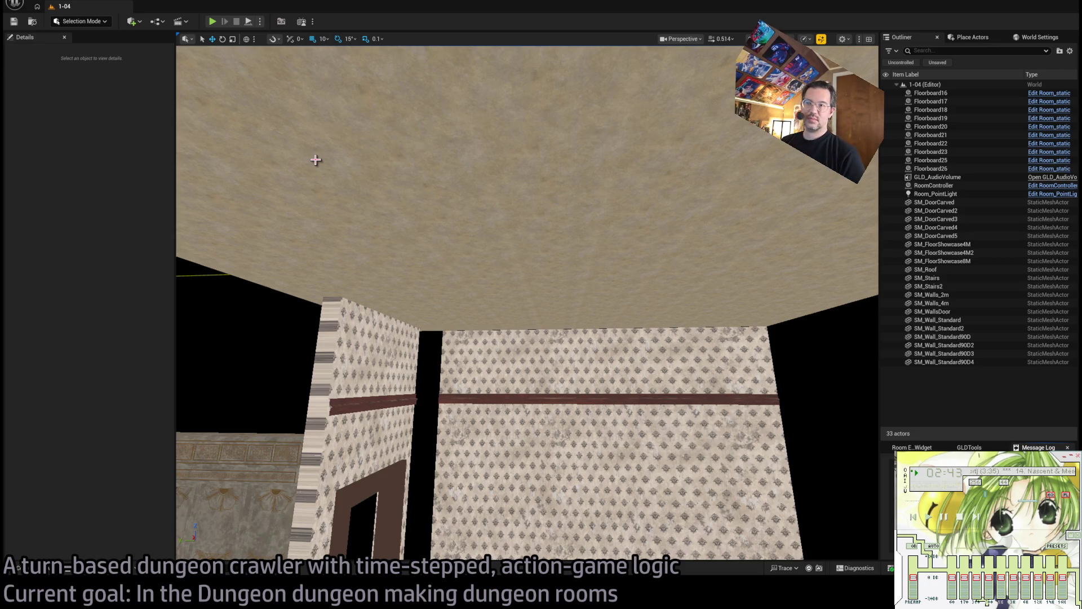
Raise the SM_Roof ceiling slab slightly higher.
mouse_move(448, 313)
left_mouse_down()
mouse_move(428, 422)
mouse_move(472, 254)
mouse_move(516, 299)
left_mouse_up()
left_click(472, 289)
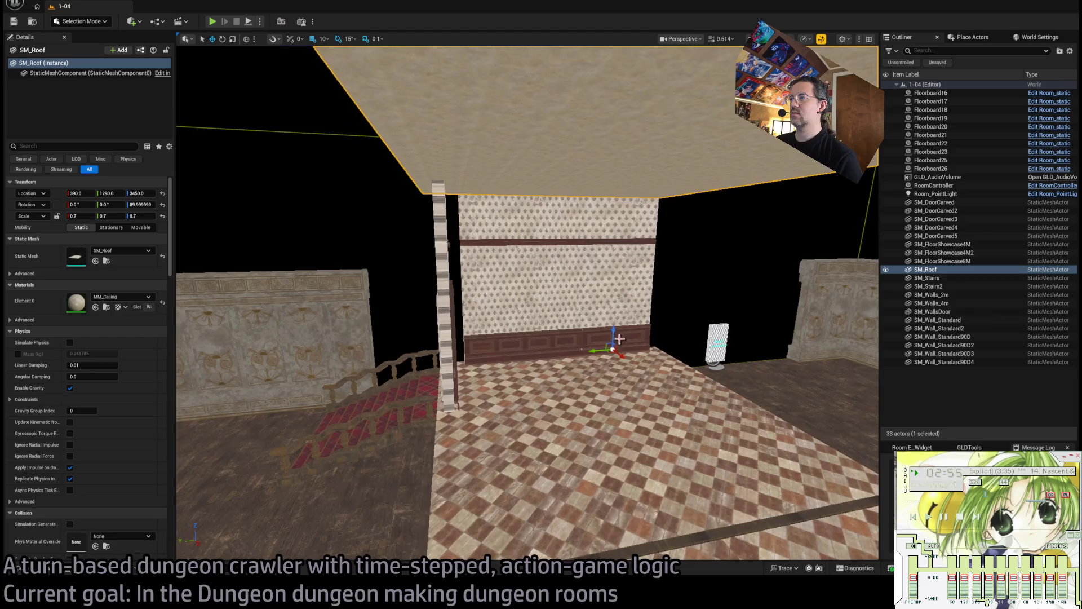
left_click_drag(614, 316, 586, 255)
Browse the 53 YellowParrot Mesh_props meshes to find SM_Ceiling_Trim1.
left_click(17, 571)
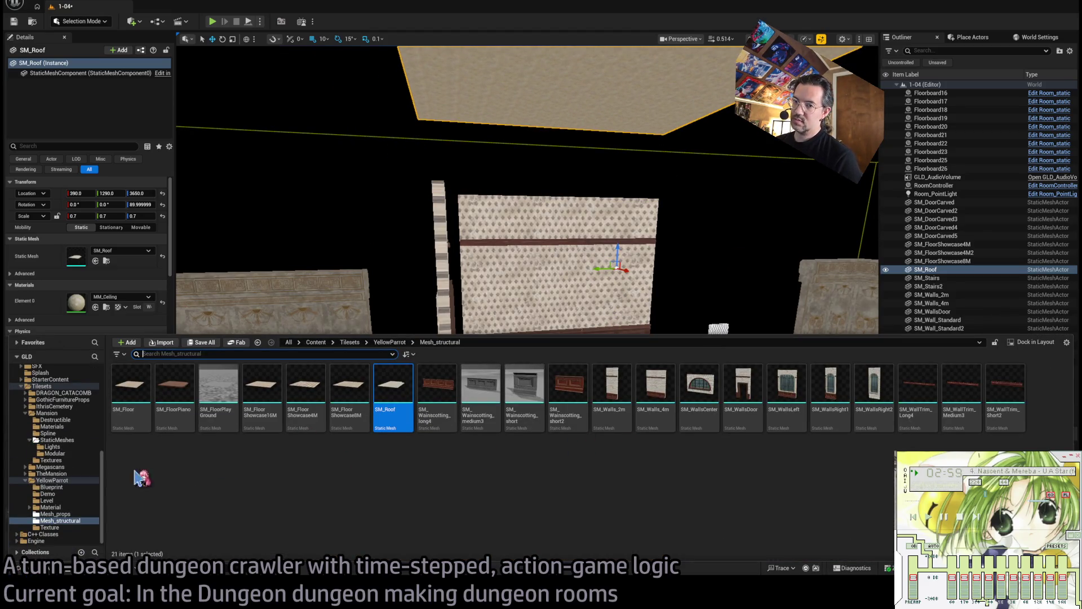
left_click(55, 514)
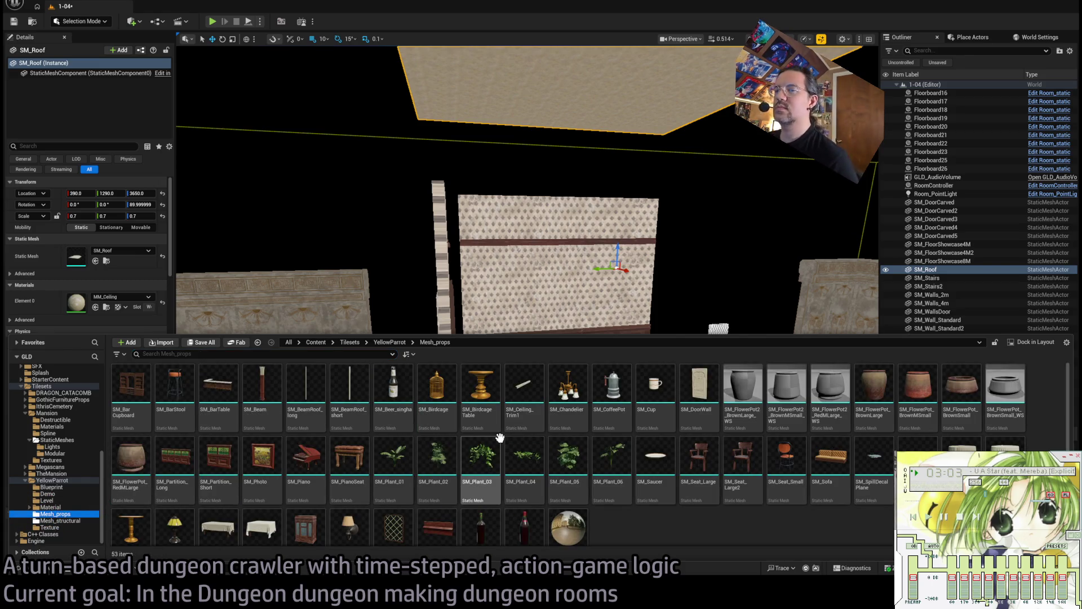
scroll(630, 419, "down", 1)
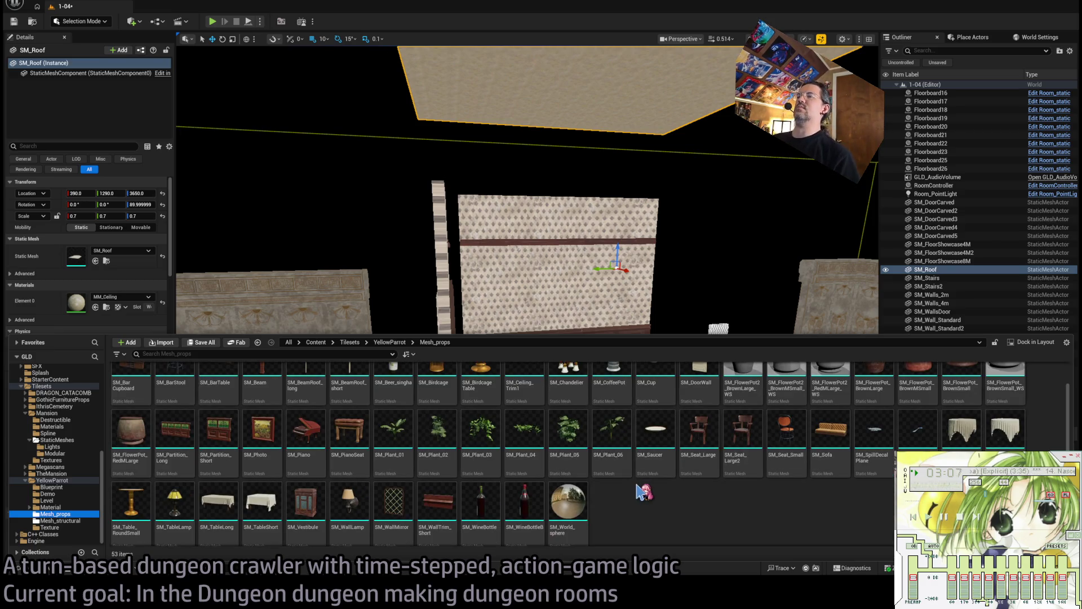
scroll(666, 488, "up", 1)
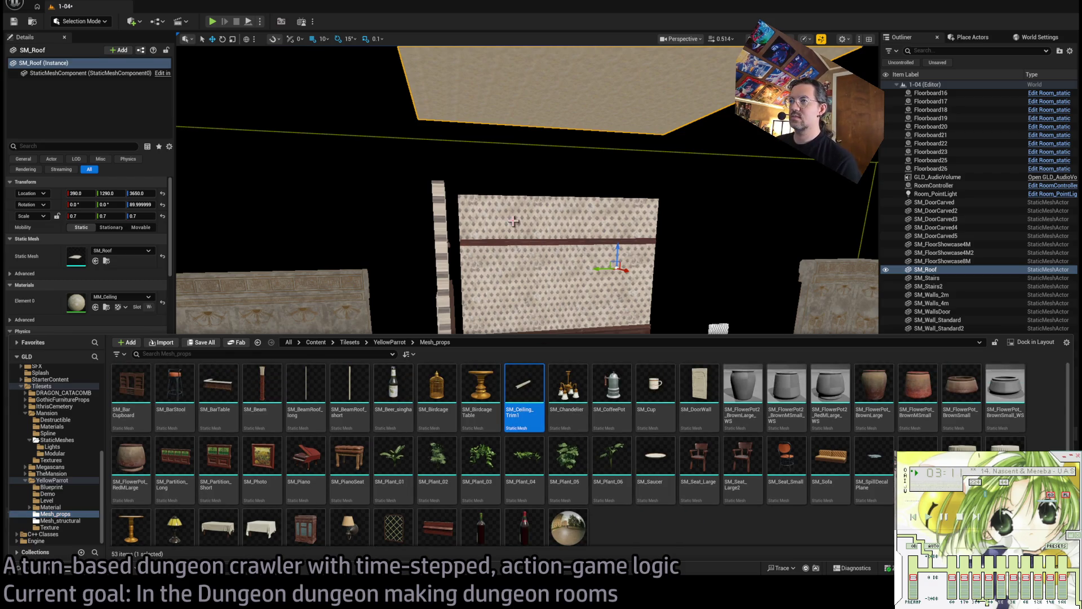
Place SM_Ceiling_Trim1 atop the wallpapered wall, turn it 180° and set its X to 50.
mouse_move(517, 398)
left_mouse_down()
mouse_move(541, 416)
mouse_move(564, 393)
mouse_move(563, 177)
left_mouse_up()
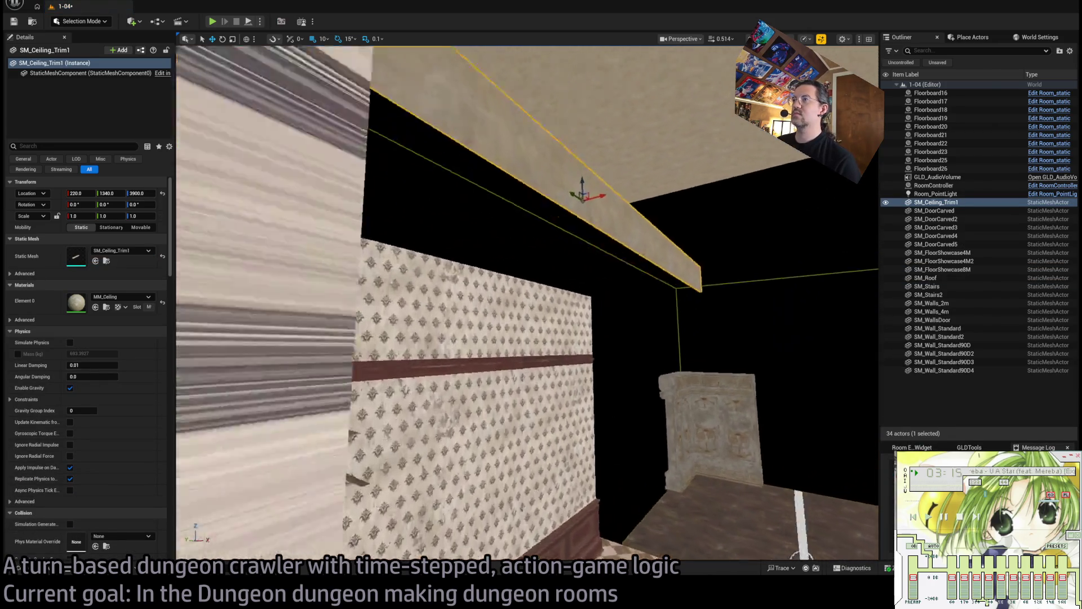
key("s")
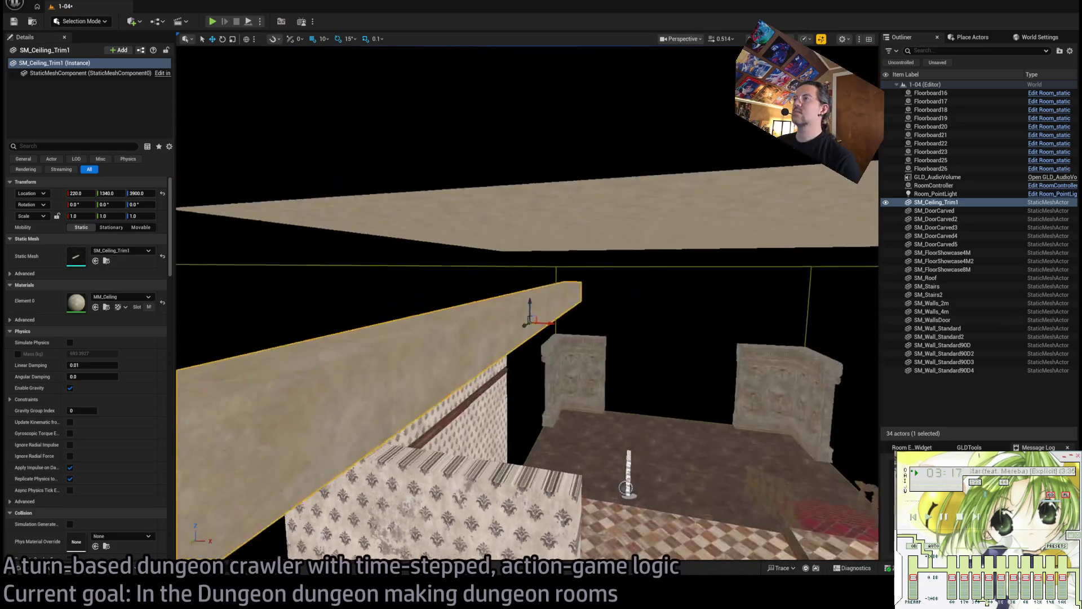
key("w")
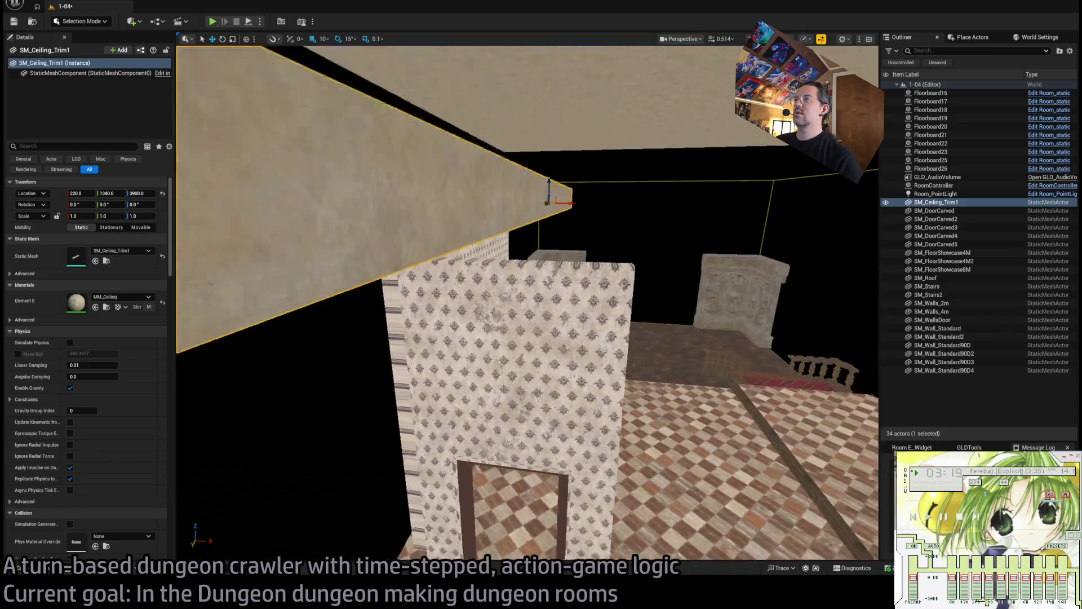
key("s")
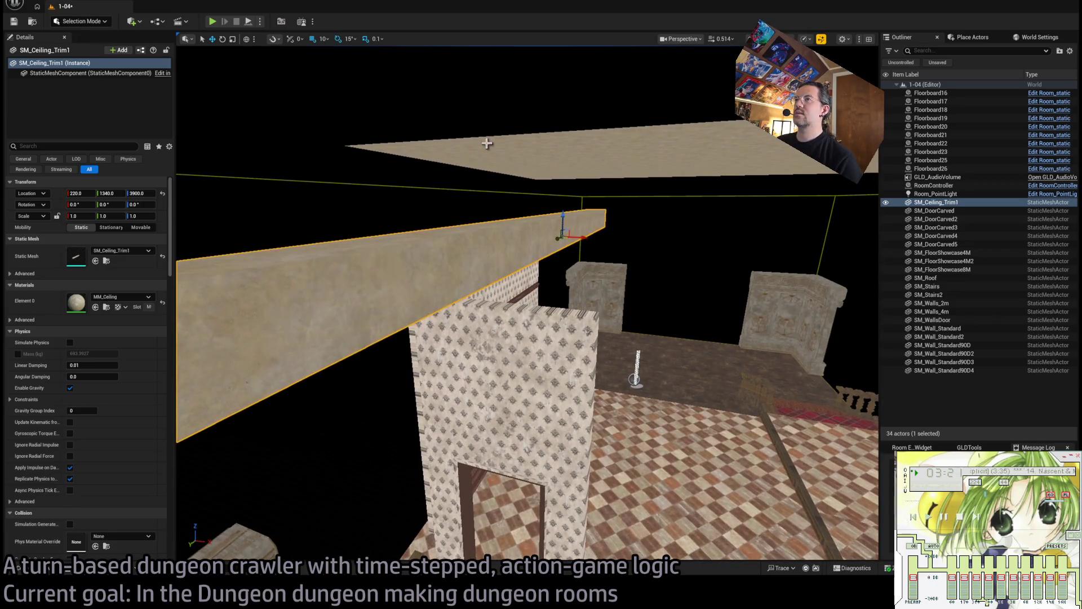
left_click(487, 143)
left_click(580, 243)
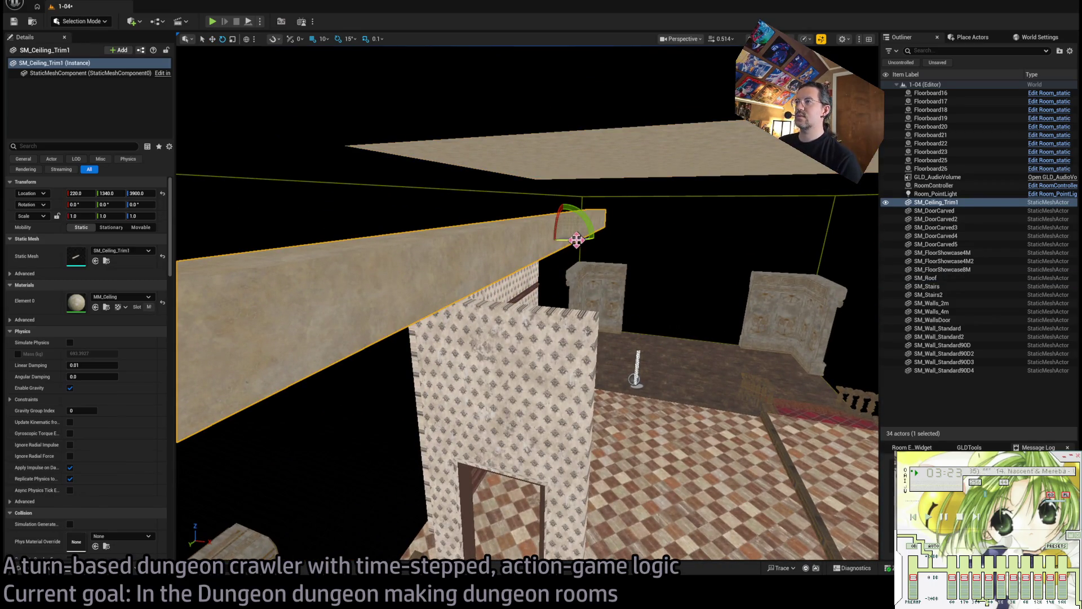
mouse_move(576, 240)
left_mouse_down()
mouse_move(504, 224)
mouse_move(536, 266)
mouse_move(530, 275)
mouse_move(507, 242)
mouse_move(510, 276)
left_mouse_up()
key("f")
key("w")
Narrow the ceiling trim's Y scale to 0.55.
key("f")
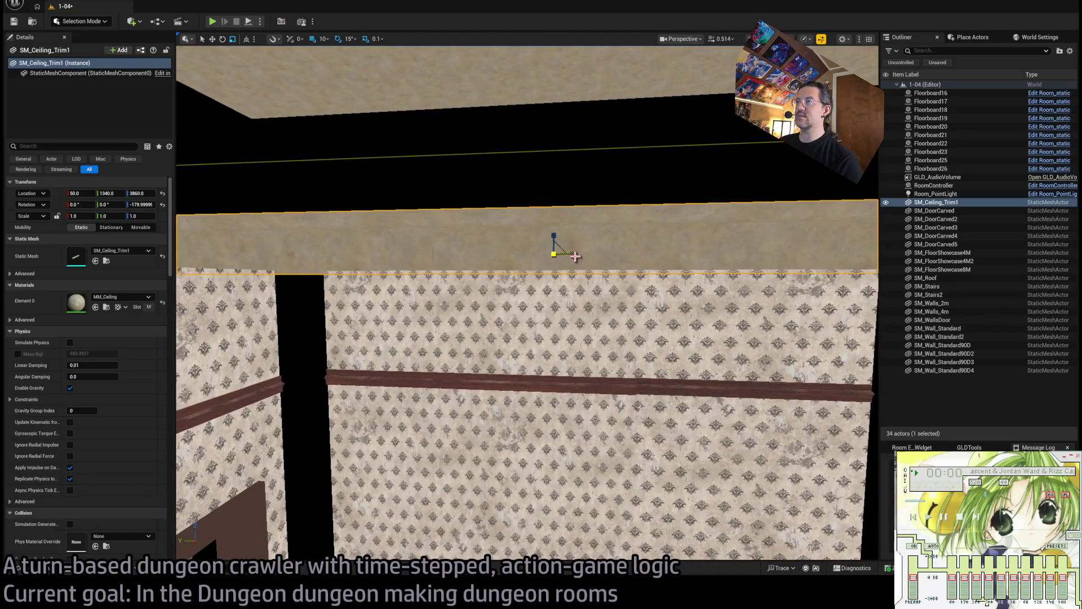
left_click_drag(574, 257, 557, 285)
type(".5")
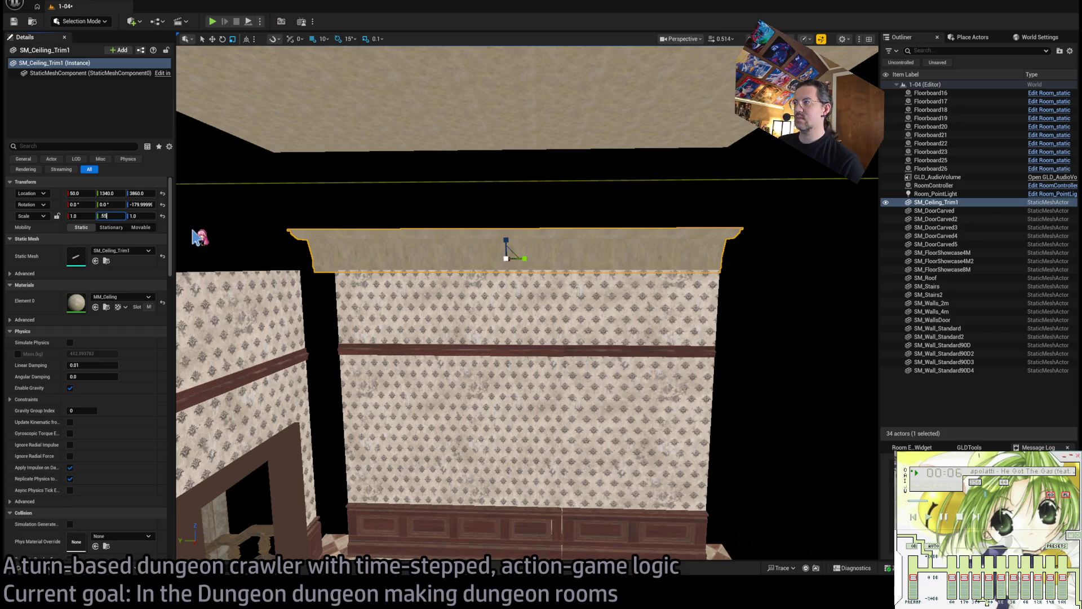
key("Return")
mouse_move(201, 235)
left_mouse_down()
mouse_move(177, 239)
mouse_move(225, 231)
left_mouse_up()
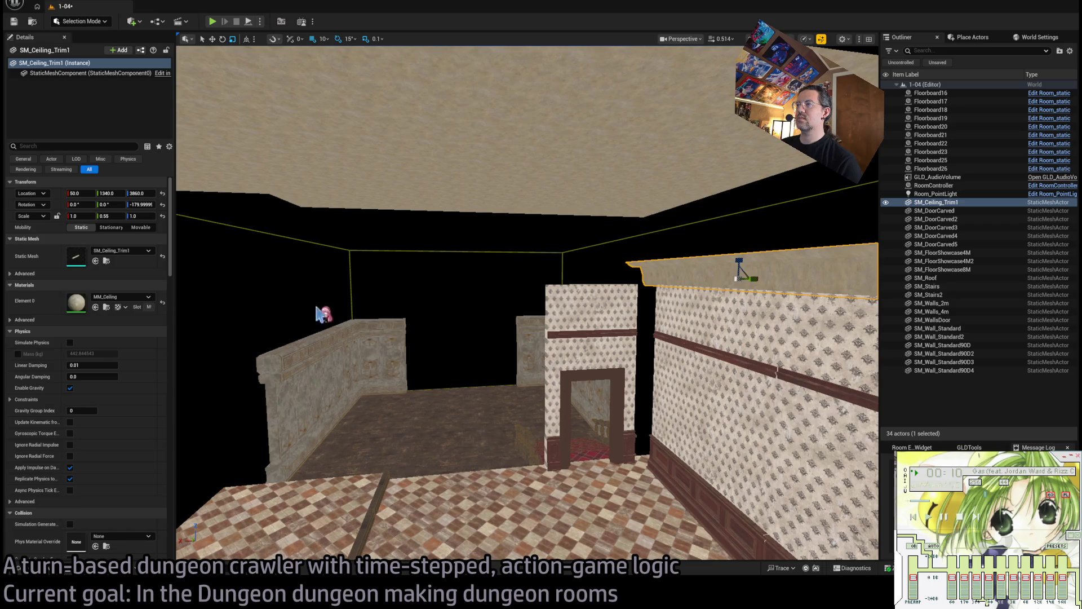
left_click(674, 385)
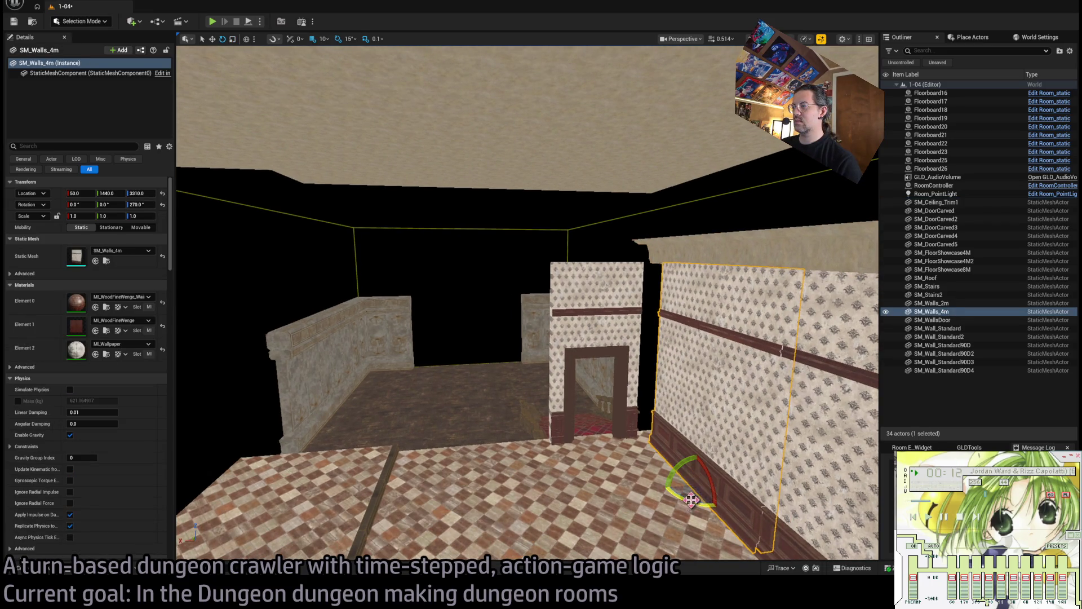
Duplicate SM_Walls_4m and turn the copy around as a partition wall.
mouse_move(691, 499)
left_mouse_down()
mouse_move(719, 506)
mouse_move(466, 442)
mouse_move(475, 449)
mouse_move(464, 413)
mouse_move(352, 353)
mouse_move(364, 348)
mouse_move(334, 359)
mouse_move(336, 422)
mouse_move(307, 473)
mouse_move(442, 318)
left_mouse_up()
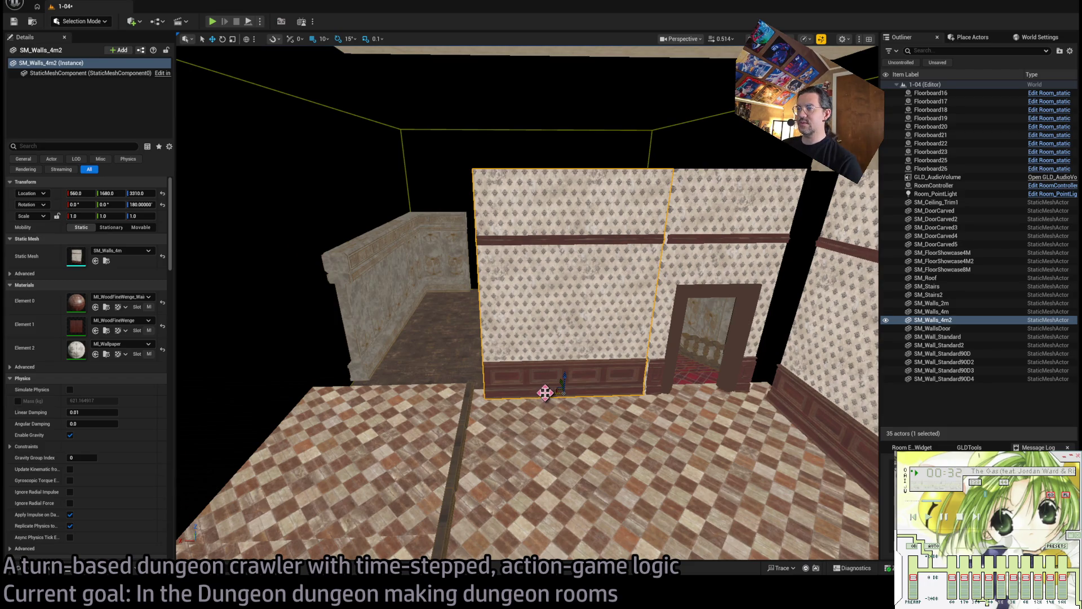
left_click_drag(544, 393, 535, 393)
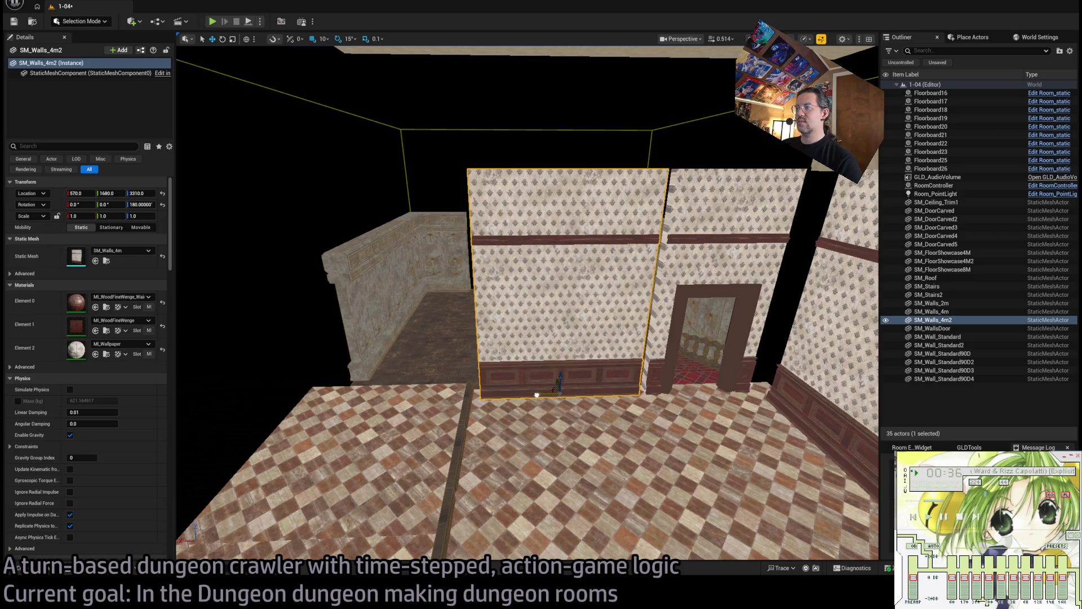
left_click_drag(547, 393, 496, 389)
Duplicate the partition again and slide the second copy to X 1000 beside it.
left_click(817, 394)
left_click(581, 406)
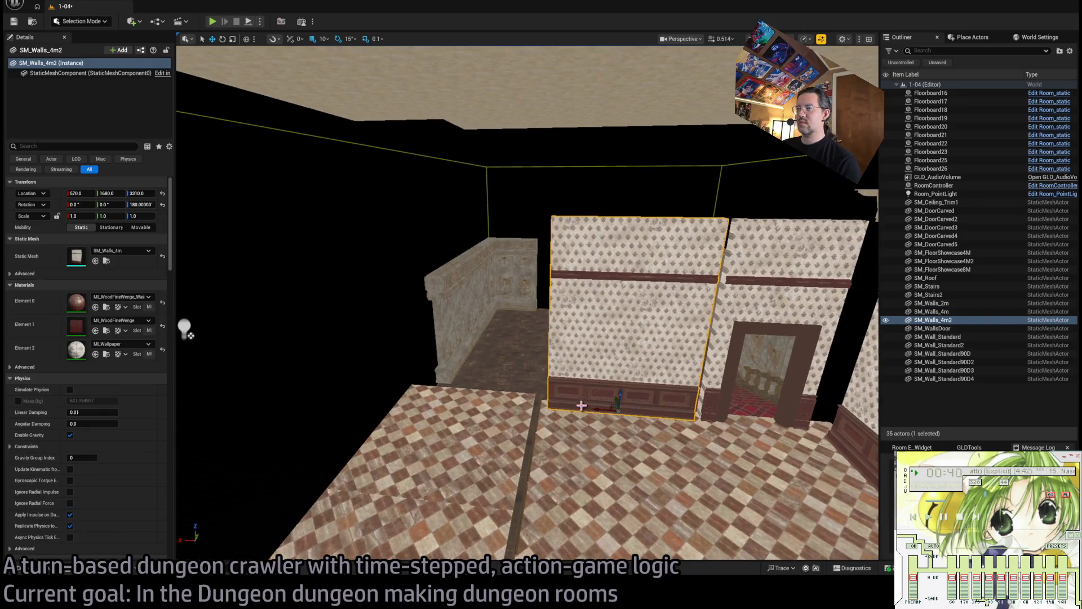
mouse_move(598, 407)
left_mouse_down("alt")
mouse_move(414, 394)
mouse_move(451, 385)
mouse_move(378, 376)
mouse_move(505, 311)
left_mouse_up("alt")
left_click(505, 310)
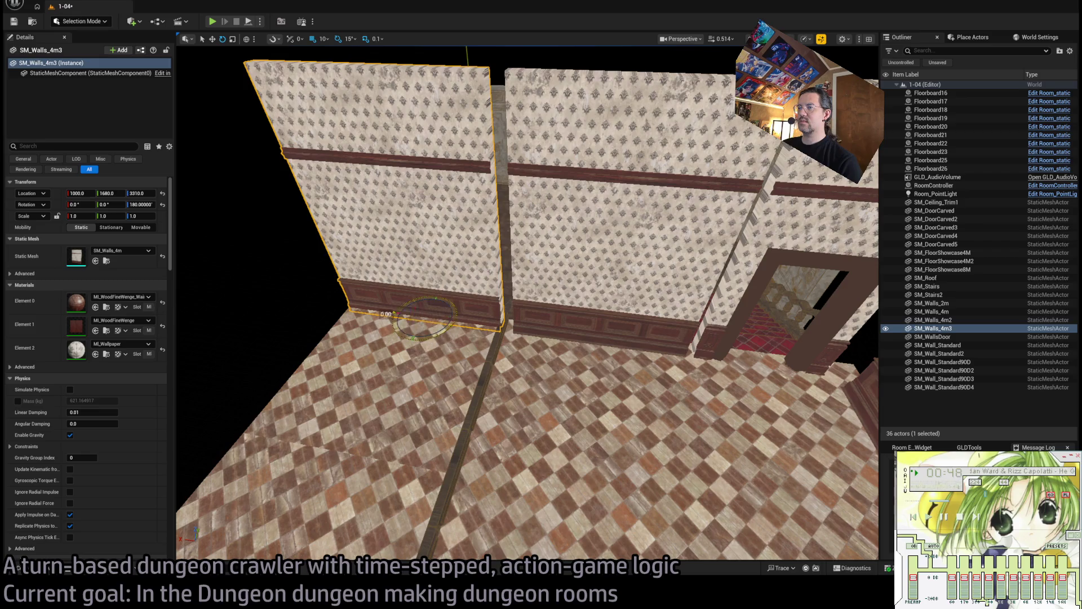
Alt-duplicate the SM_Walls_4m2 partition wall, turn the copy around, and move it to Y 950.
mouse_move(386, 313)
left_mouse_down()
mouse_move(419, 332)
mouse_move(467, 324)
left_mouse_up()
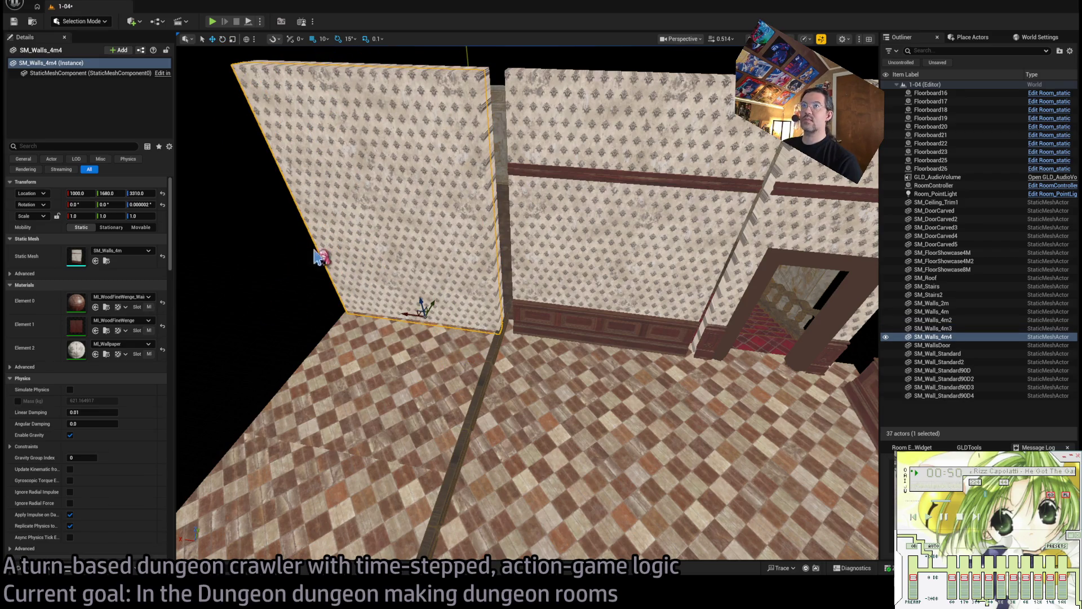
key("e")
left_click(611, 345)
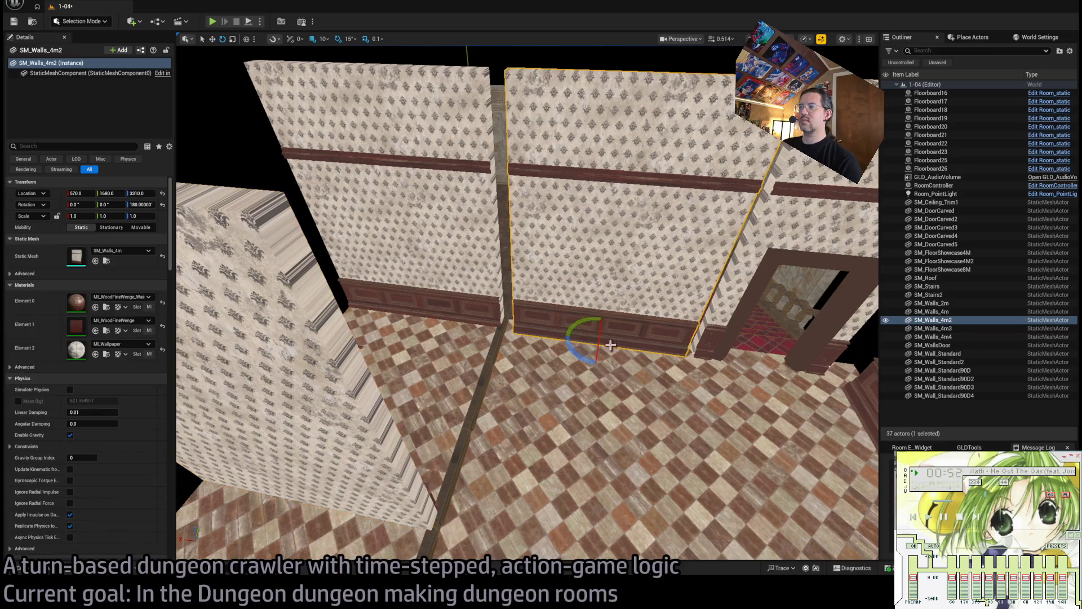
mouse_move(577, 360)
left_mouse_down()
mouse_move(568, 345)
mouse_move(599, 364)
mouse_move(626, 345)
left_mouse_up()
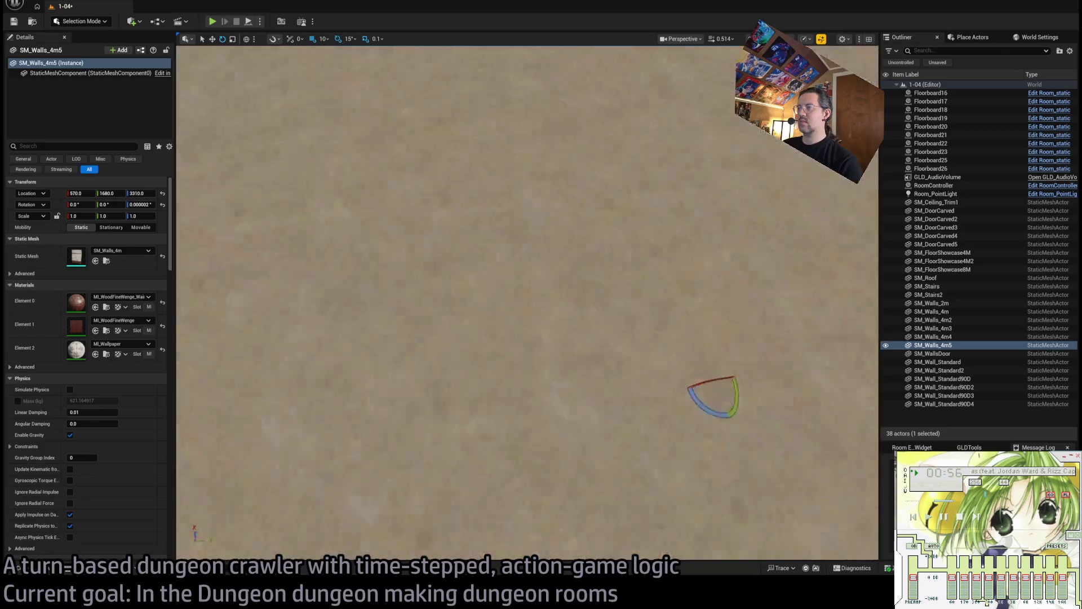
key("w")
mouse_move(690, 351)
left_mouse_down()
mouse_move(321, 391)
mouse_move(316, 404)
left_mouse_up()
Delete the stray SM_Walls_4m4 copy, check the room's walls, and bring up the Content Drawer.
left_click(451, 224)
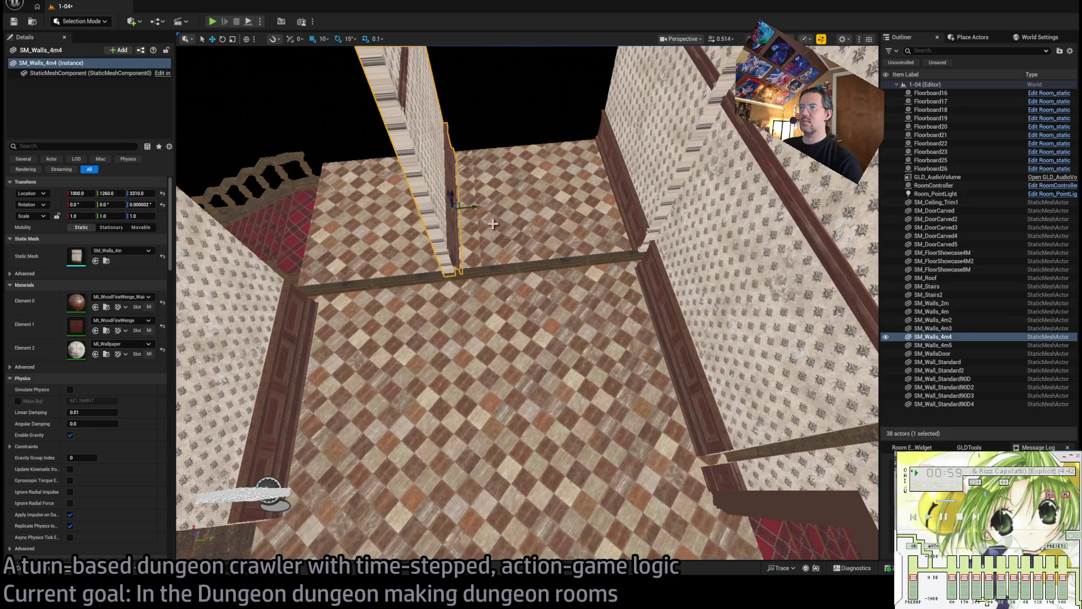
key("Delete")
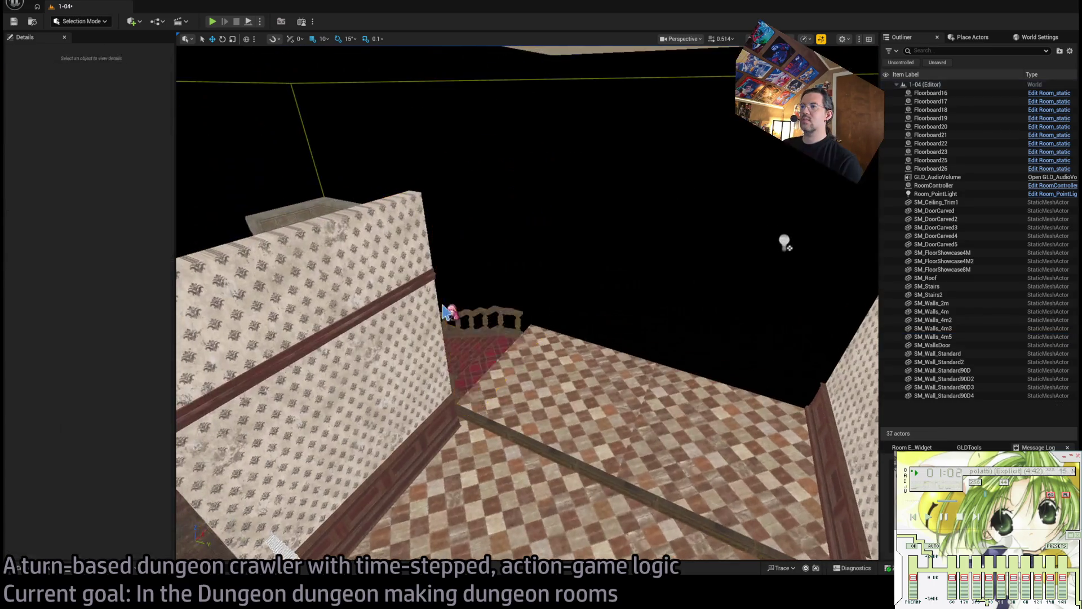
key("w")
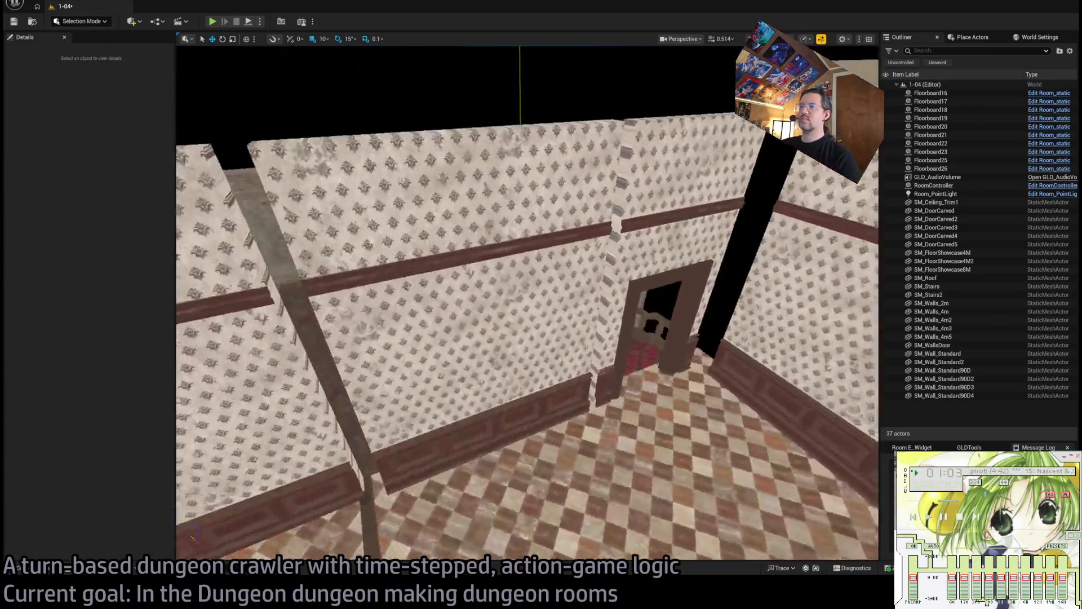
key("s")
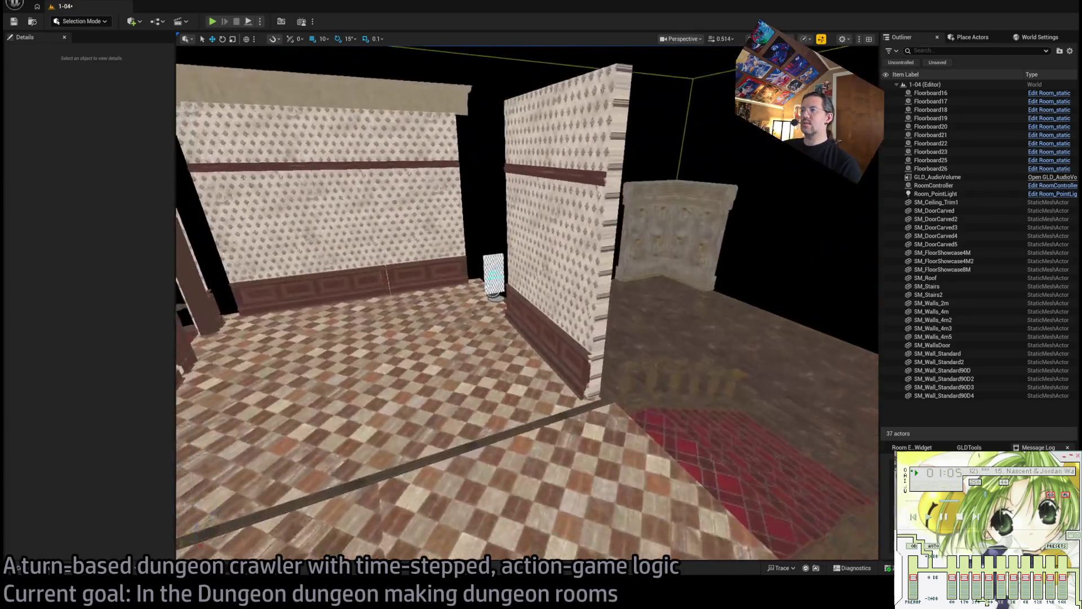
key("w")
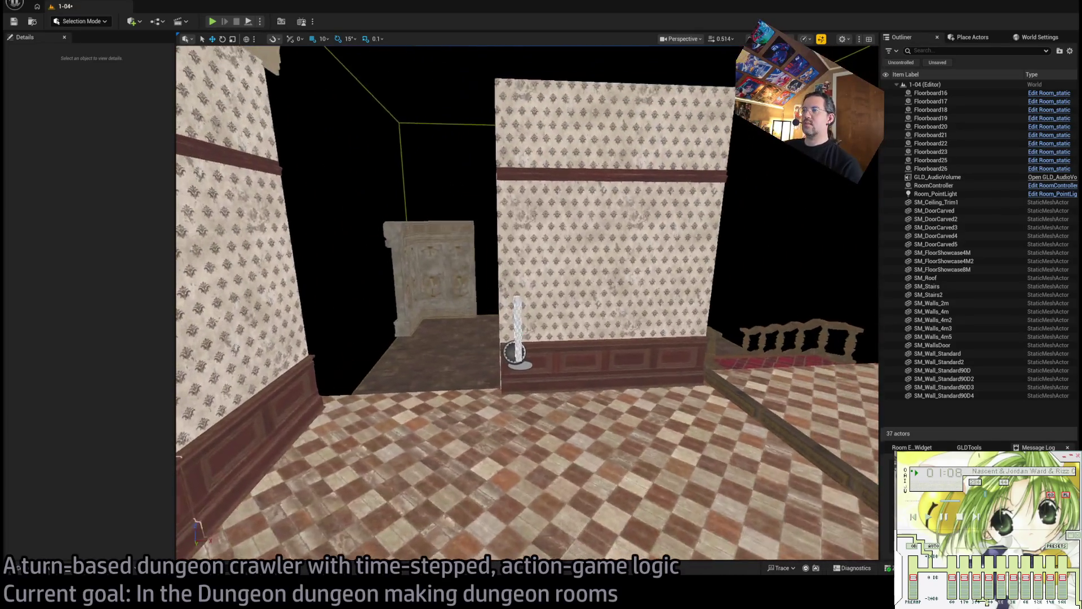
key("ctrl+space")
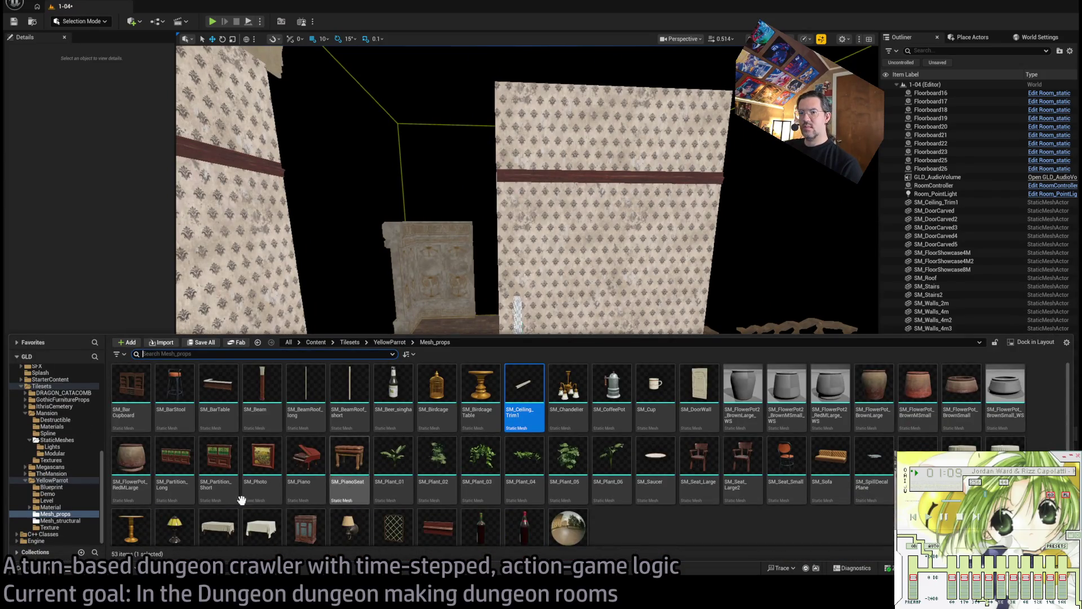
Place the SM_WallsLeft barred-window wall from Mesh_structural into the room, aligned at Y 950.
left_click(57, 521)
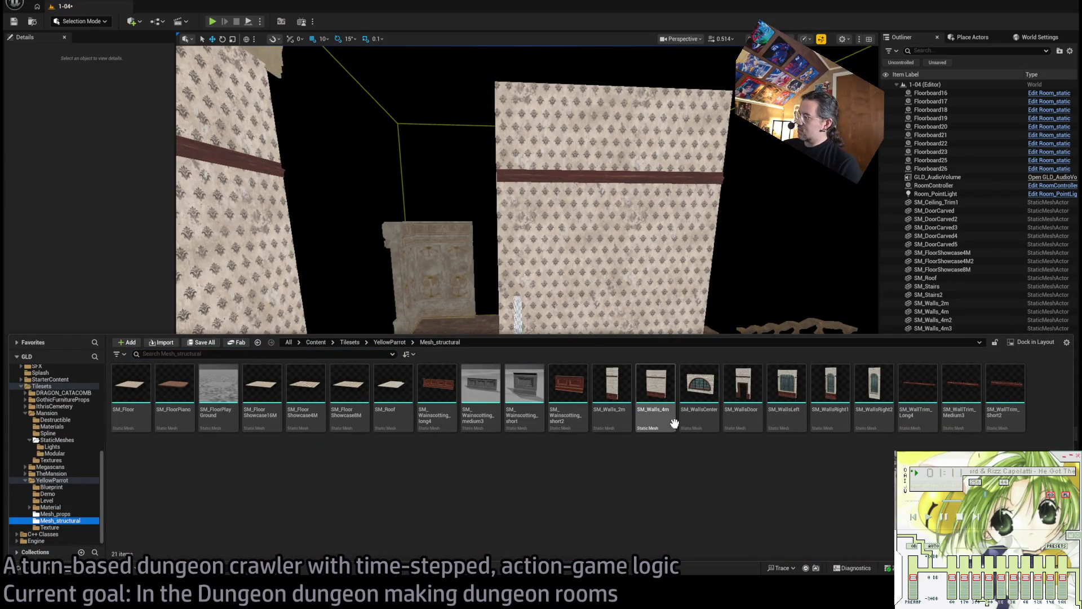
mouse_move(782, 416)
left_mouse_down()
mouse_move(405, 411)
mouse_move(427, 383)
mouse_move(410, 388)
left_mouse_up()
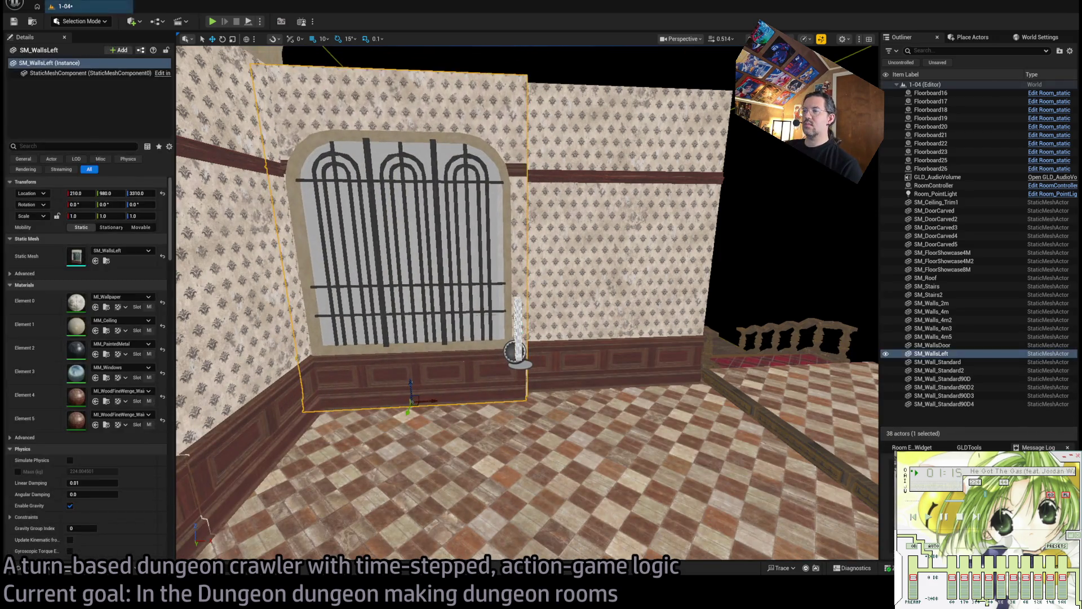
key("f")
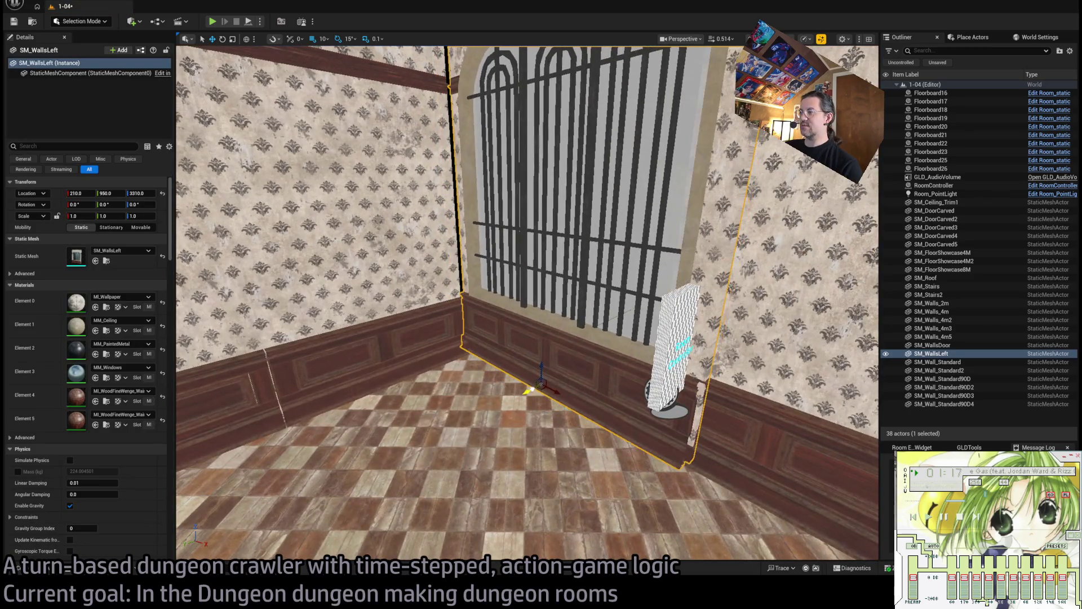
left_click_drag(528, 390, 529, 388)
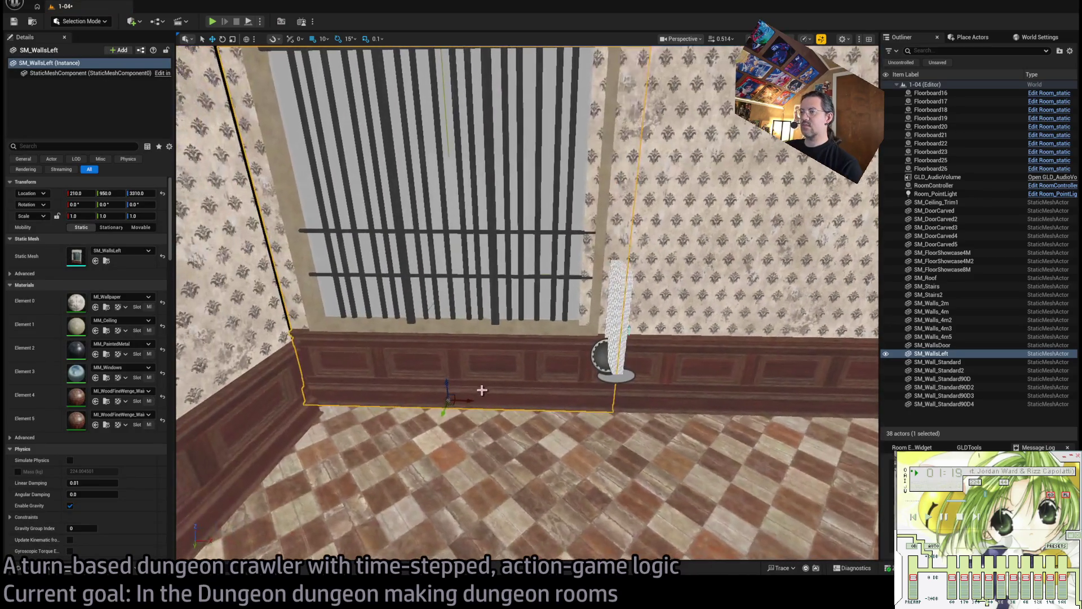
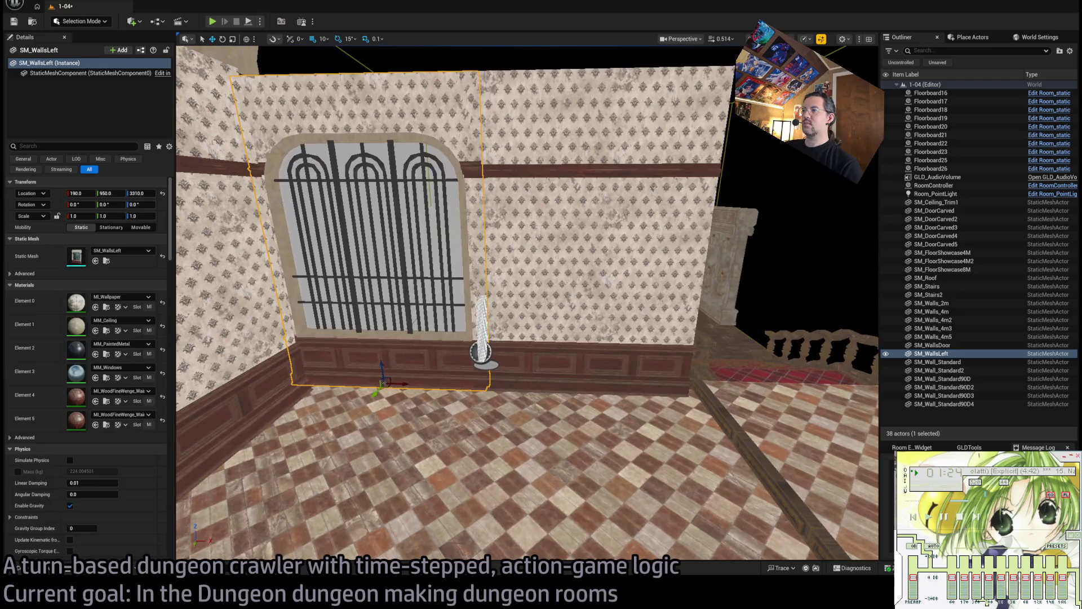
Slide the wall right of the barred window, and the window wall, slightly further right.
left_click(548, 393)
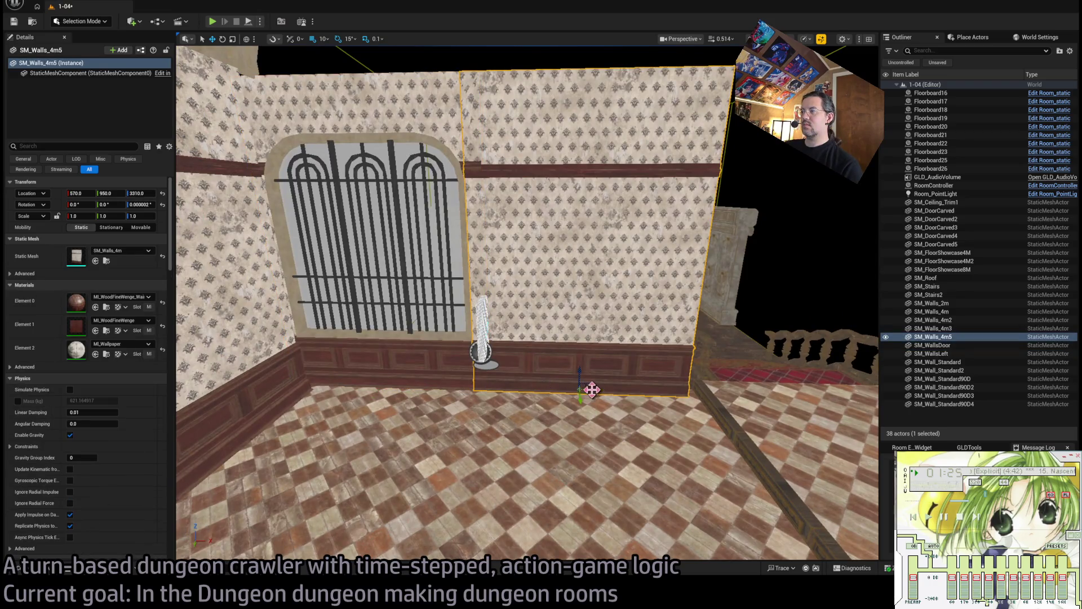
left_click_drag(591, 389, 612, 389)
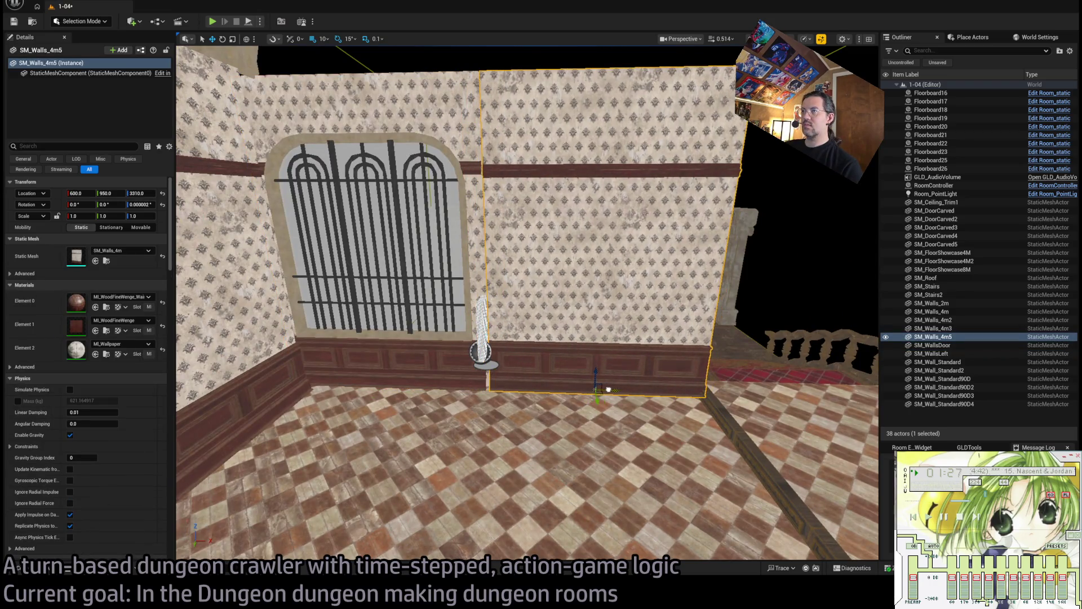
scroll(604, 390, "up", 5)
scroll(527, 303, "up", 5)
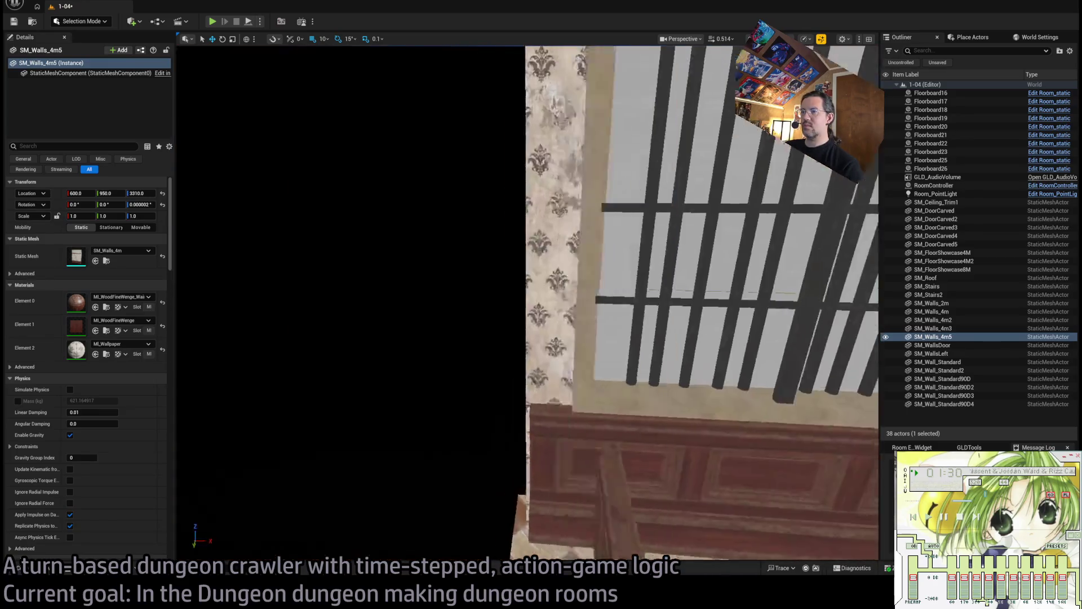
scroll(614, 389, "down", 5)
left_click(622, 413)
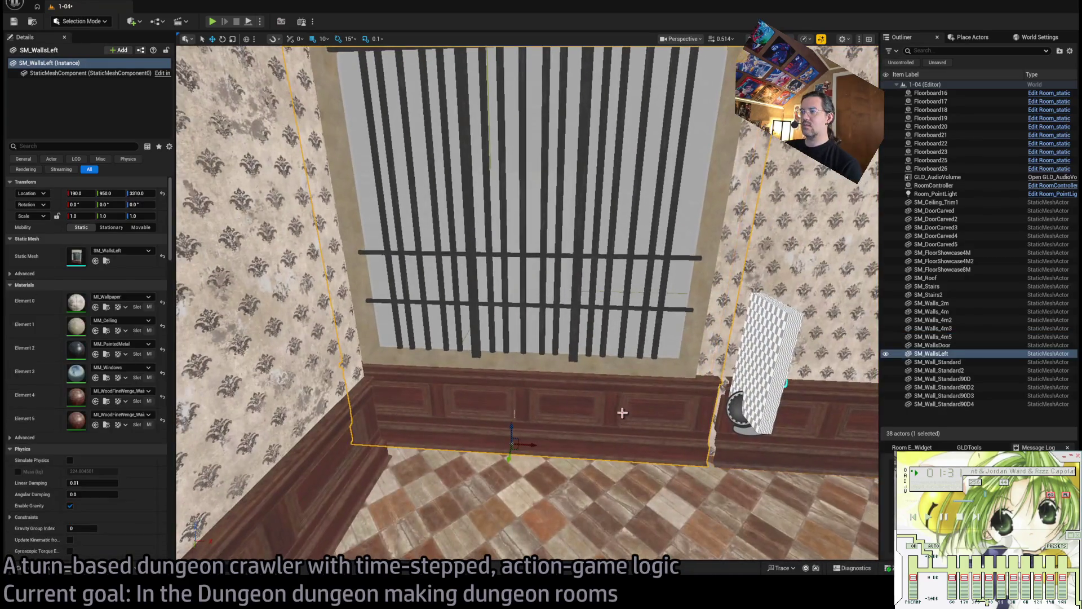
key("d")
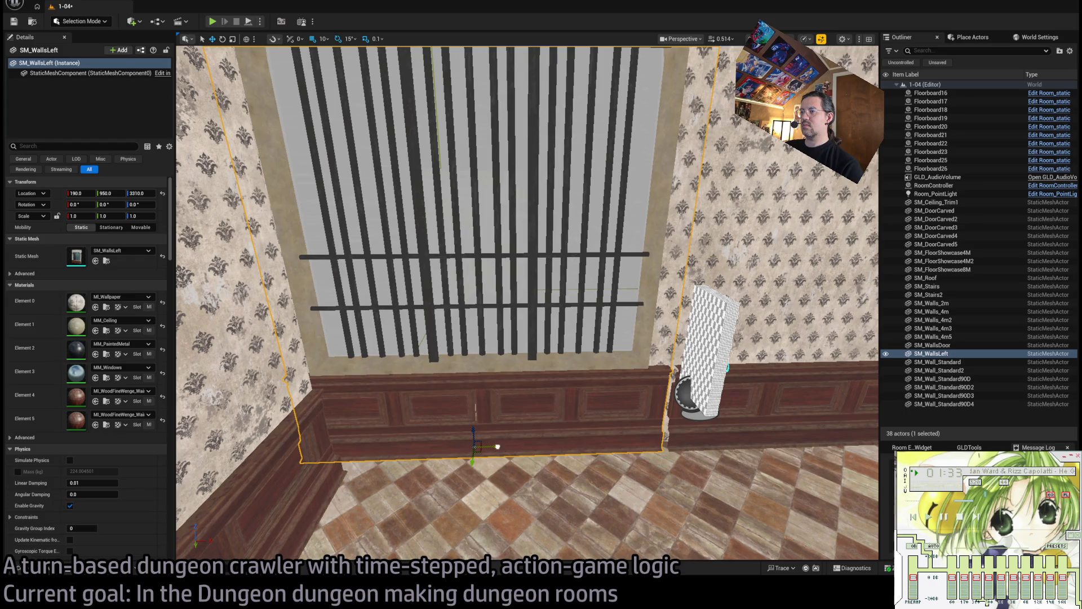
left_click_drag(497, 446, 518, 447)
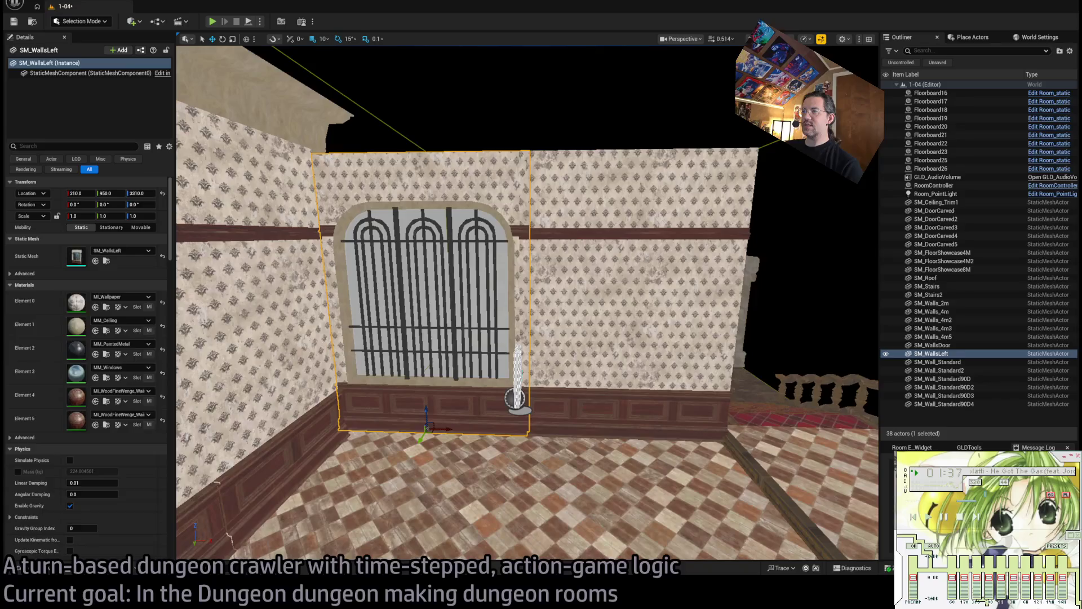
Swap the wall right of the window for SM_Walls_2m and set it flush beside the window wall.
left_click(524, 396)
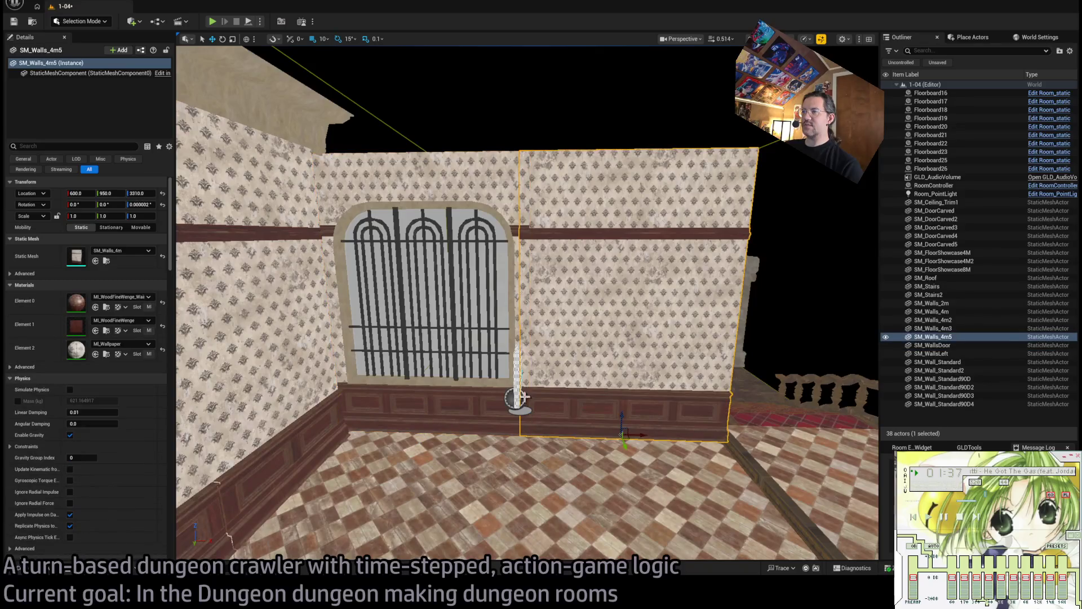
left_click(38, 570)
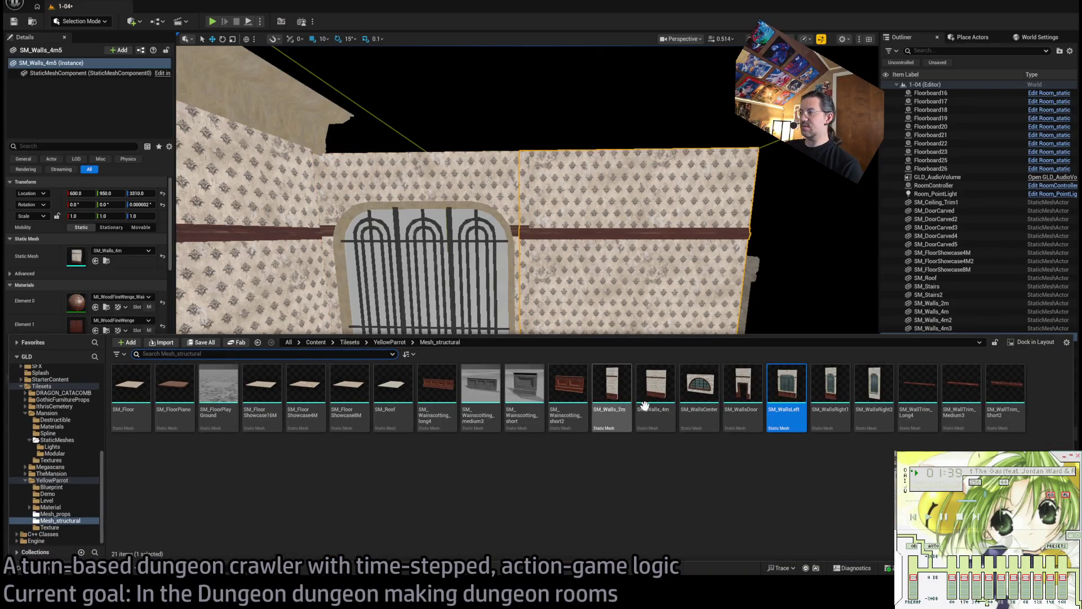
left_click(571, 294)
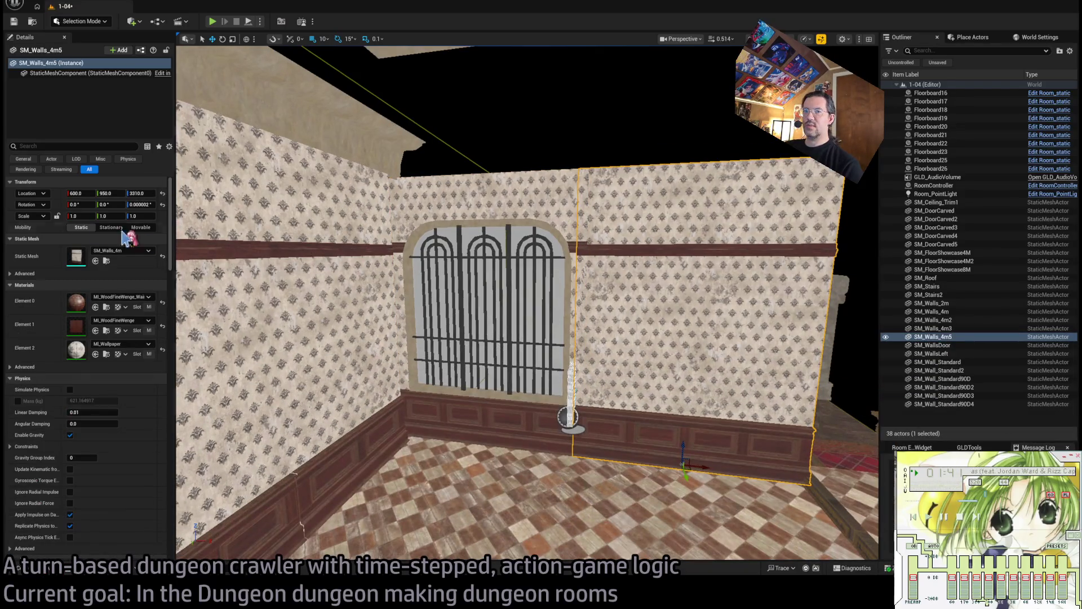
left_click(97, 262)
left_click(931, 353, "ctrl")
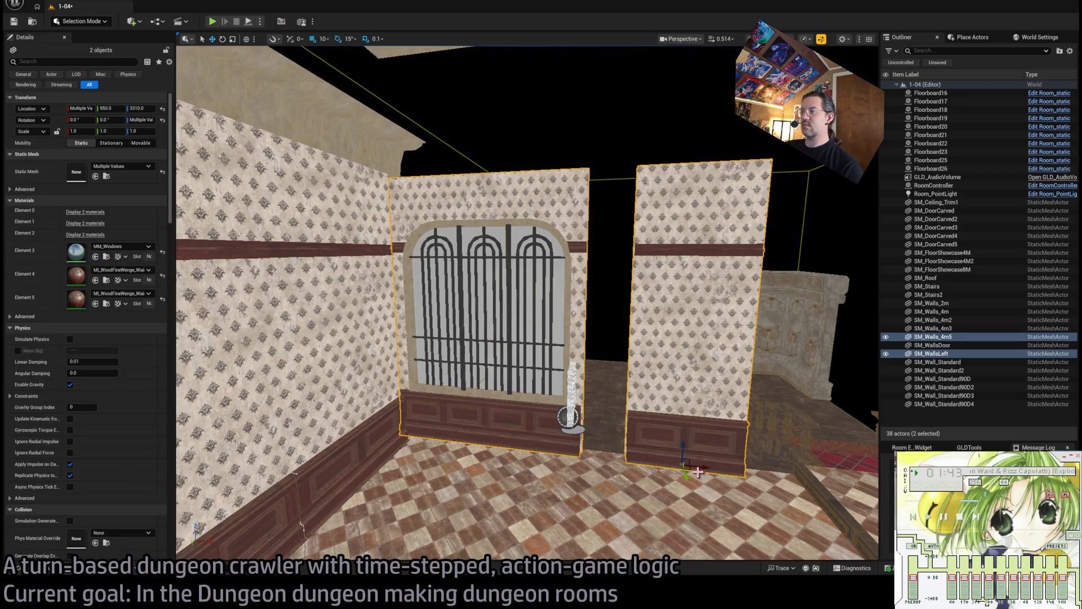
mouse_move(703, 467)
left_mouse_down()
mouse_move(740, 461)
mouse_move(691, 449)
left_mouse_up()
left_click(732, 451)
Nudge the narrow 2m wall further right, leaving the walls around X 620.
scroll(691, 449, "up", 8)
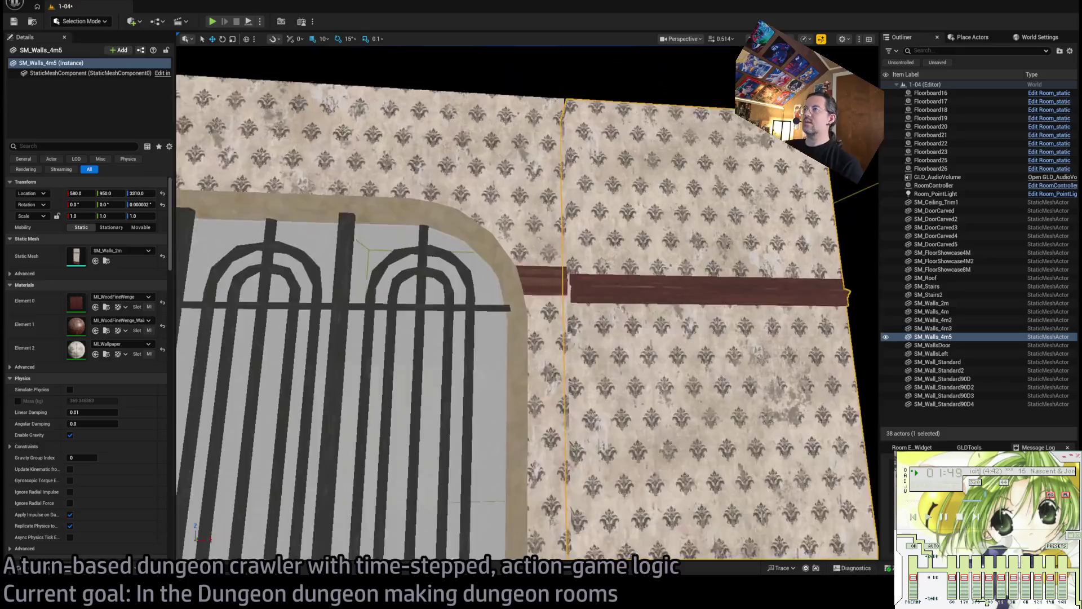
scroll(598, 477, "up", 1)
scroll(620, 423, "down", 6)
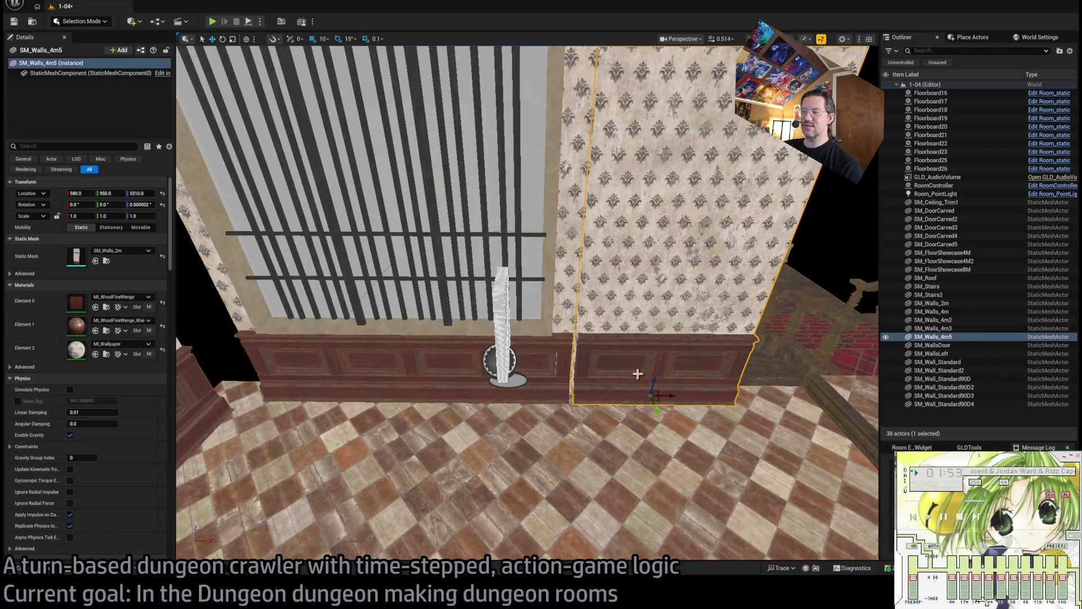
scroll(637, 373, "down", 4)
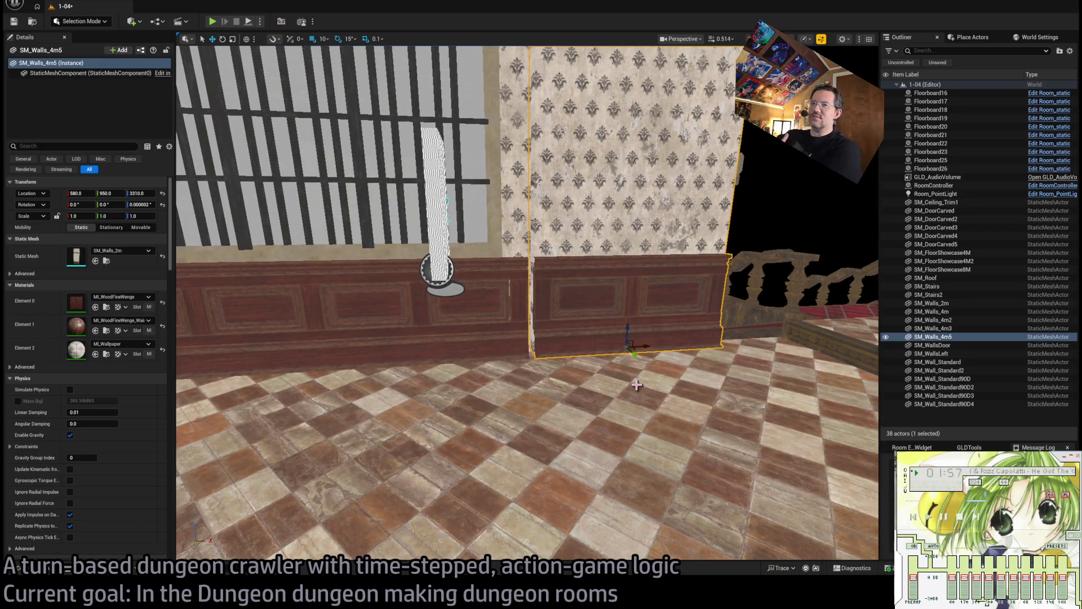
scroll(620, 395, "down", 8)
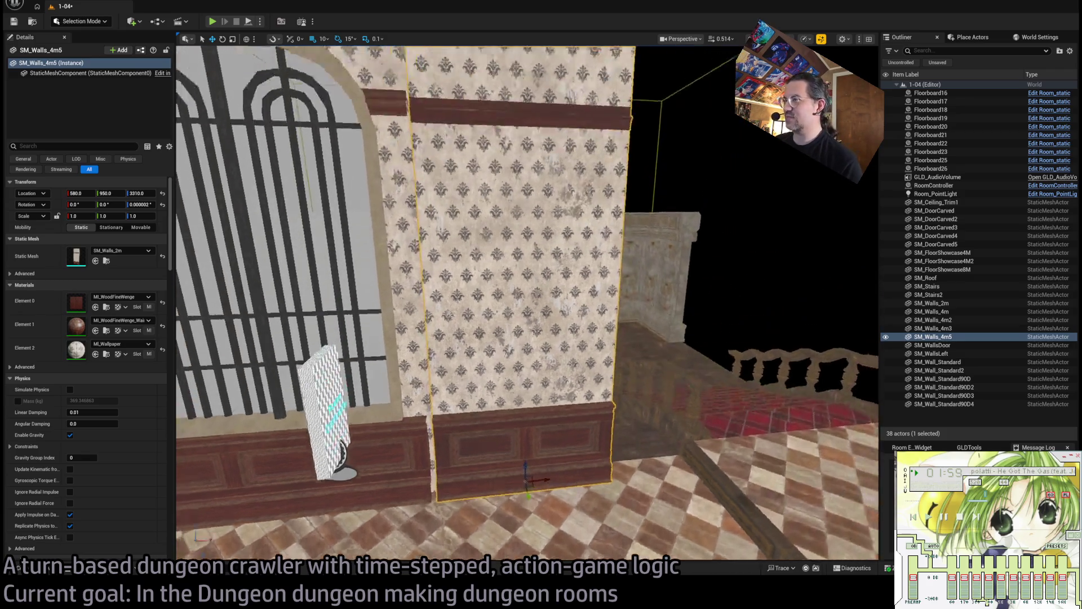
left_click_drag(547, 518, 577, 518)
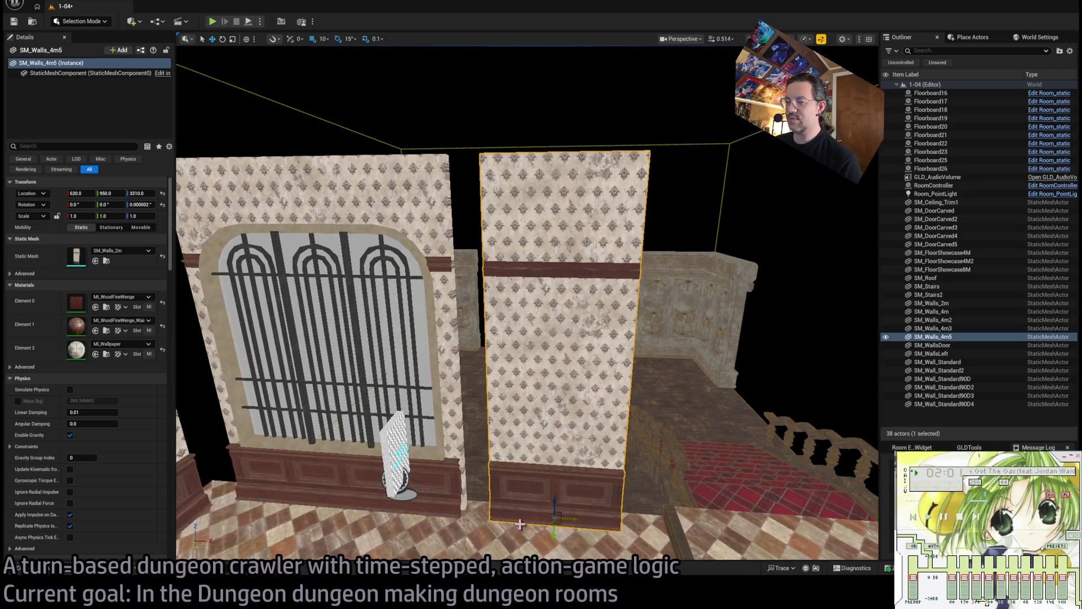
left_click(51, 575)
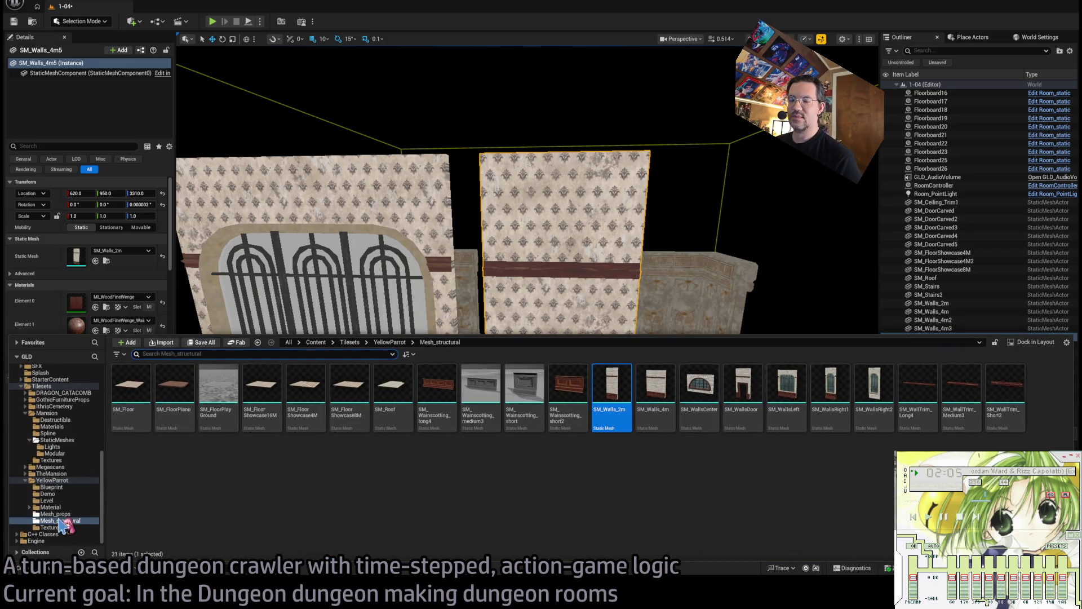
Place an SM_Beam pillar from Mesh_props between the window wall and the narrow wall.
left_click(56, 514)
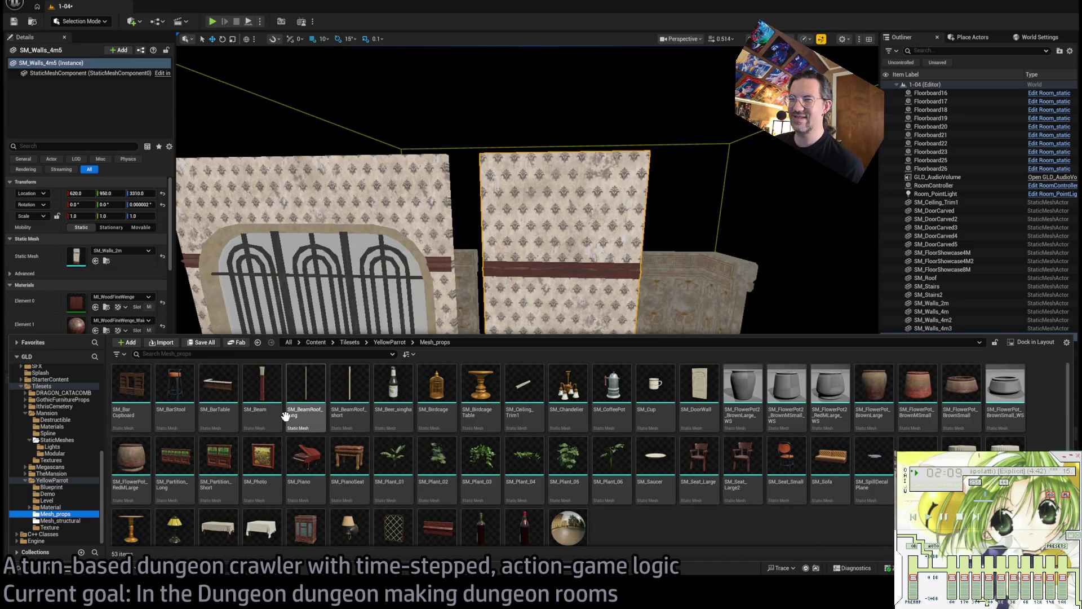
mouse_move(262, 394)
left_mouse_down()
mouse_move(350, 273)
mouse_move(462, 507)
mouse_move(476, 511)
left_mouse_up()
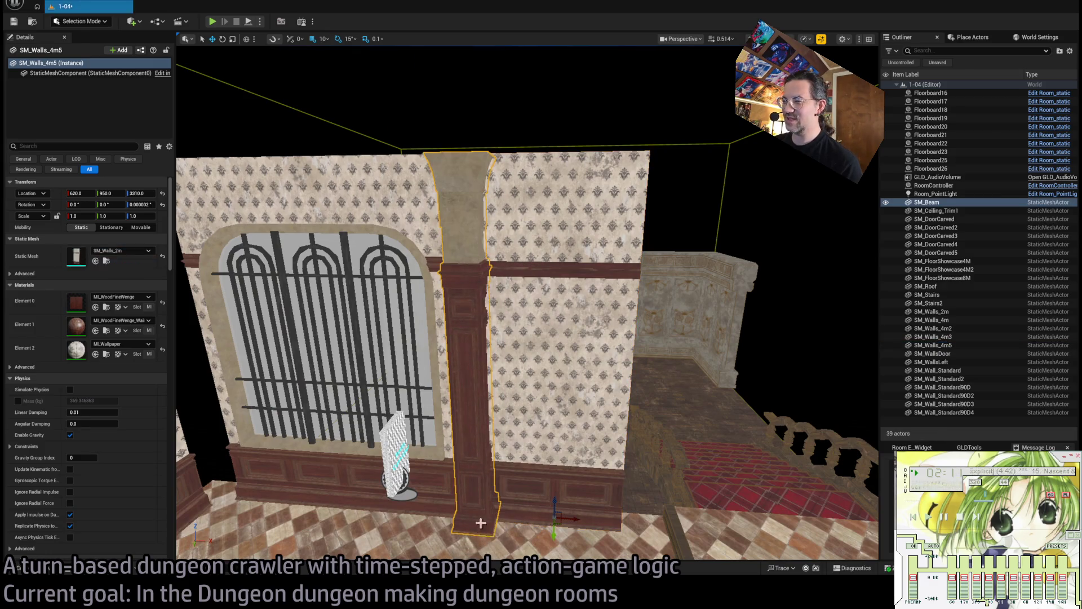
scroll(476, 512, "up", 5)
scroll(443, 340, "up", 8)
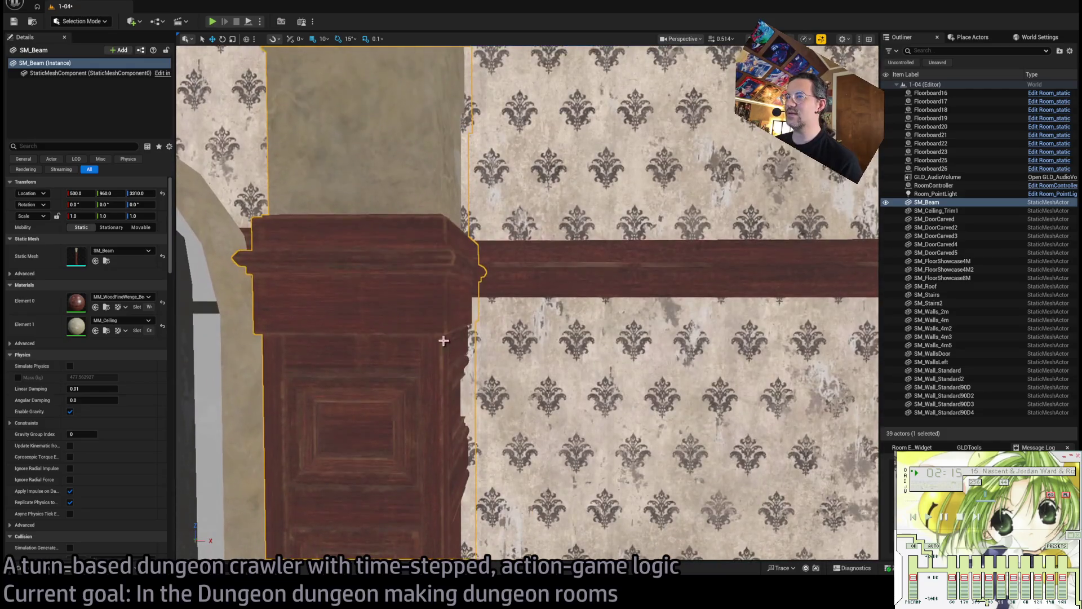
left_click_drag(443, 340, 565, 200)
left_click_drag(630, 302, 614, 366)
Check the pillar against the window wall and narrow wall, viewing the window wall head-on.
left_click(469, 363)
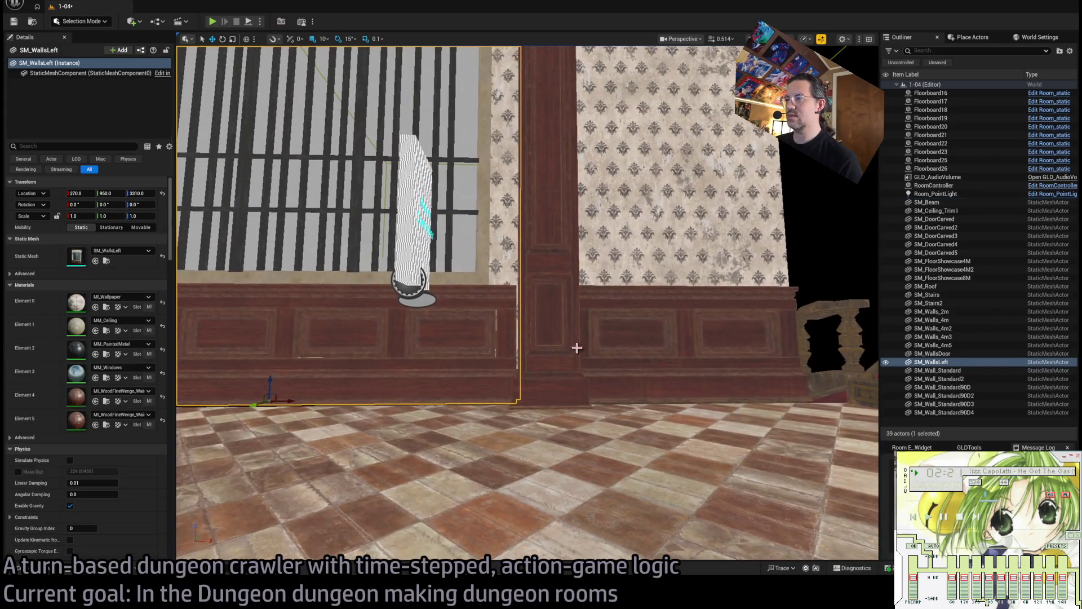
left_click(577, 347, "ctrl")
left_click(535, 384, "ctrl")
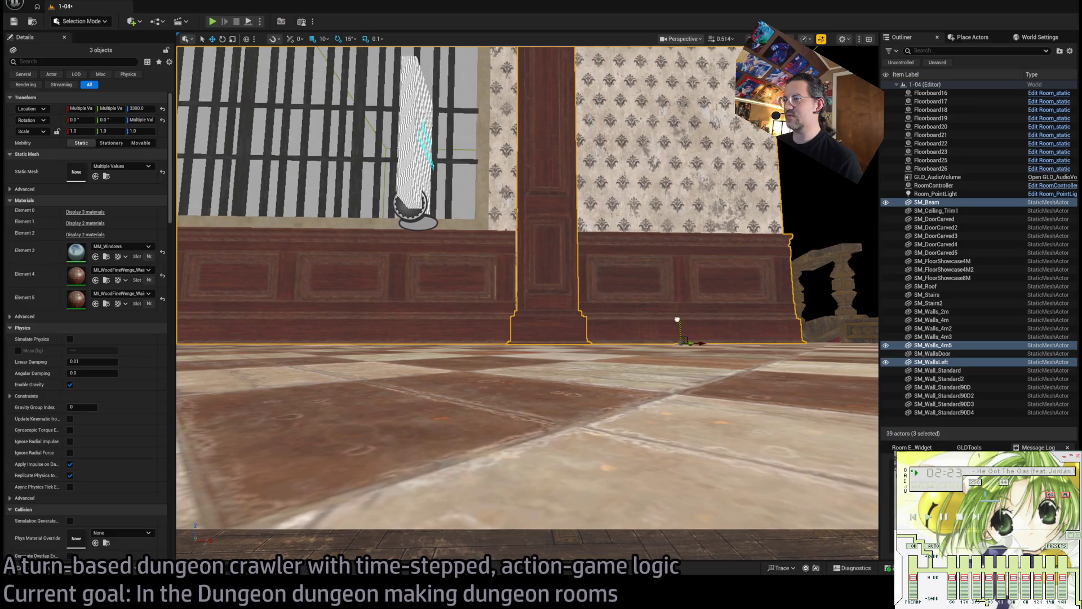
left_click_drag(664, 324, 584, 345)
left_click(594, 368)
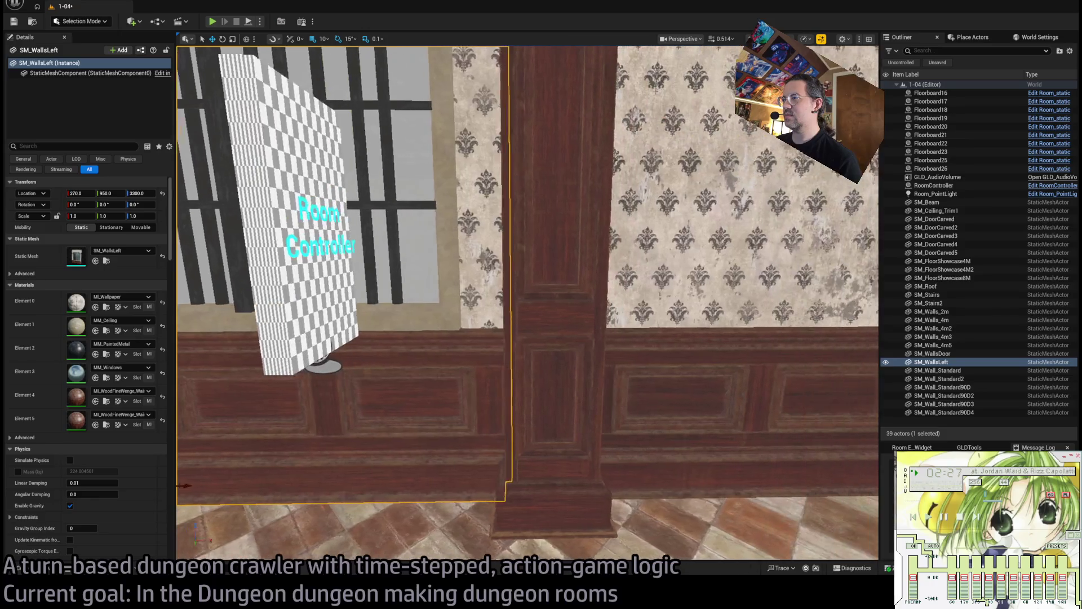
mouse_move(595, 368)
left_mouse_down()
mouse_move(569, 344)
mouse_move(558, 377)
left_mouse_up()
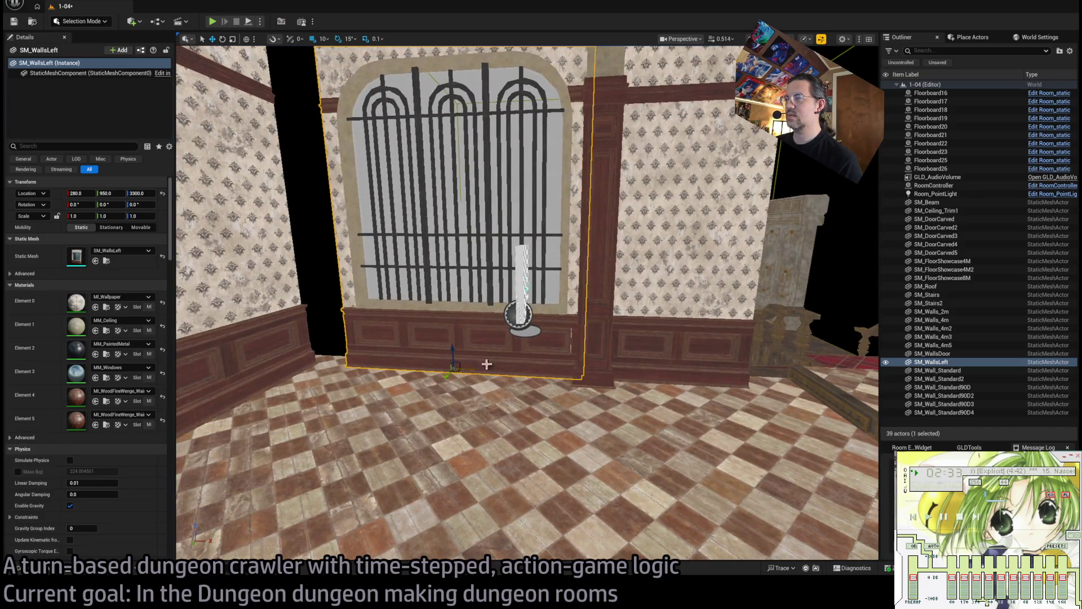
left_click_drag(486, 365, 479, 361)
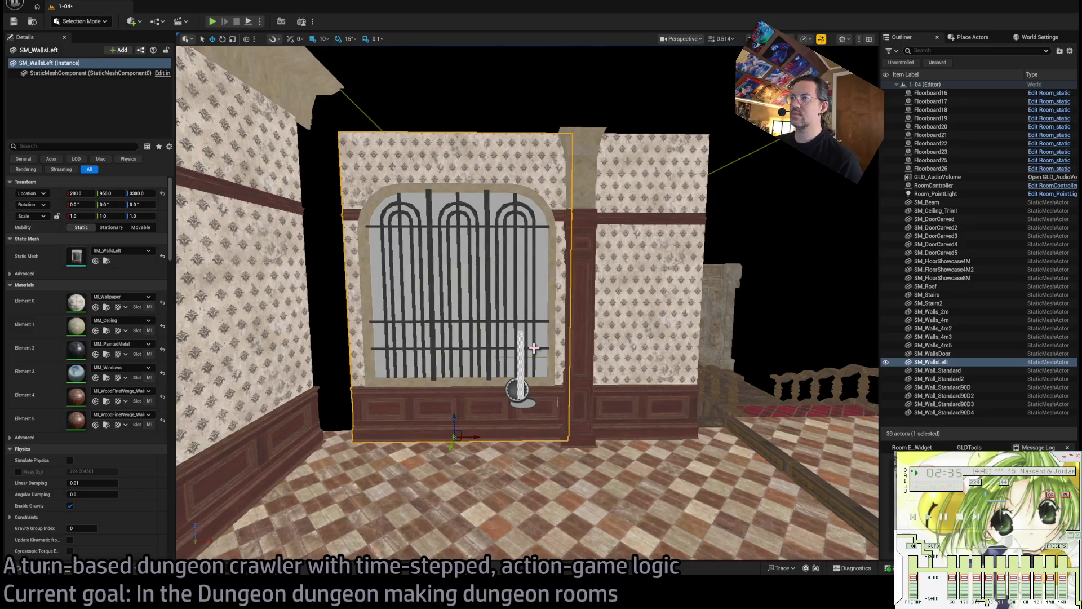
Duplicate the pillar as SM_Beam2 and slide it along to X 80, rotated 90°.
left_click(587, 390)
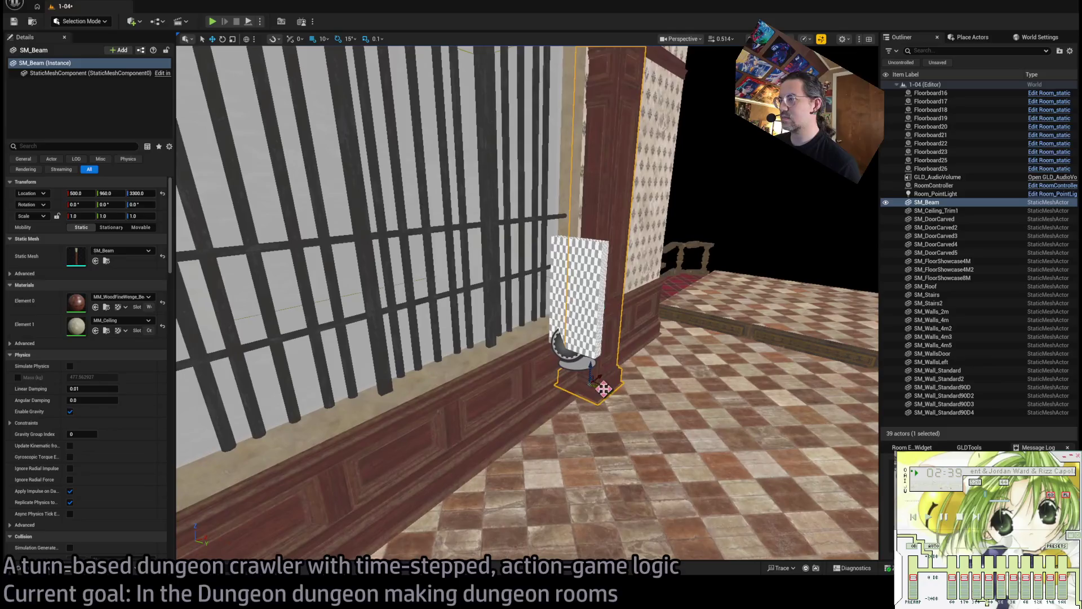
scroll(594, 389, "down", 5)
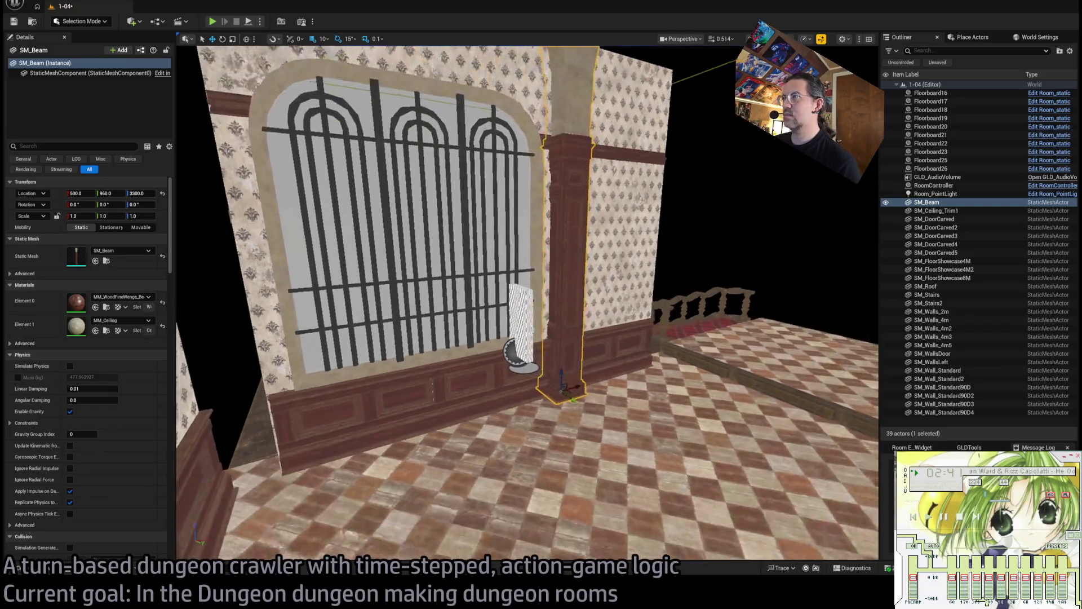
scroll(594, 389, "up", 4)
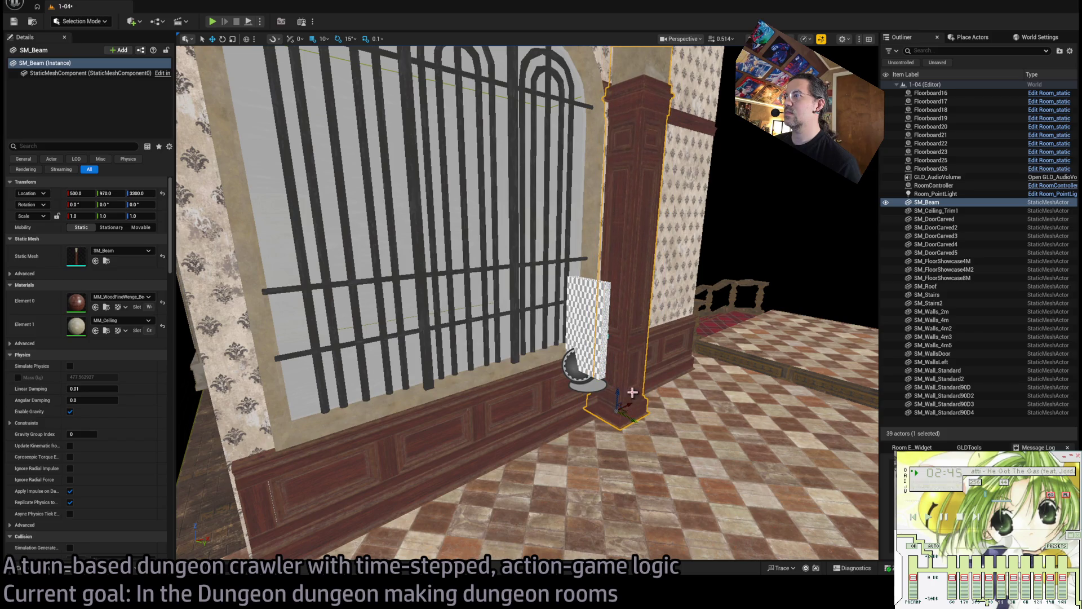
scroll(632, 392, "down", 4)
mouse_move(632, 392)
left_mouse_down()
mouse_move(349, 400)
mouse_move(366, 388)
mouse_move(403, 430)
left_mouse_up()
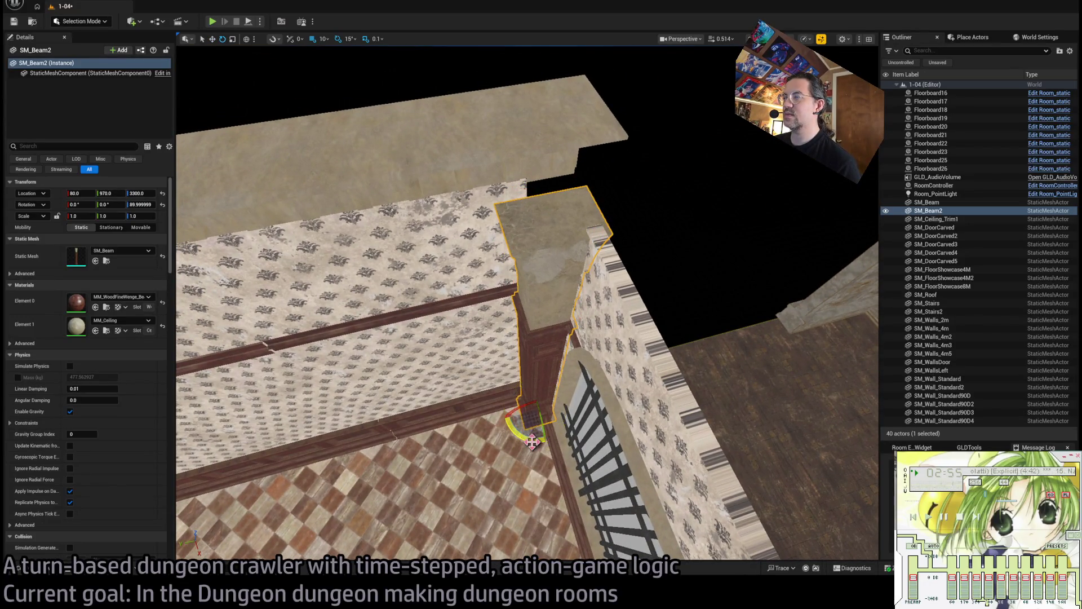
left_click_drag(532, 441, 479, 375)
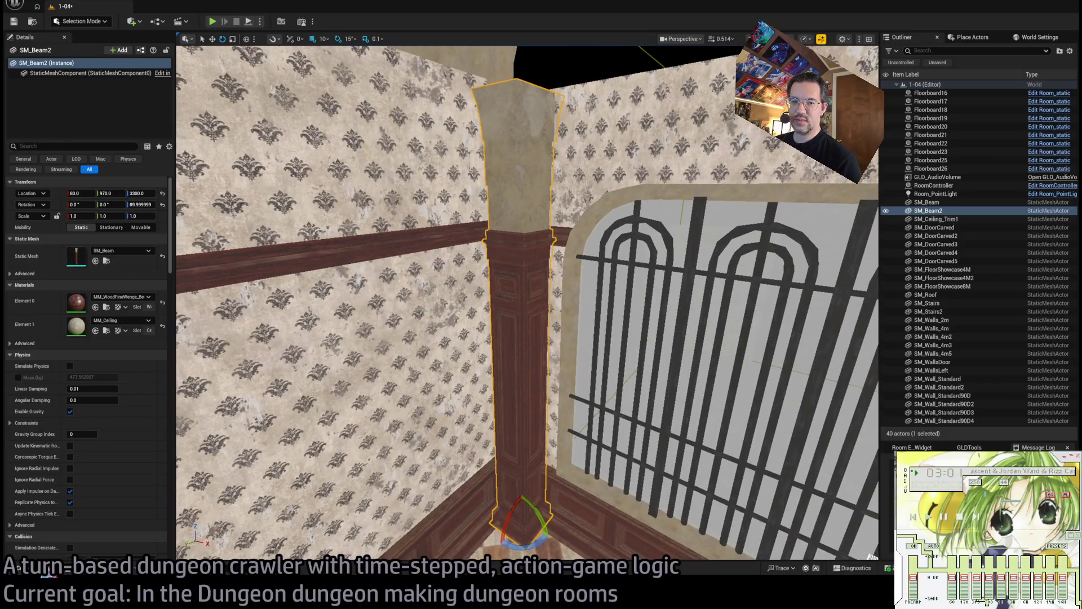
left_click(47, 570)
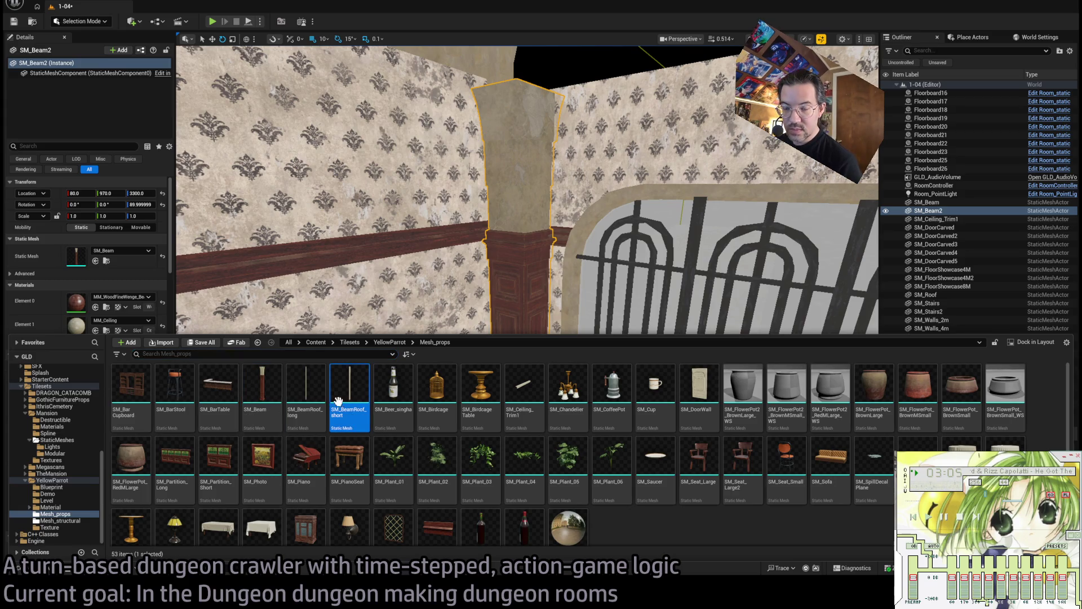
left_click(526, 272)
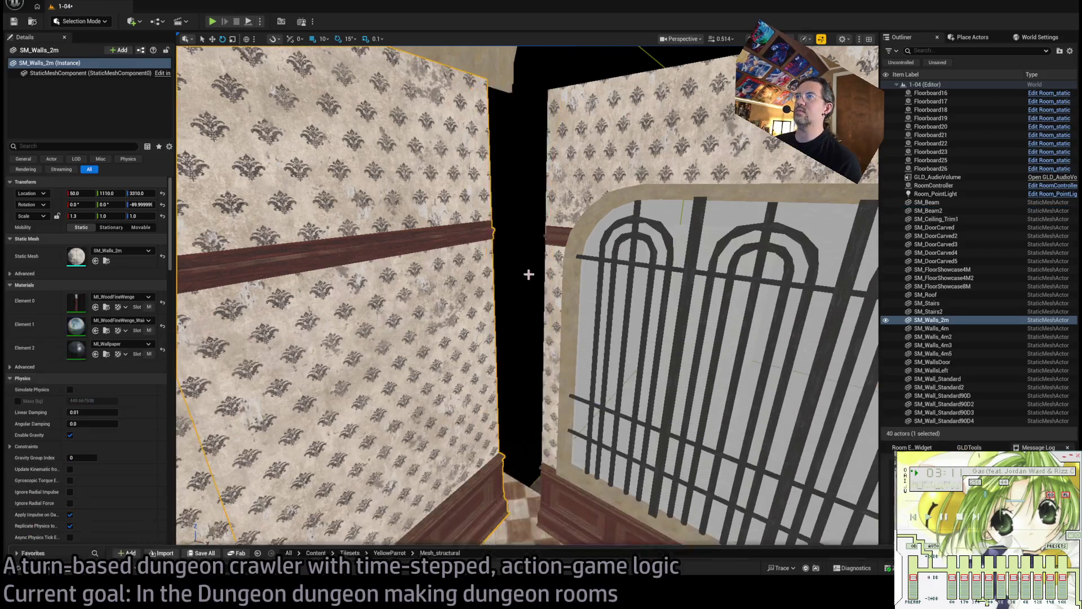
mouse_move(527, 273)
left_mouse_down()
mouse_move(524, 413)
mouse_move(555, 474)
mouse_move(549, 361)
mouse_move(550, 406)
mouse_move(527, 361)
left_mouse_up()
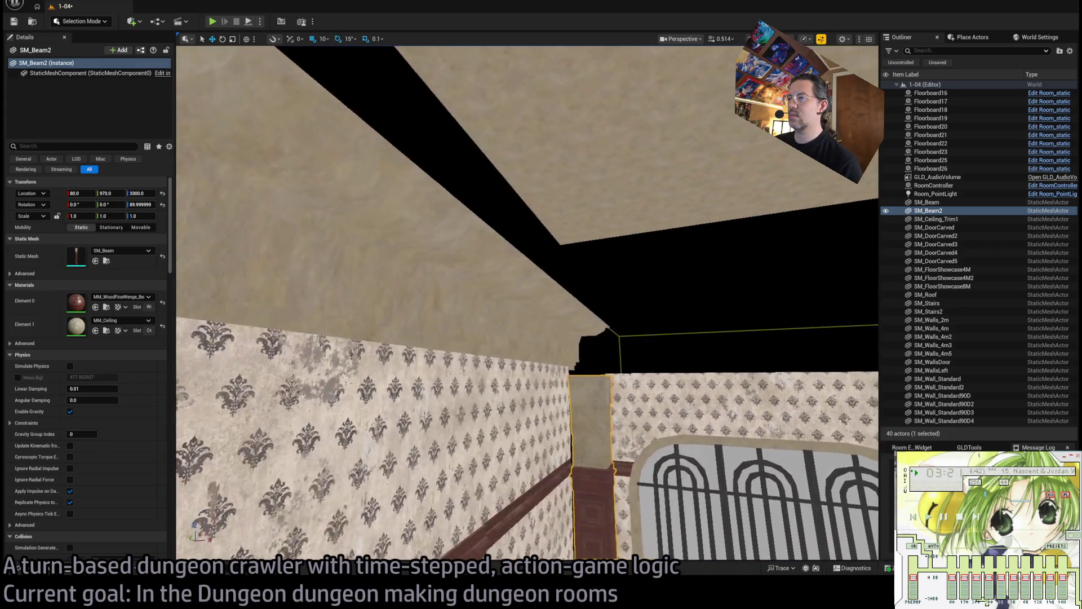
left_click(491, 367)
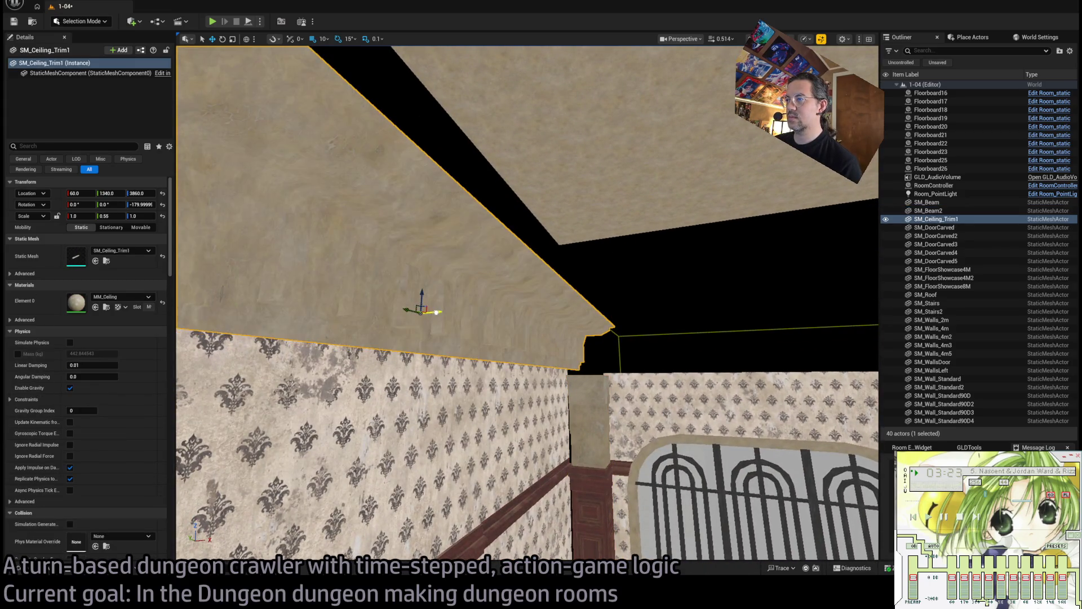
key("f")
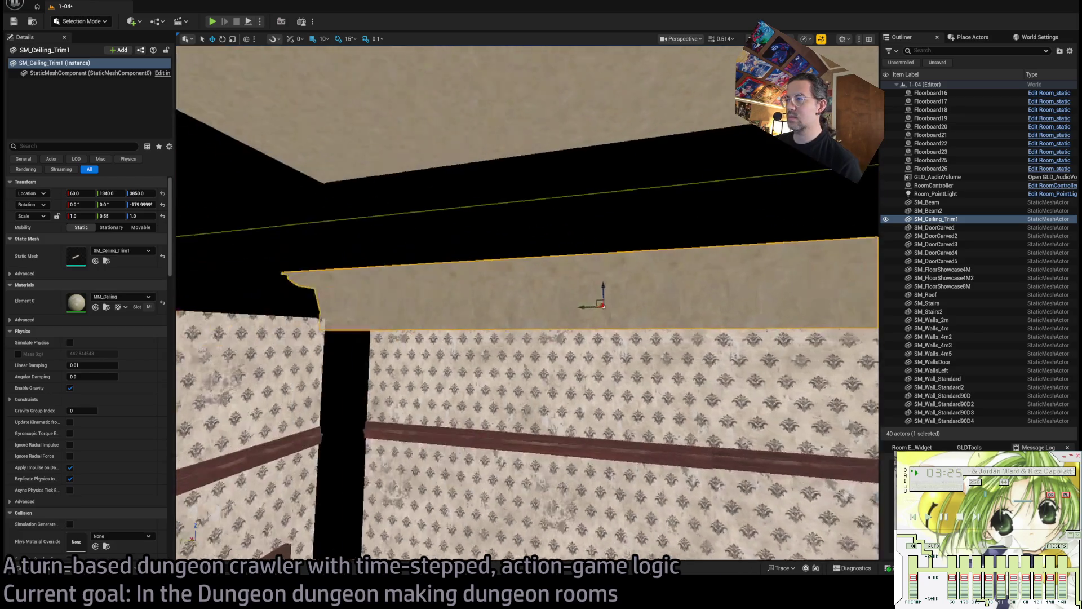
mouse_move(526, 304)
left_mouse_down()
mouse_move(508, 304)
mouse_move(524, 315)
mouse_move(513, 358)
mouse_move(493, 353)
left_mouse_up()
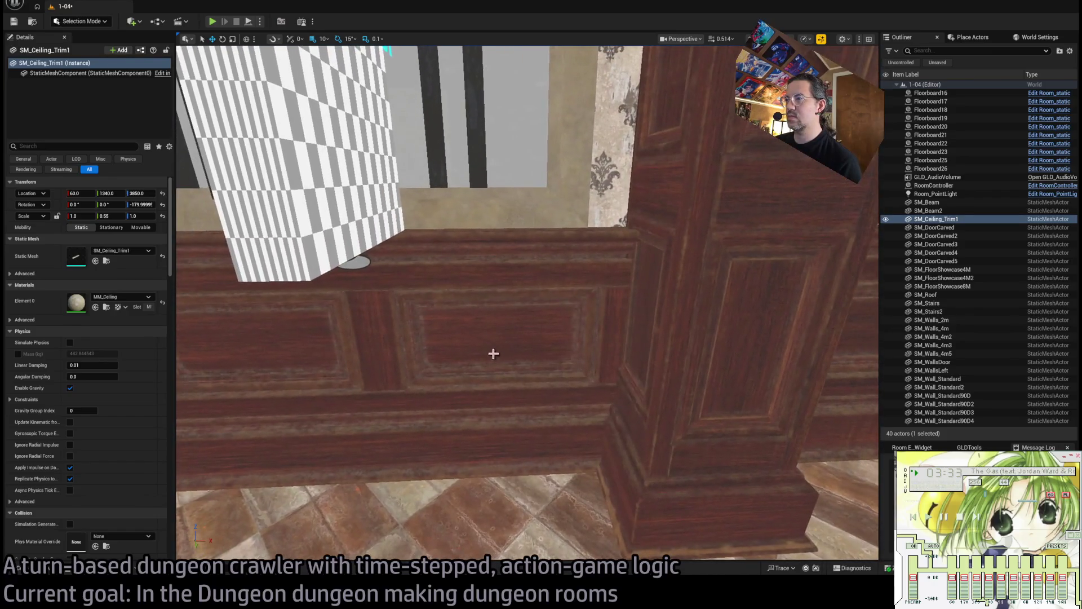
left_click(493, 353)
key("f")
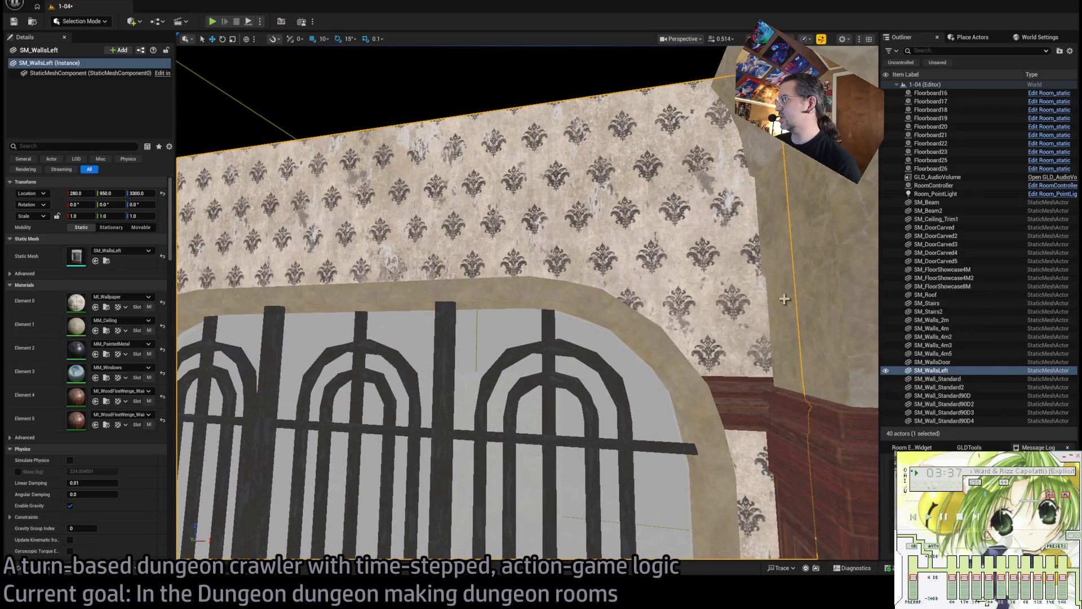
Disable Nanite support on SM_WallsLeft, apply the change, and close the mesh editor.
key("ctrl+e")
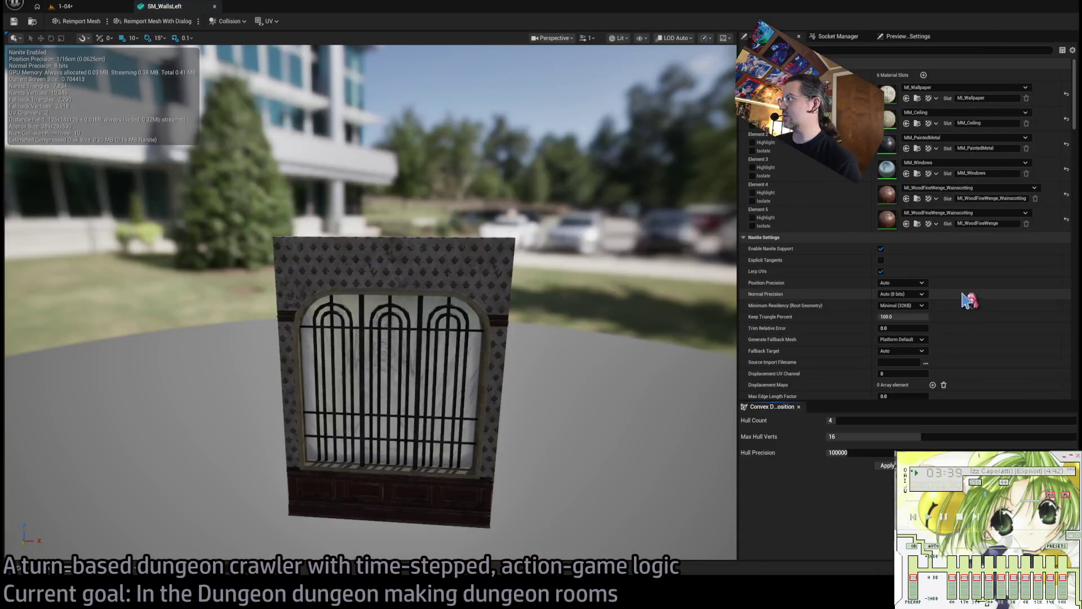
scroll(966, 297, "down", 5)
left_click(901, 337)
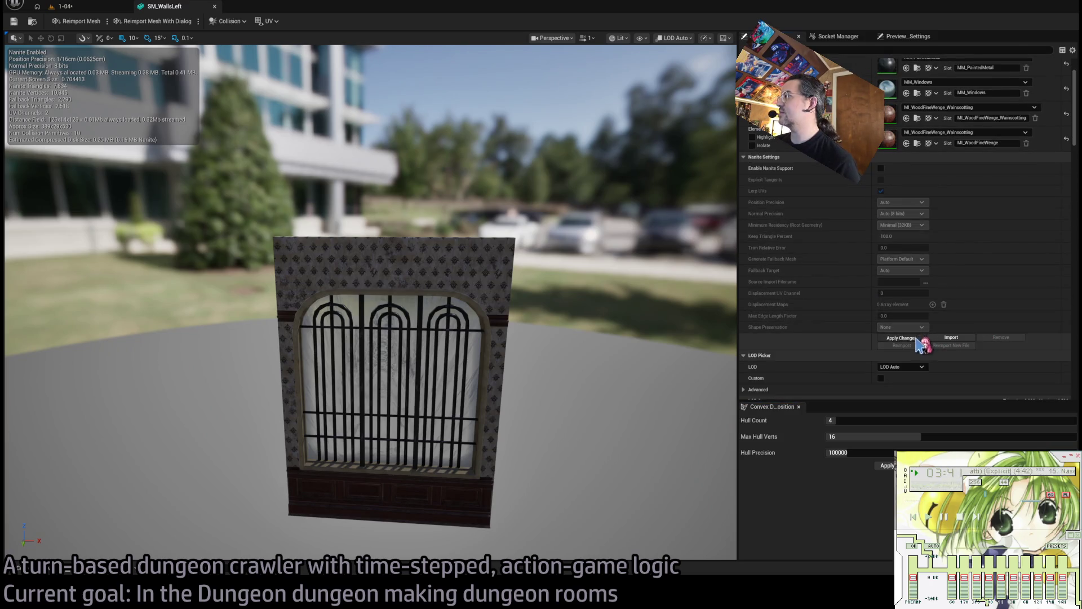
left_click(214, 6)
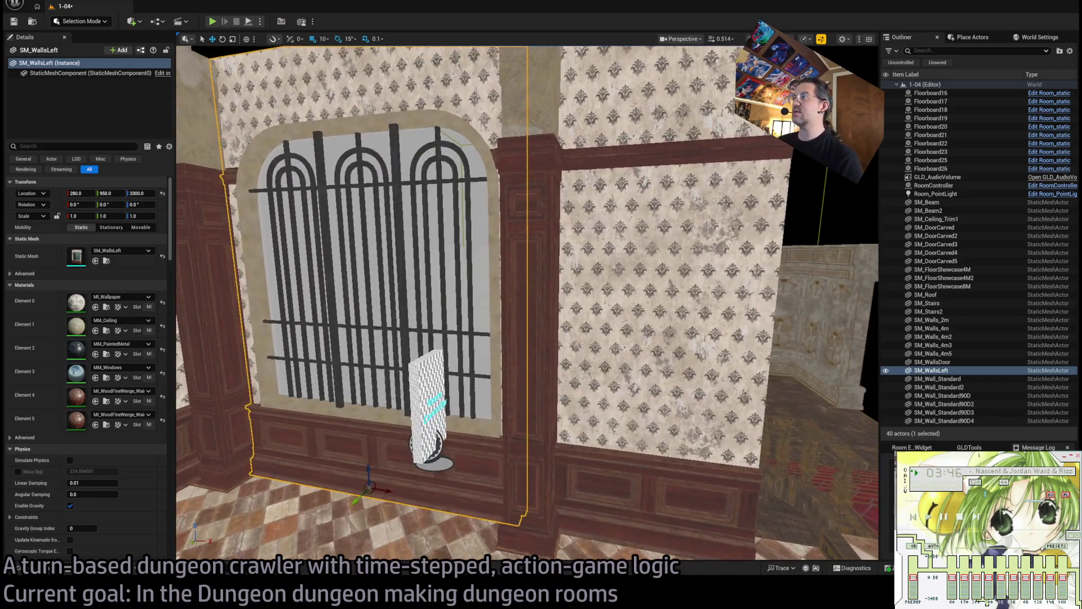
Copy the window-side pillar along the partition wall as SM_Beam3 and SM_Beam4 at X 740 and 790, rotated 90°.
left_click(663, 231)
left_click_drag(663, 231, 583, 247)
left_click(420, 403)
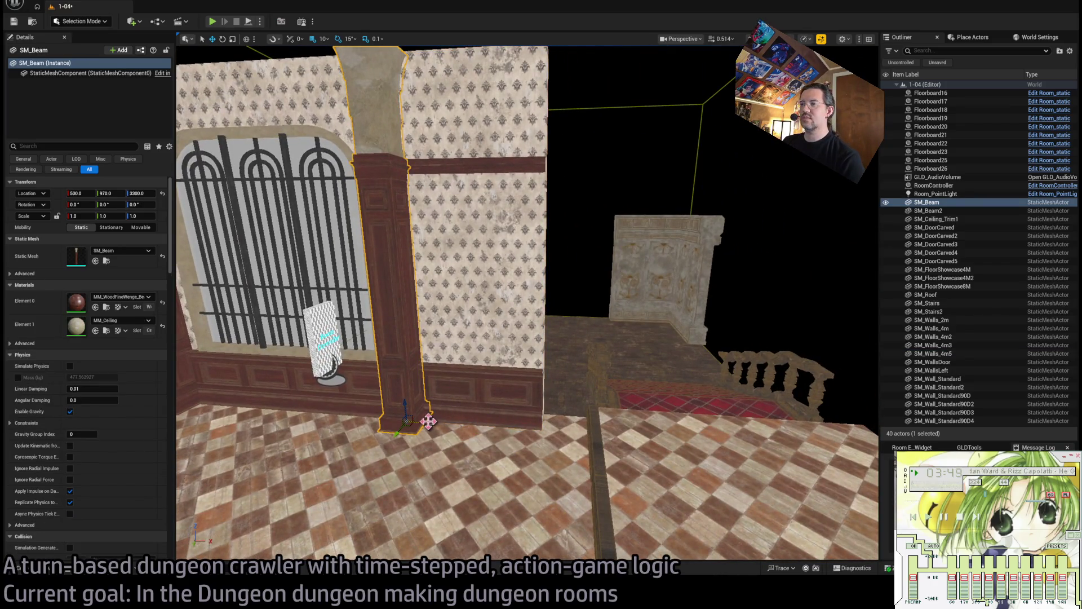
left_click_drag(428, 421, 591, 420)
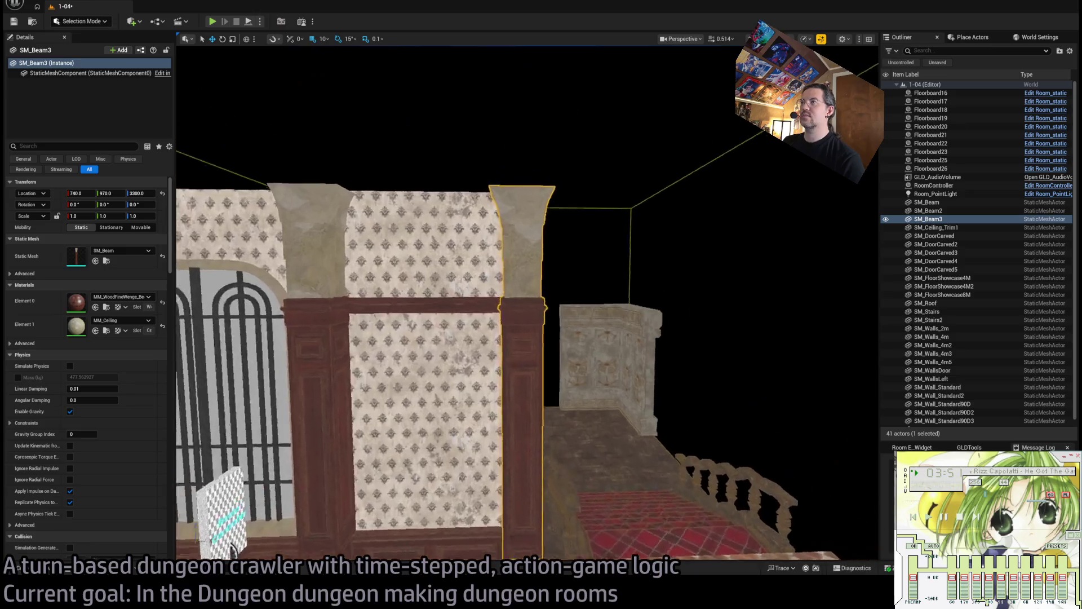
mouse_move(527, 305)
left_mouse_down()
mouse_move(527, 247)
mouse_move(493, 248)
left_mouse_up()
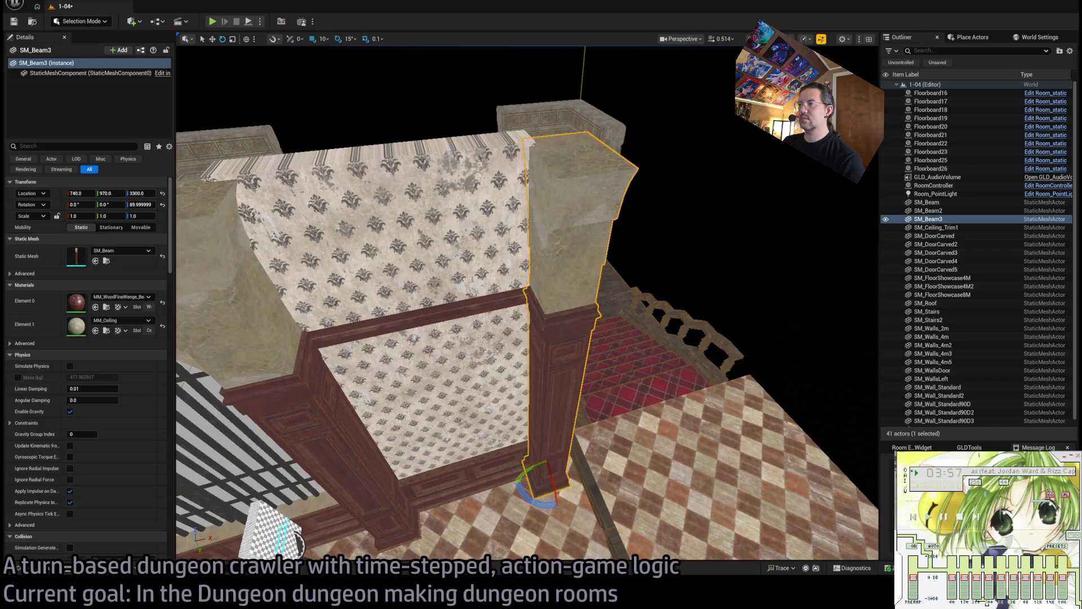
mouse_move(583, 463)
left_mouse_down()
mouse_move(583, 445)
mouse_move(583, 463)
mouse_move(597, 453)
mouse_move(576, 434)
mouse_move(577, 394)
mouse_move(404, 318)
mouse_move(361, 265)
mouse_move(338, 259)
mouse_move(636, 338)
left_mouse_up()
Duplicate SM_WallsDoor rotated -90° and move the new doorway wall into place in the room.
left_click(404, 318)
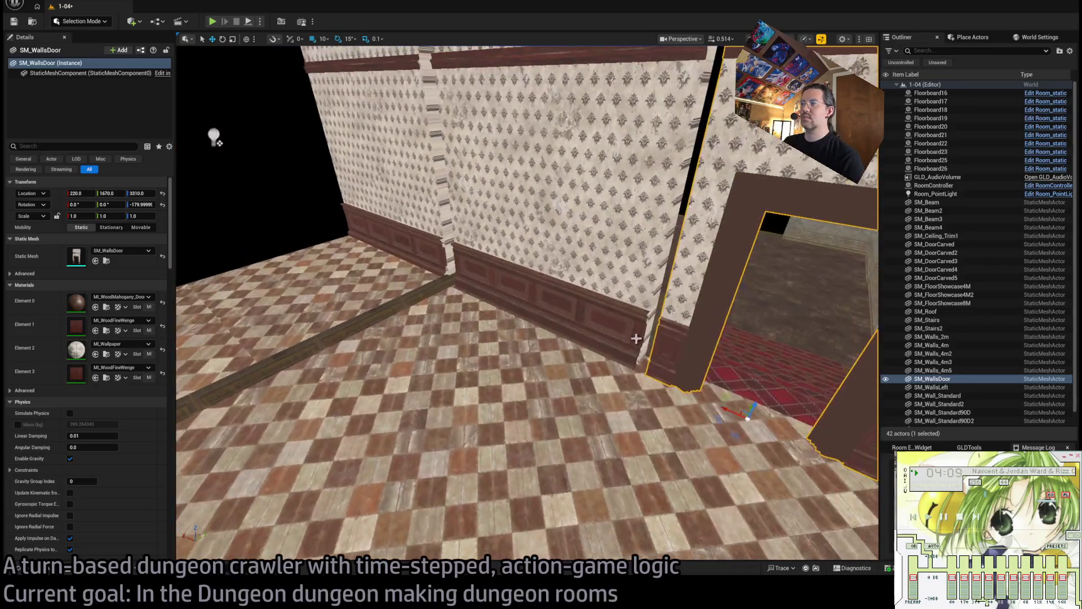
left_click_drag(731, 427, 738, 445)
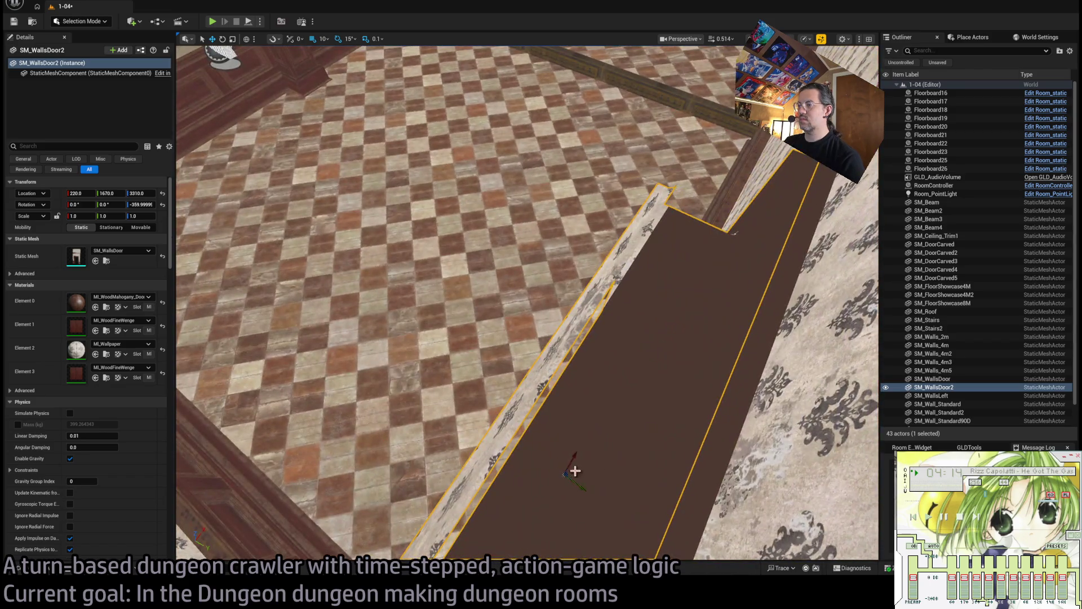
left_click_drag(575, 466, 545, 265)
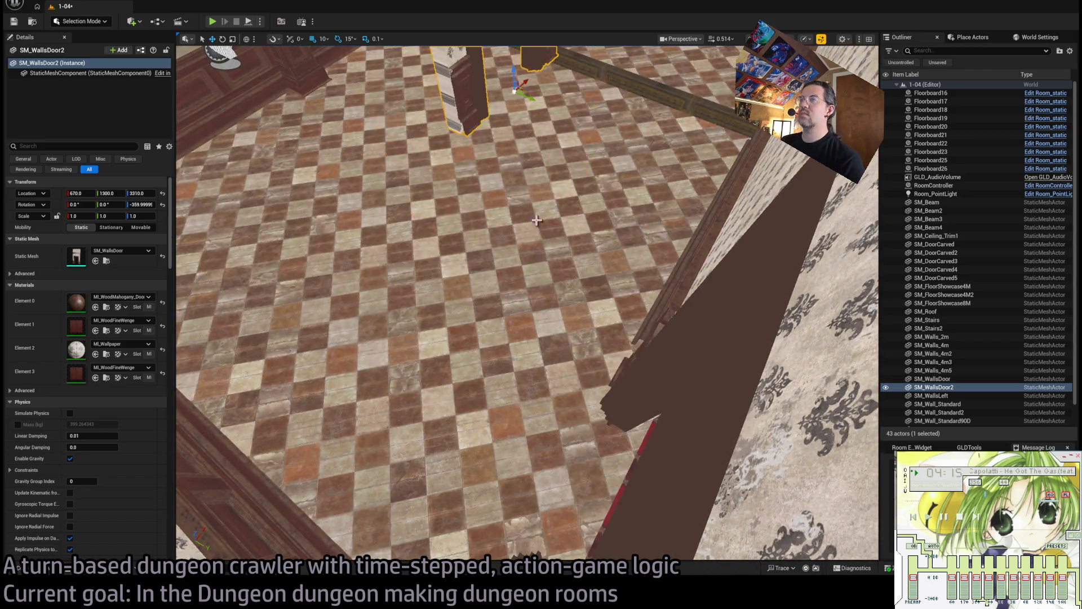
key("f")
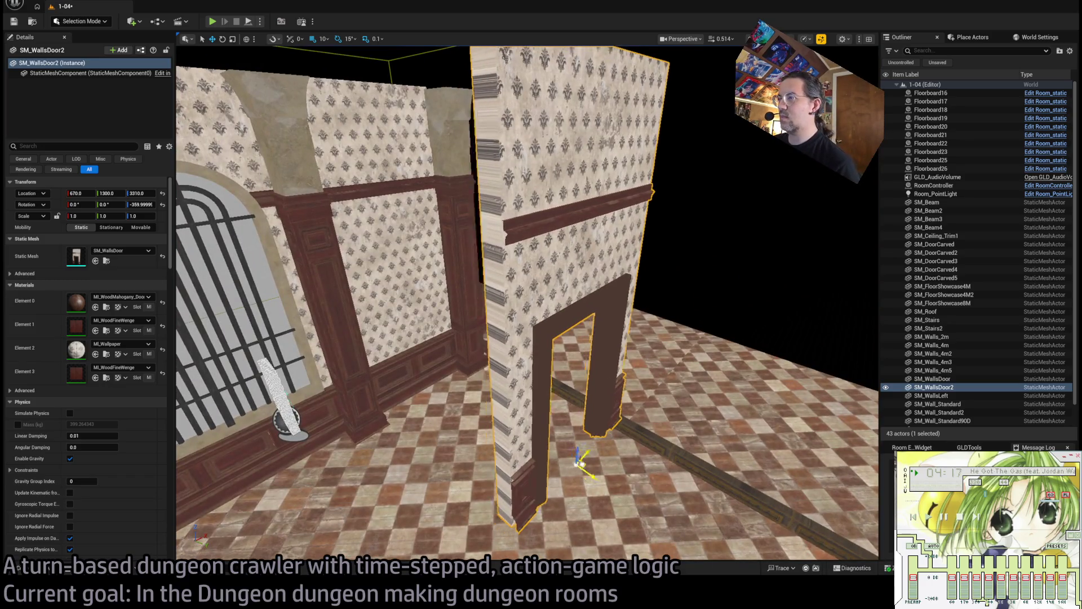
left_click_drag(581, 471, 563, 317)
scroll(554, 322, "up", 10)
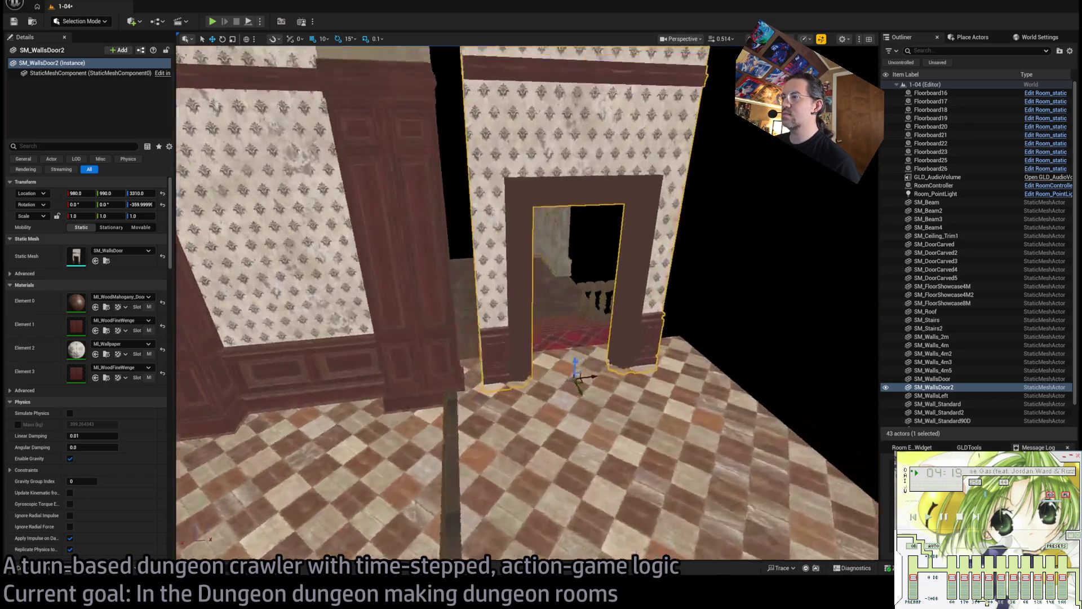
key("f")
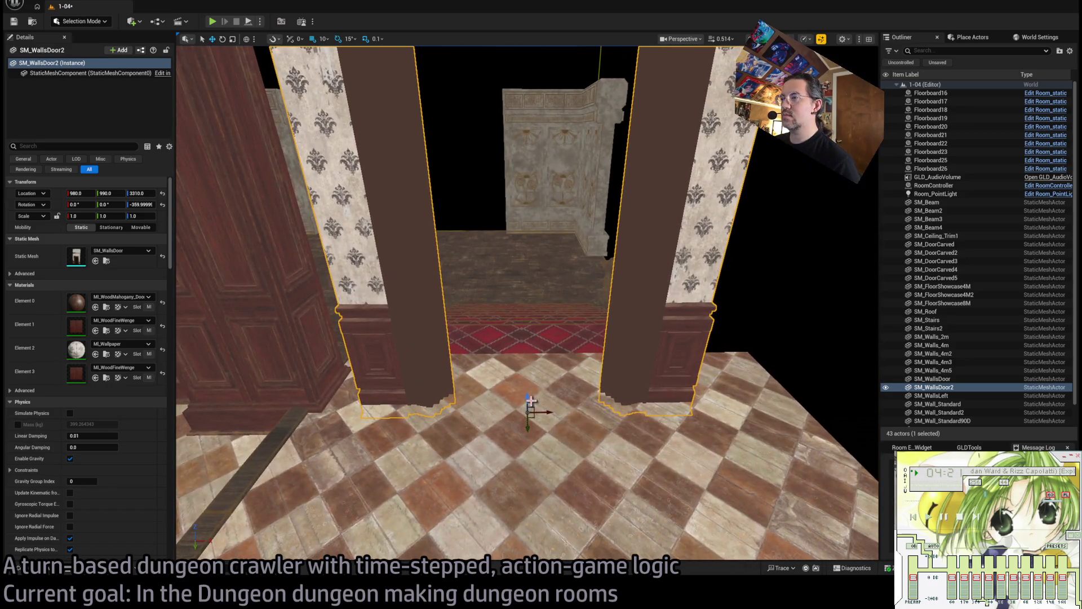
mouse_move(531, 400)
left_mouse_down()
mouse_move(350, 407)
mouse_move(372, 414)
left_mouse_up()
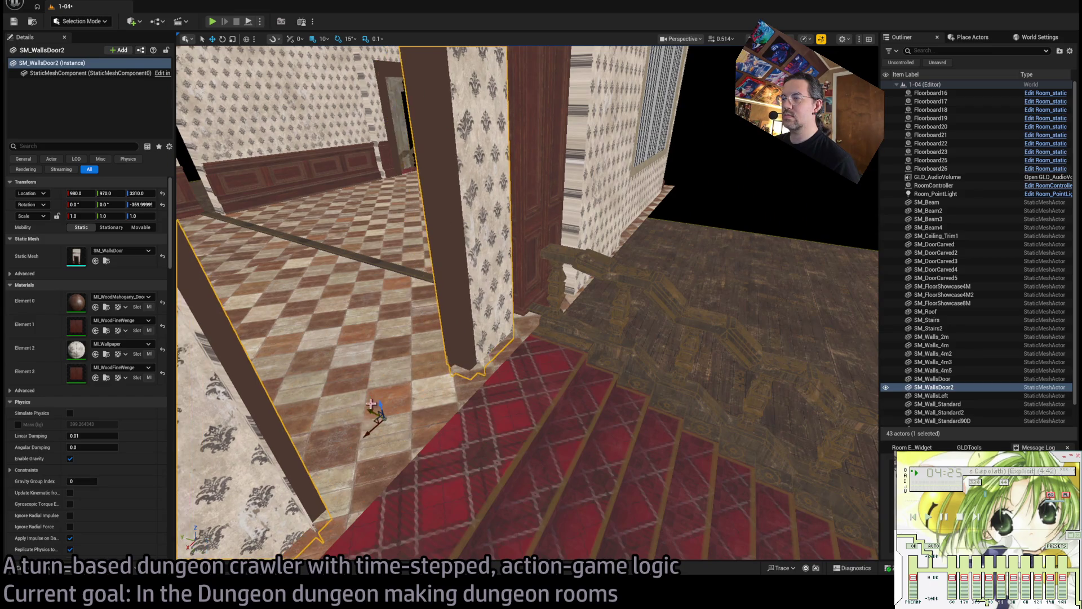
key("f")
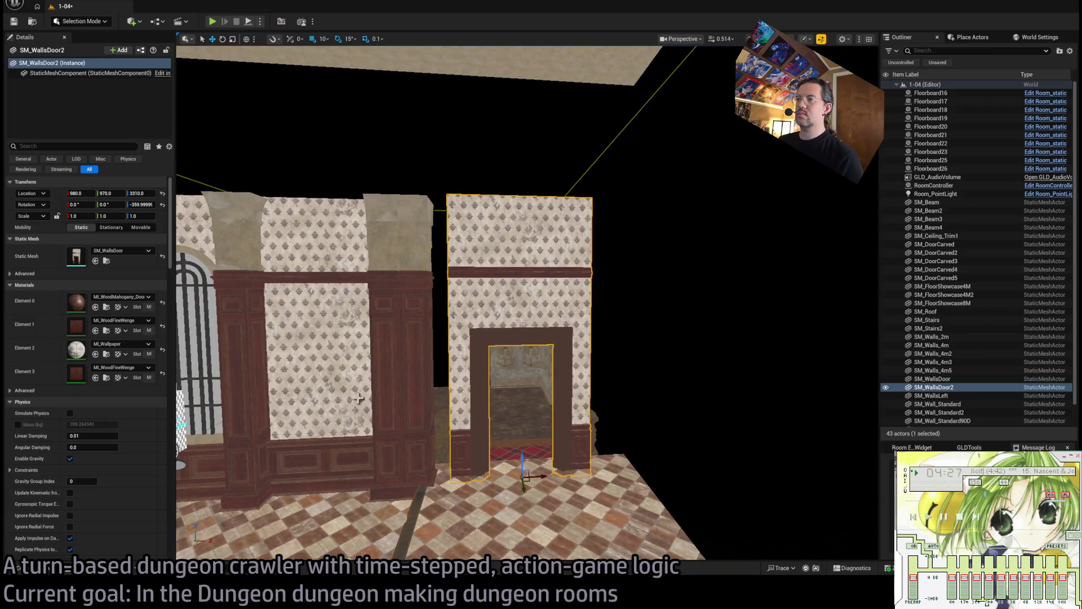
Remove the extra pillar copy beside the wallpapered wall.
left_click(405, 367)
left_click(407, 442, "ctrl")
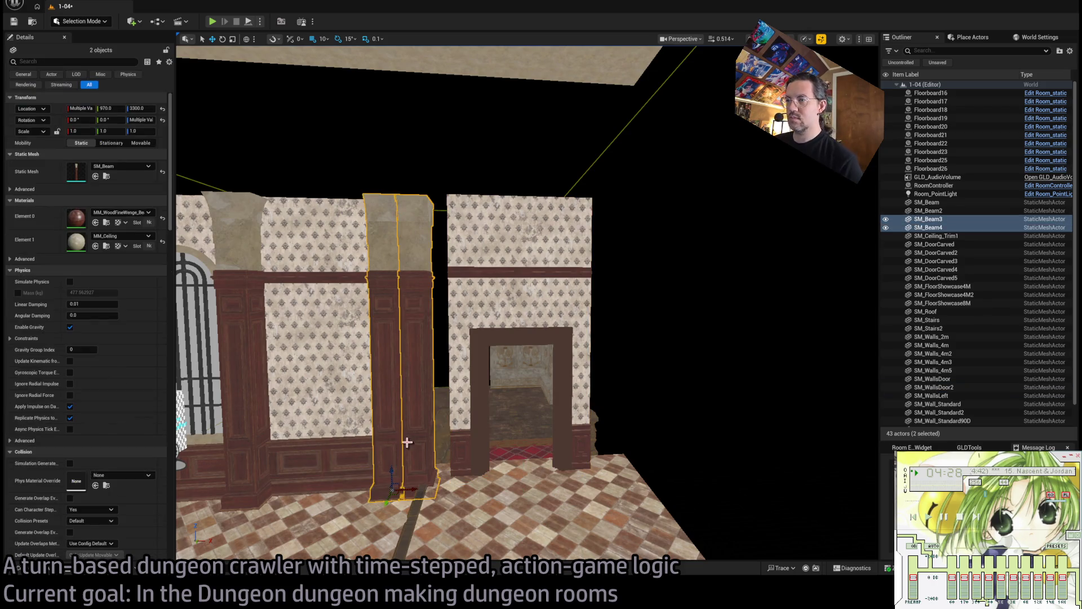
left_click(417, 438)
left_click(432, 472)
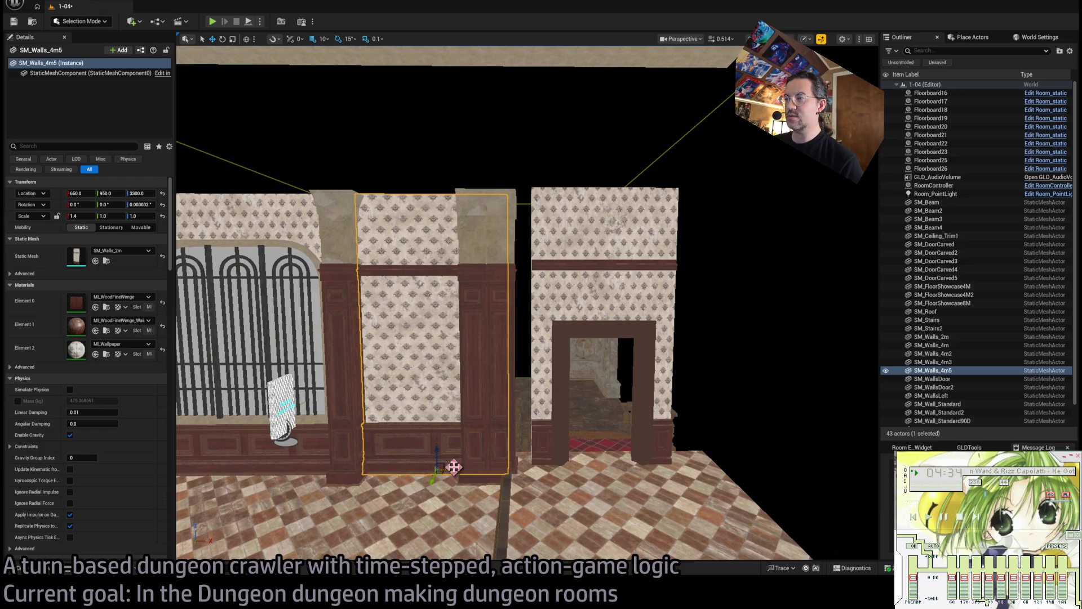
key("ctrl+z")
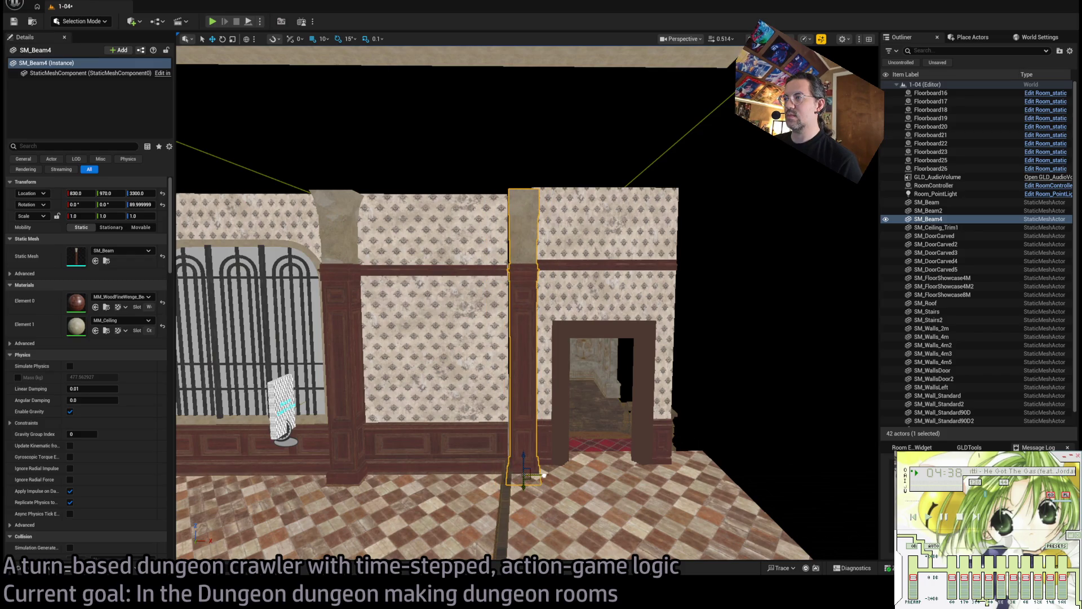
Set SM_Walls_4m5 X scale to 1.5 and move SM_Beam3 to 80, 1240, 3300 over the corner seam.
left_click_drag(544, 475, 515, 415)
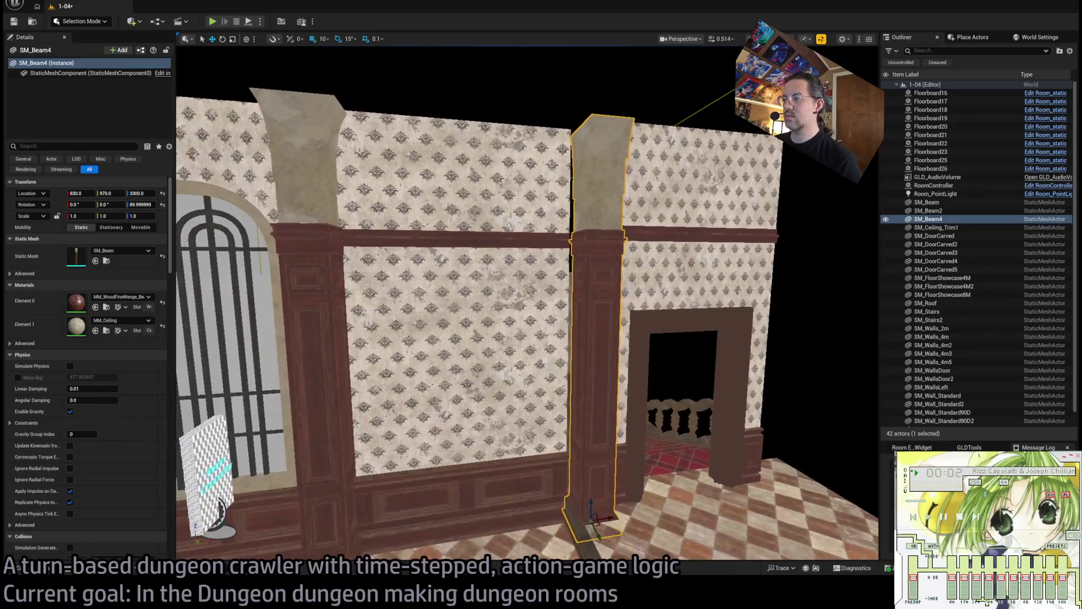
left_click(479, 338)
scroll(486, 470, "down", 5)
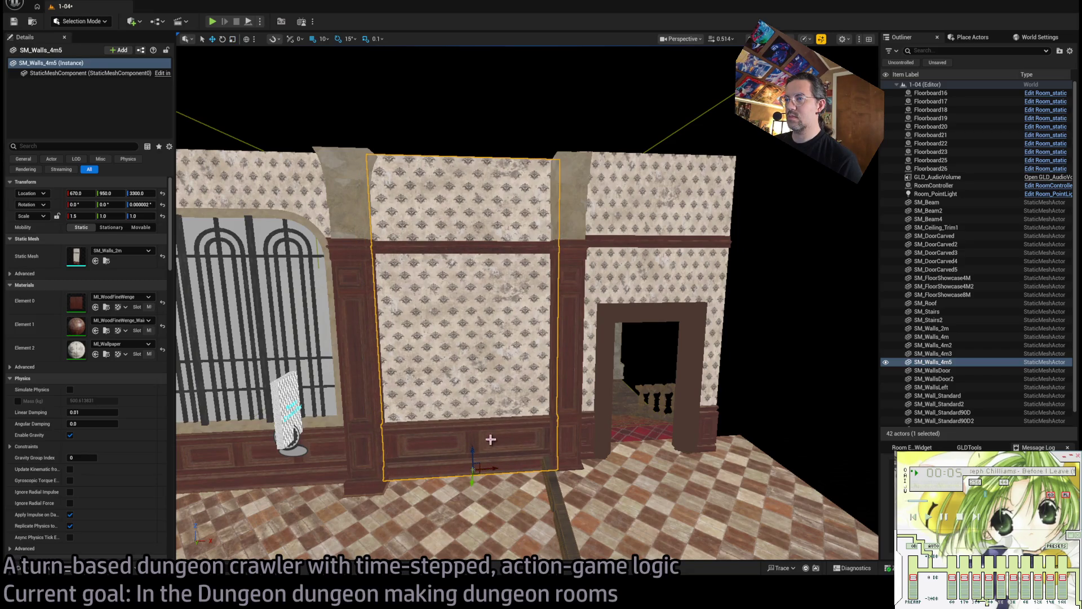
mouse_move(490, 439)
left_mouse_down()
mouse_move(510, 381)
mouse_move(507, 429)
mouse_move(484, 431)
mouse_move(722, 449)
mouse_move(711, 405)
mouse_move(647, 374)
mouse_move(504, 368)
mouse_move(490, 330)
mouse_move(490, 347)
left_mouse_up()
left_click(723, 449)
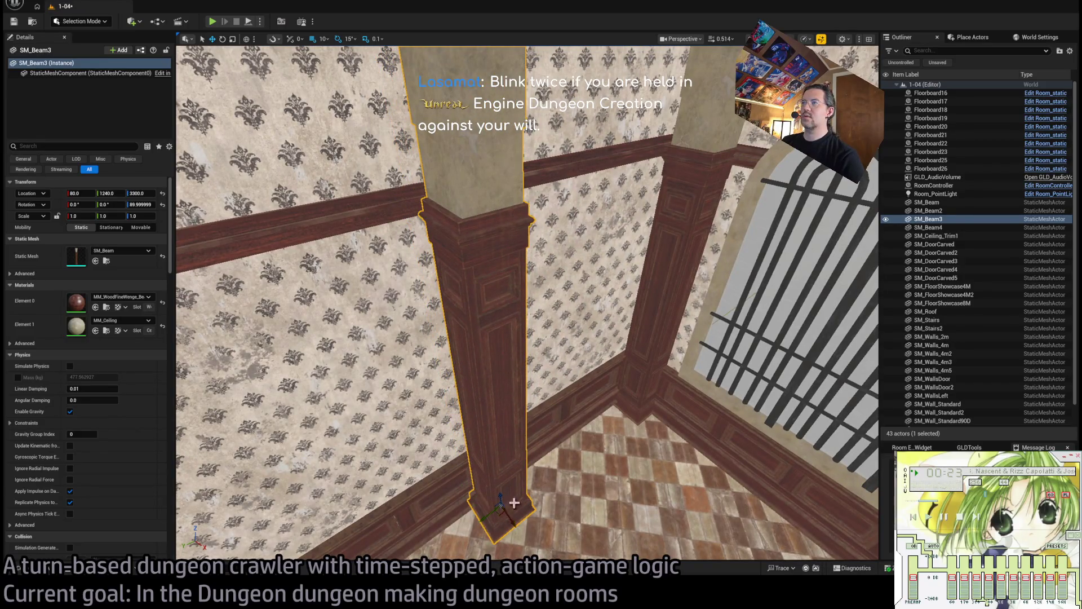
Switch to the L_YellowParrot level and select its Merge3 ceiling trim where it meets the wall.
left_click_drag(514, 503, 553, 389)
left_click(560, 357)
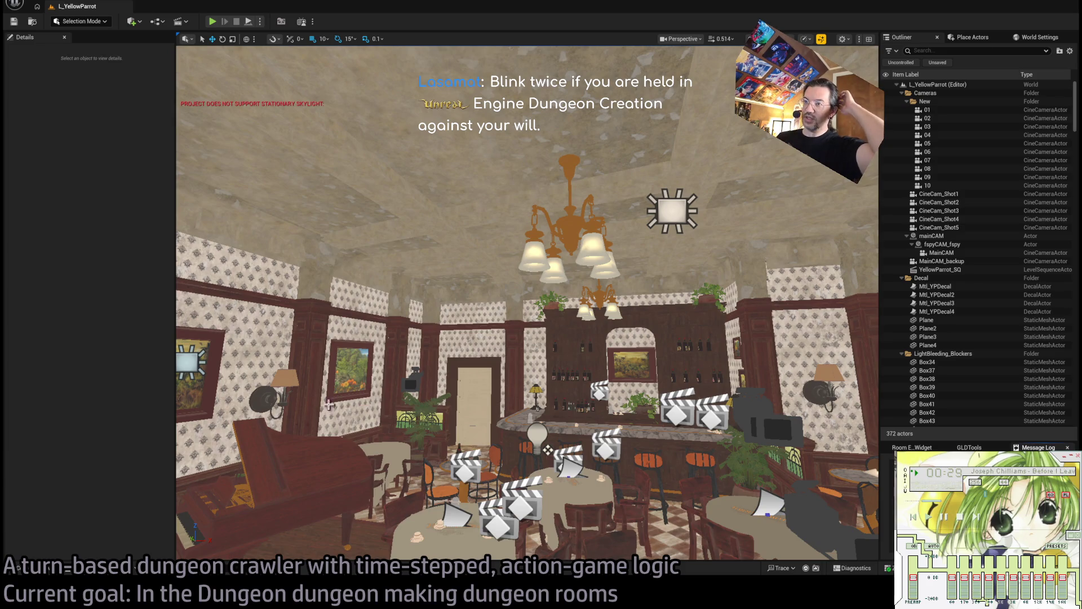
left_click_drag(329, 404, 291, 307)
left_click_drag(541, 277, 541, 278)
left_click(541, 277)
left_click_drag(463, 294, 473, 270)
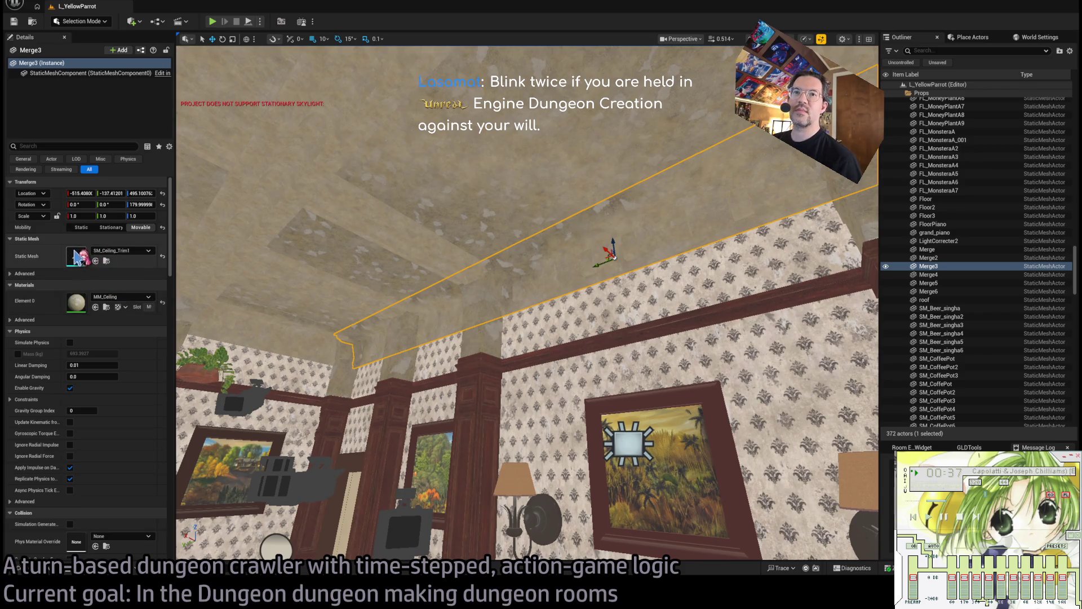
Inspect the SM_Ceiling_Trim1 mesh profile in its editor, then close it and return to 1-04.
double_click(79, 260)
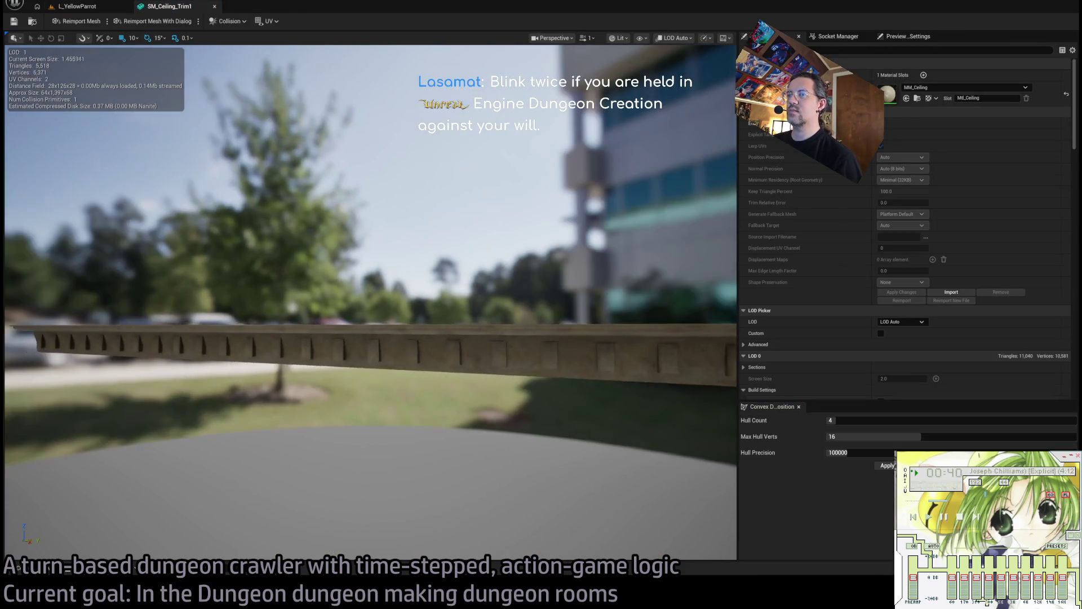
left_click_drag(404, 335, 419, 335)
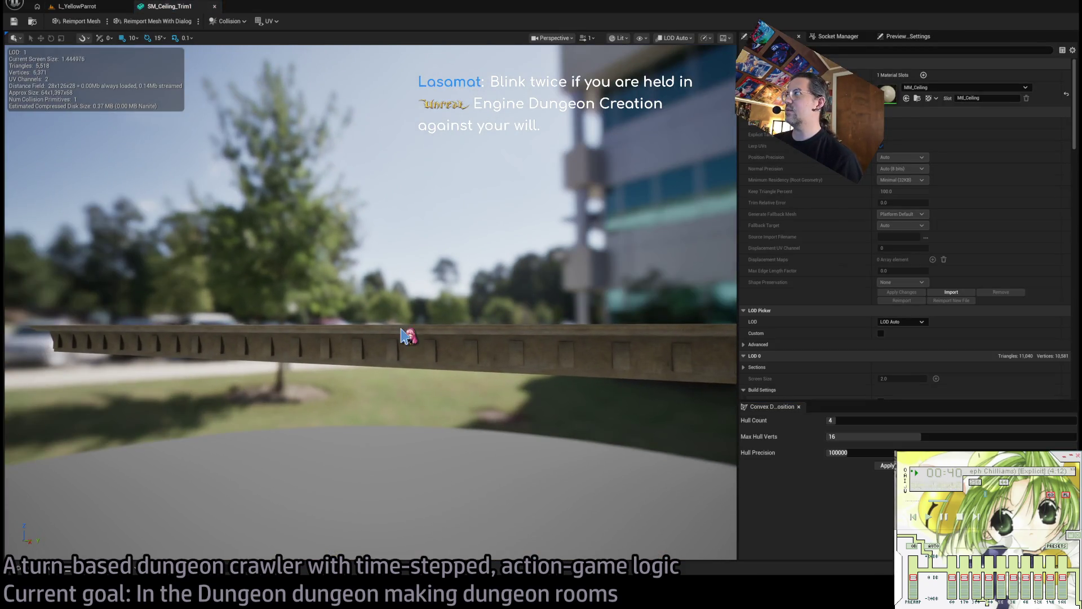
middle_click(178, 9)
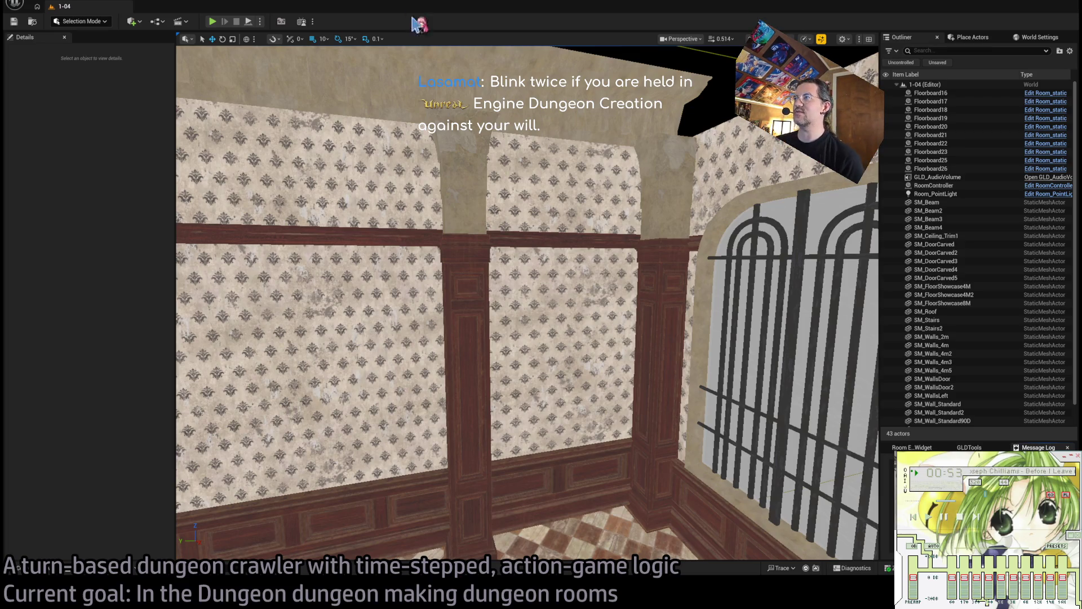
Select the ceiling trim on the wall top and locate SM_Ceiling_Trim1 in the Mesh_structural folder.
mouse_move(455, 116)
left_mouse_down()
mouse_move(470, 137)
mouse_move(293, 217)
left_mouse_up()
left_click(471, 137)
left_click(19, 567)
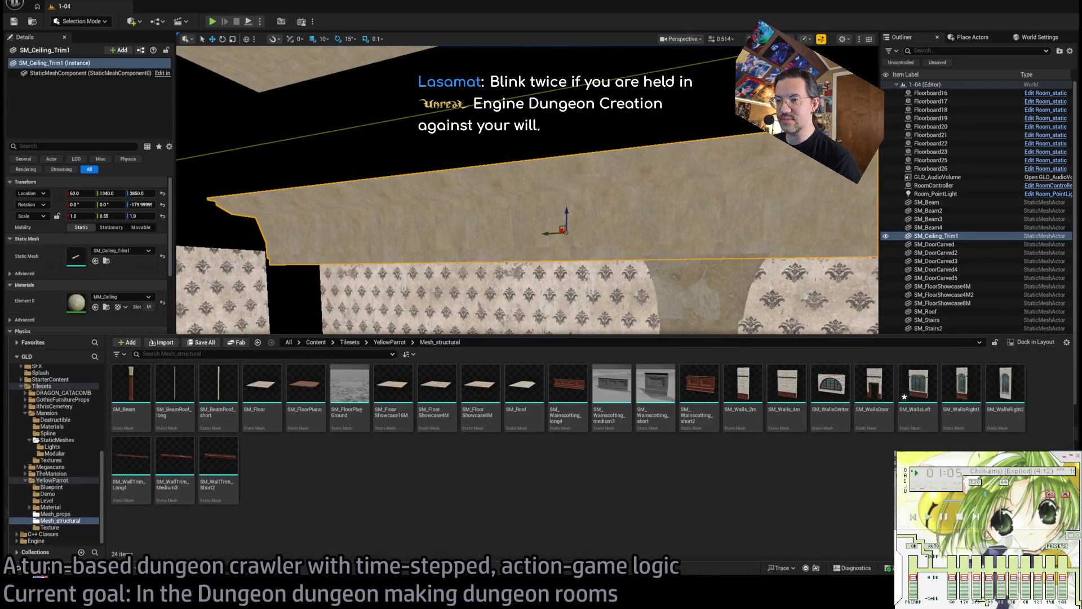
left_click(101, 268)
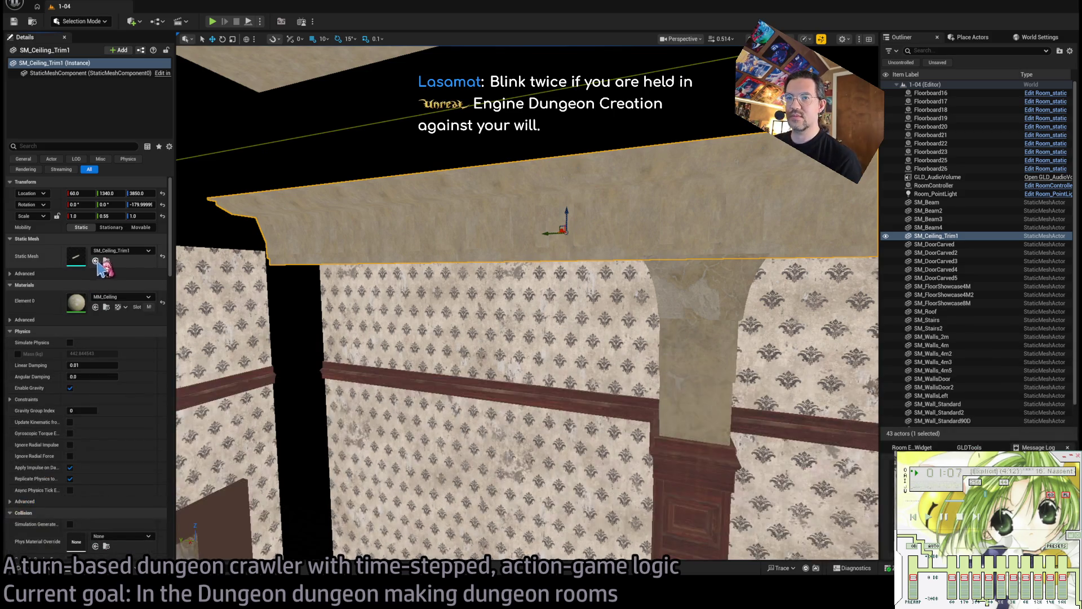
left_click(107, 262)
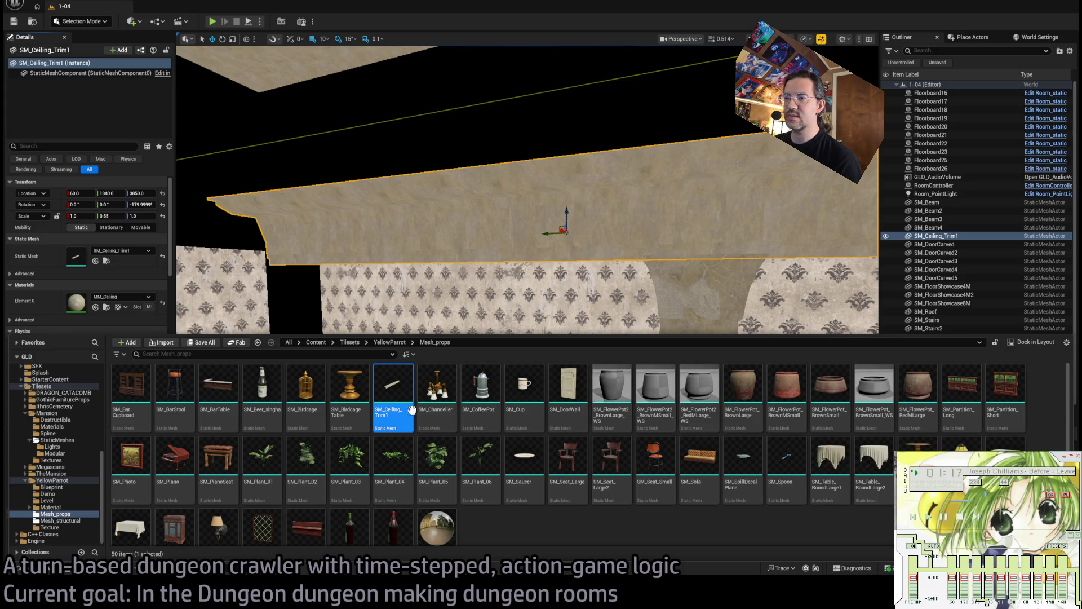
left_click_drag(394, 397, 300, 433)
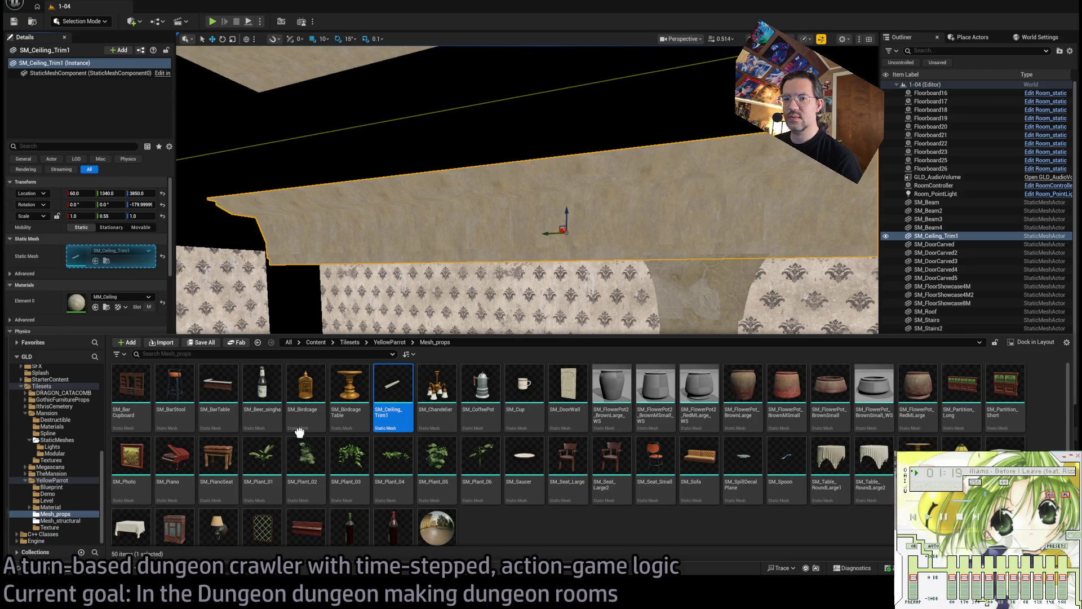
left_click_drag(69, 529, 110, 542)
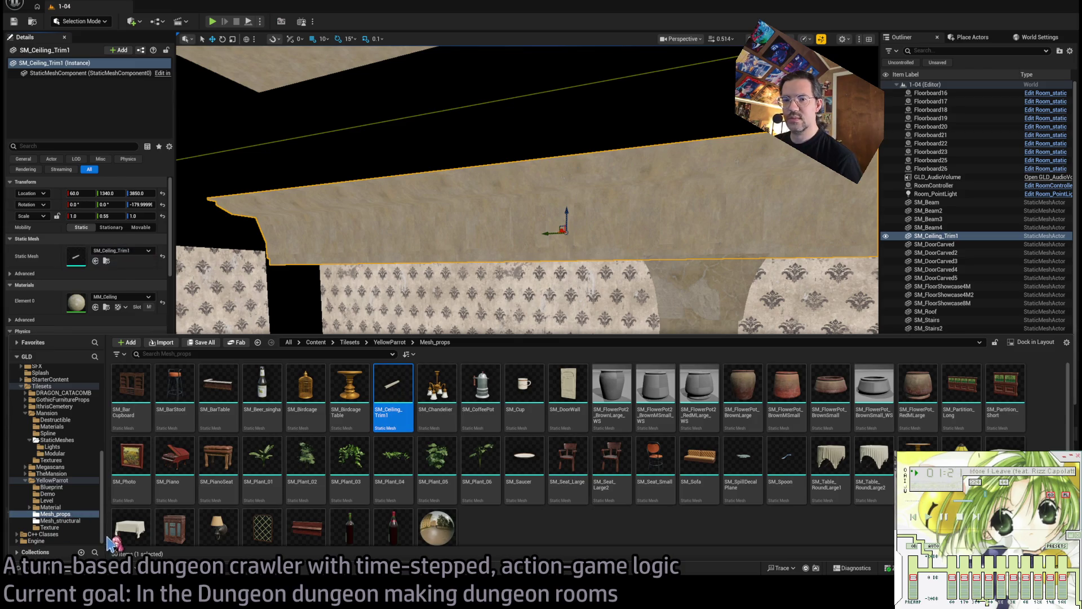
left_click(60, 520)
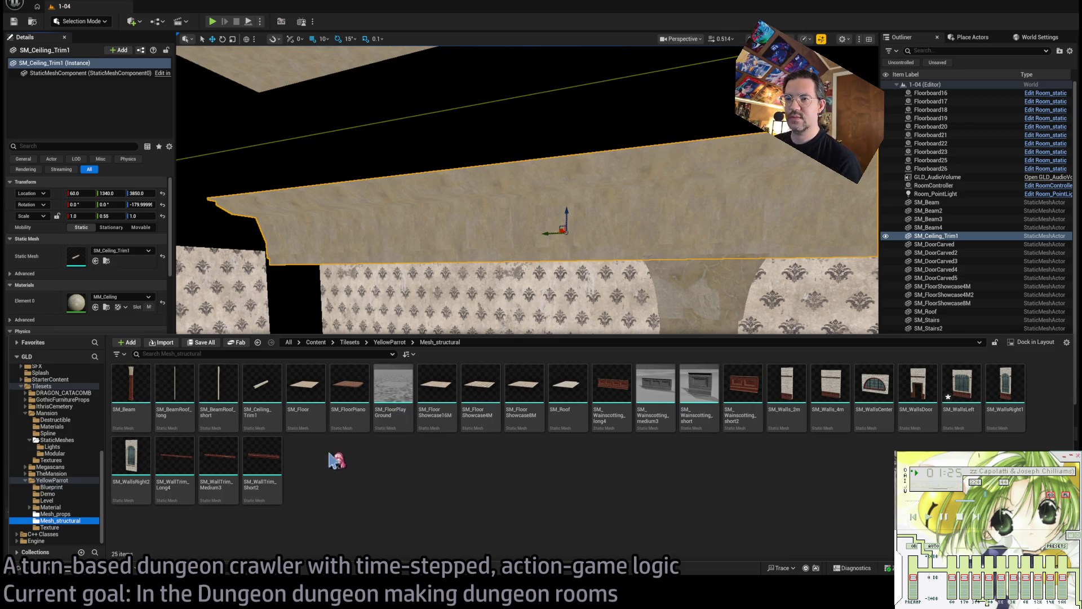
left_click(262, 394)
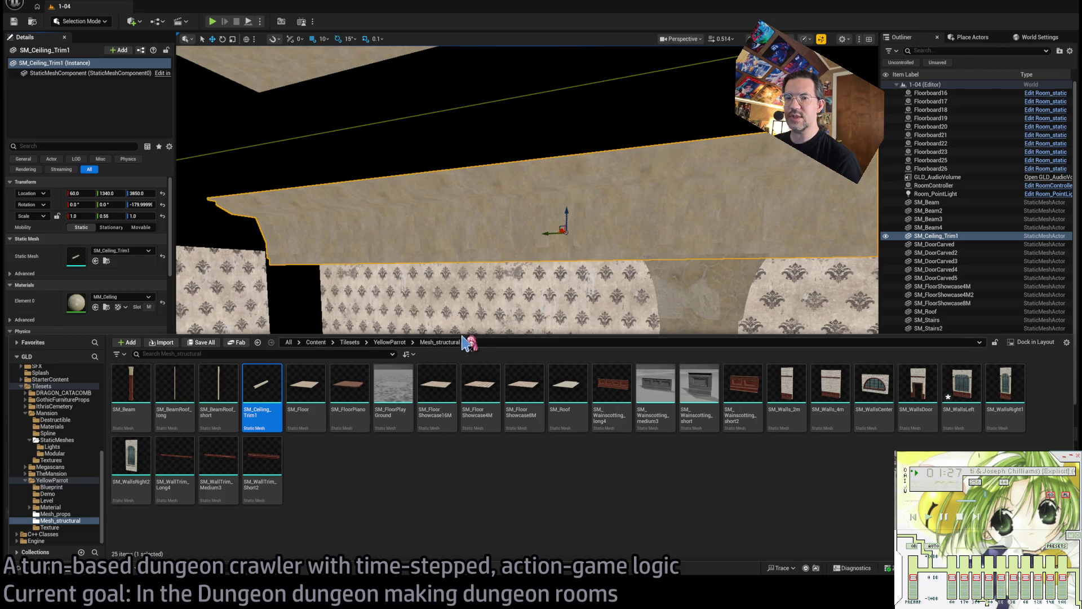
mouse_move(467, 315)
left_mouse_down()
mouse_move(445, 405)
mouse_move(428, 394)
mouse_move(519, 392)
mouse_move(524, 360)
mouse_move(527, 389)
left_mouse_up()
Lower SM_Roof to 390, 1260, 3500 so it rests on the wall tops.
left_click_drag(705, 248, 704, 249)
left_click(651, 224)
left_click_drag(651, 225, 626, 292)
left_click_drag(575, 398, 570, 504)
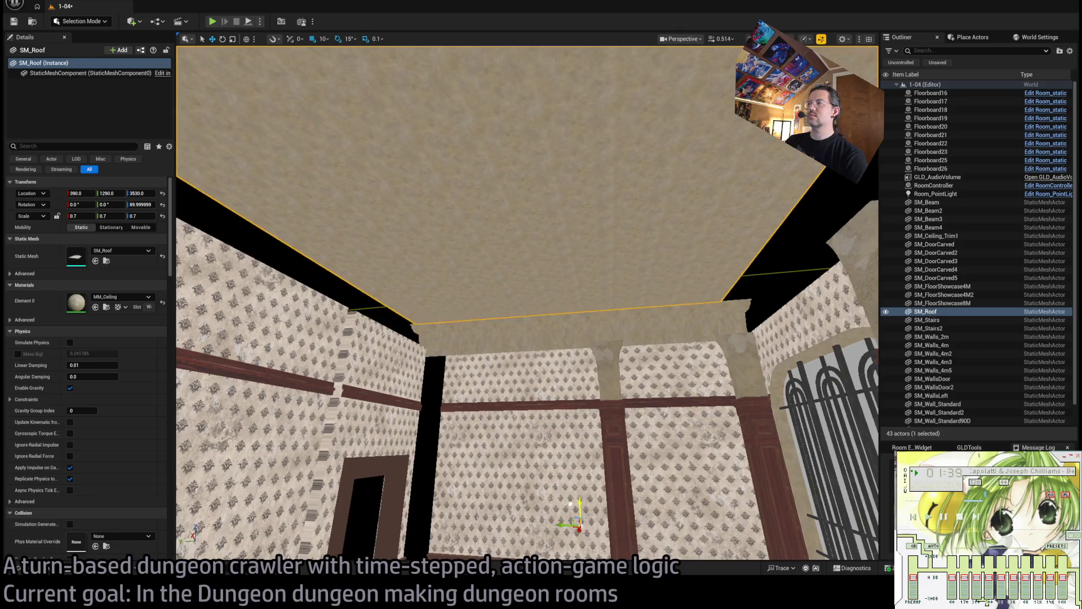
mouse_move(598, 416)
left_mouse_down()
mouse_move(615, 417)
mouse_move(615, 395)
mouse_move(597, 462)
mouse_move(603, 412)
mouse_move(559, 404)
left_mouse_up()
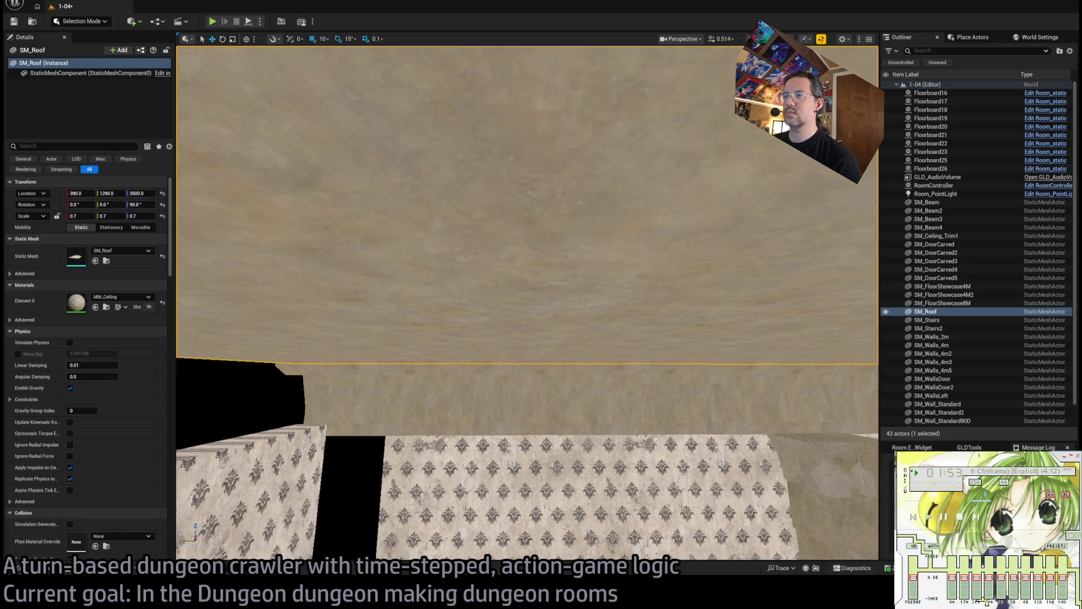
mouse_move(567, 405)
left_mouse_down()
mouse_move(567, 437)
mouse_move(567, 405)
mouse_move(545, 401)
mouse_move(563, 401)
mouse_move(563, 338)
mouse_move(536, 316)
mouse_move(623, 280)
left_mouse_up()
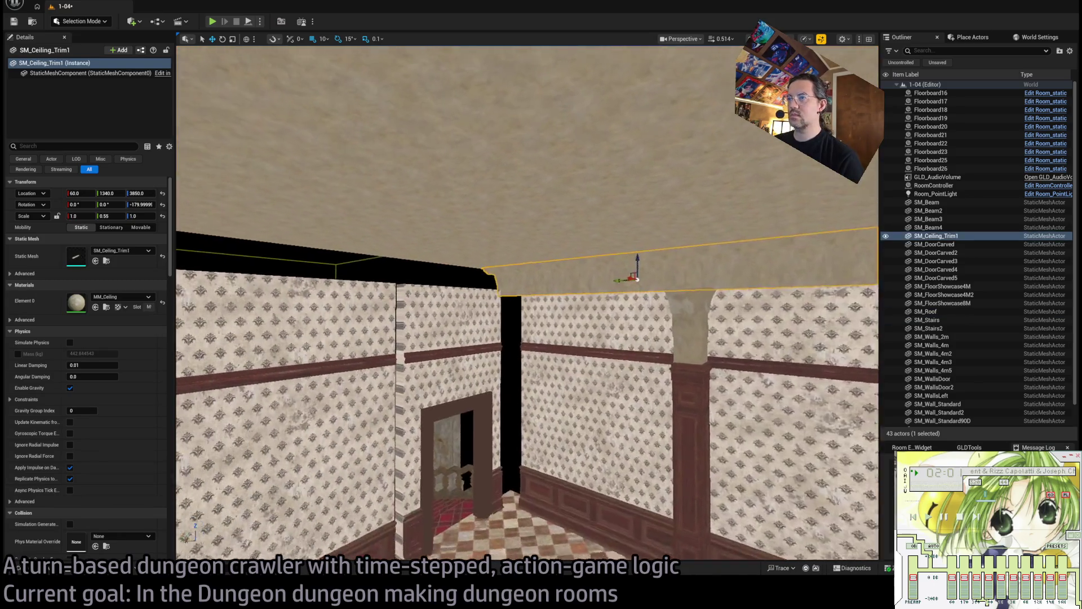
Copy the trim at -90° as SM_Ceiling_Trim2, move it to the adjacent wall, and scale Y to 0.85.
left_click(623, 280)
mouse_move(708, 276)
left_mouse_down()
mouse_move(719, 281)
mouse_move(729, 259)
left_mouse_up()
key("w")
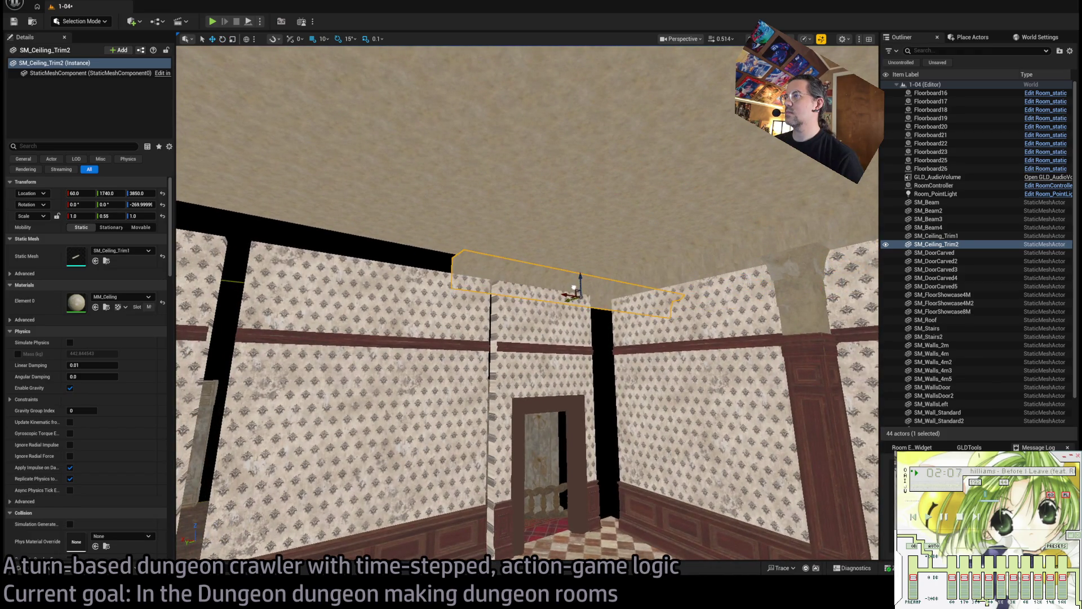
left_click_drag(585, 290, 362, 241)
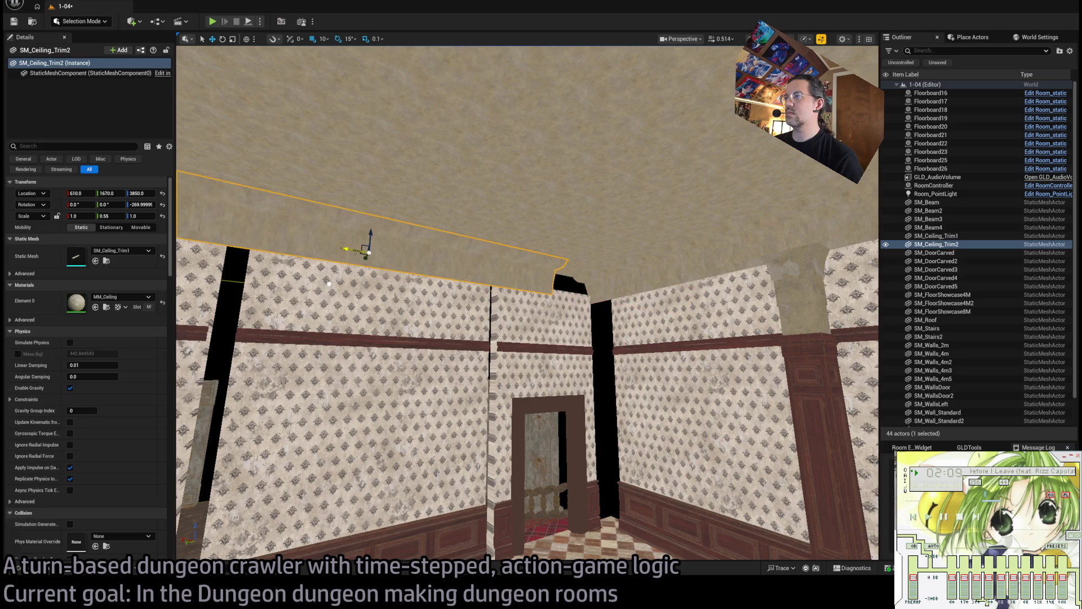
key("f")
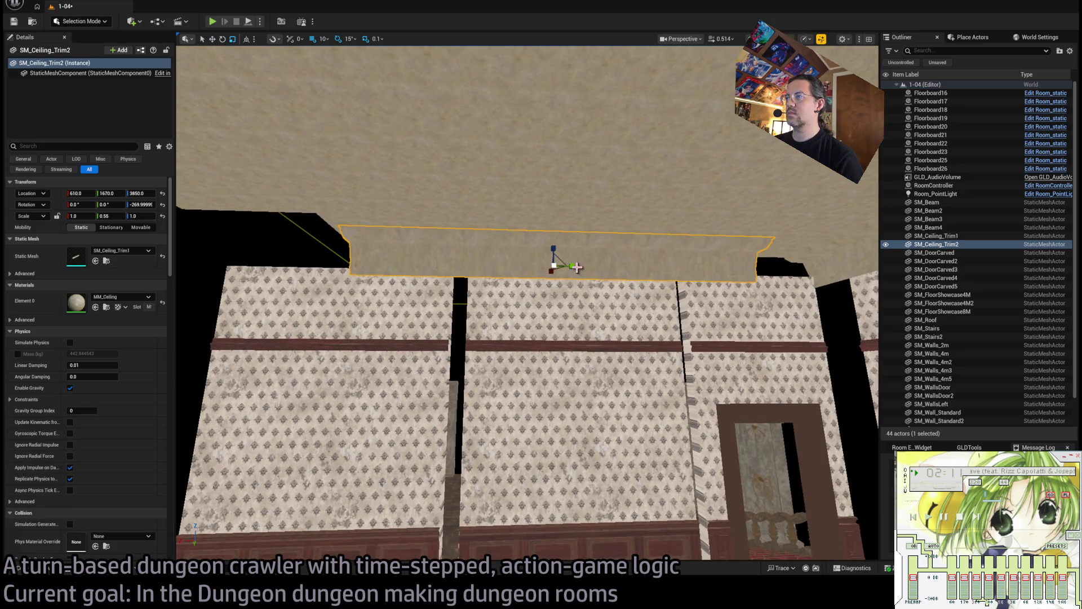
left_click_drag(576, 267, 565, 267)
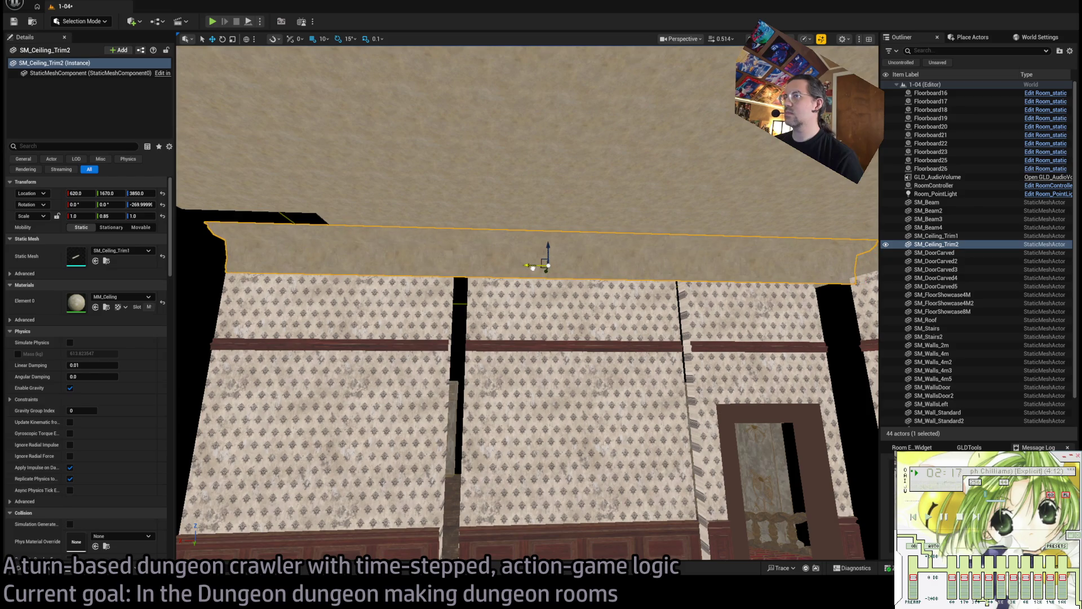
left_click_drag(533, 268, 532, 268)
left_click(532, 269)
left_click_drag(614, 372, 614, 372)
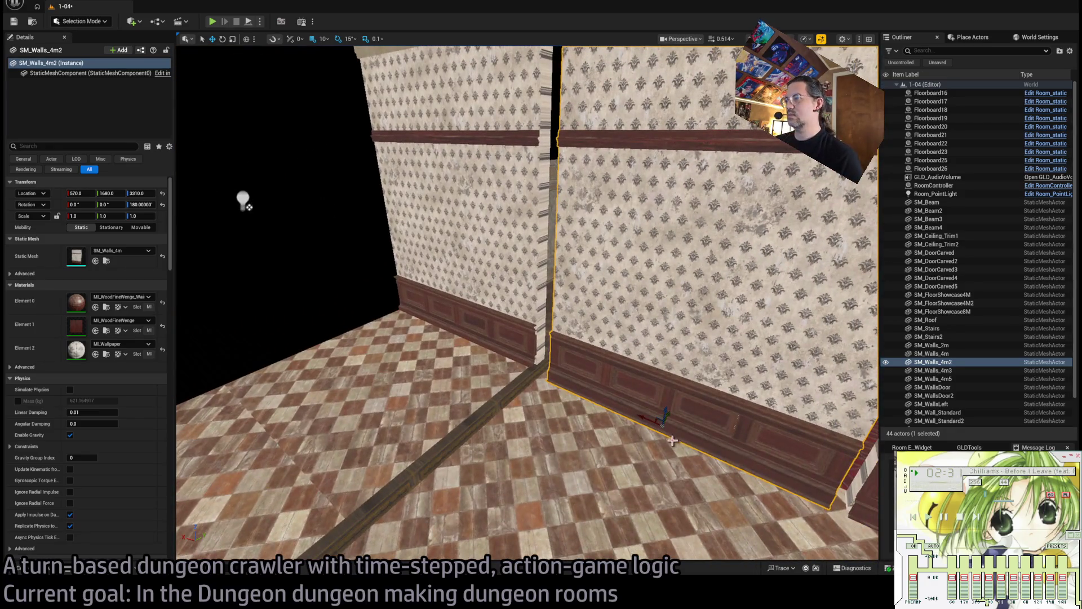
left_click_drag(670, 448, 648, 432)
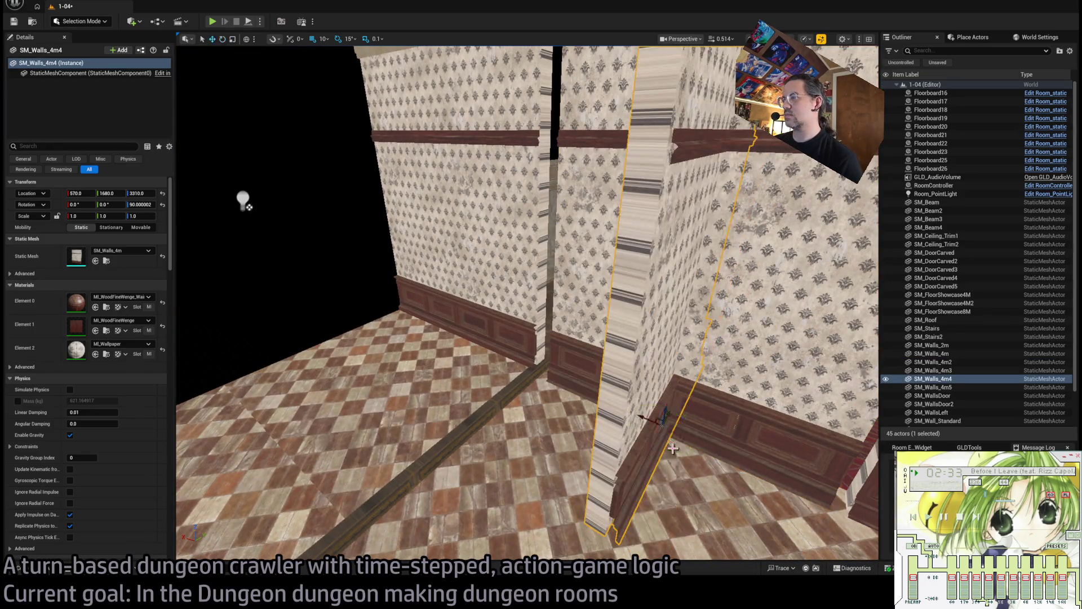
mouse_move(707, 410)
left_mouse_down()
mouse_move(507, 276)
mouse_move(591, 352)
left_mouse_up()
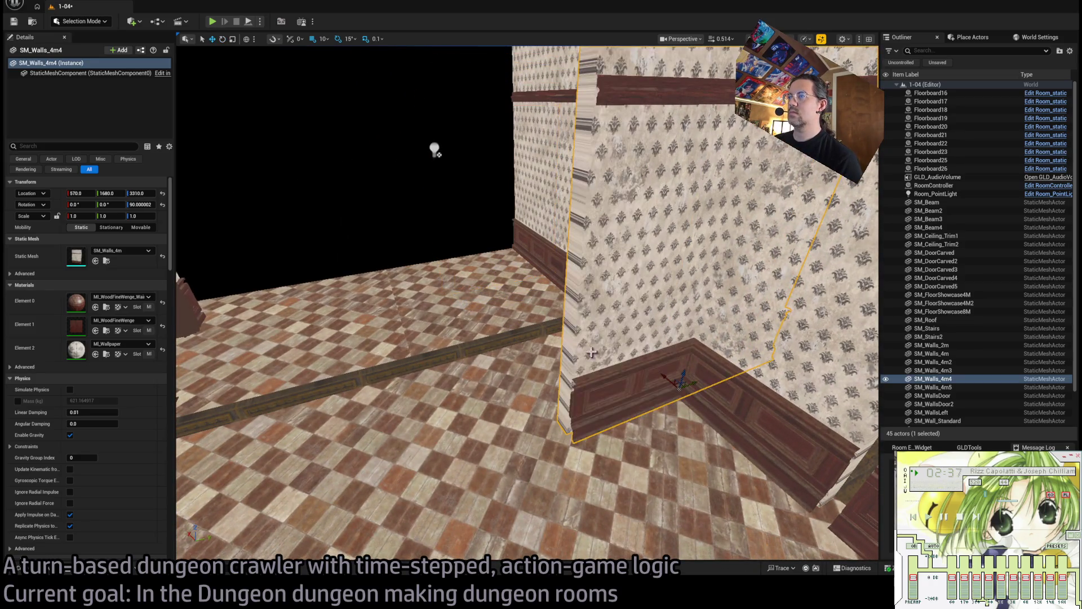
mouse_move(666, 377)
left_mouse_down()
mouse_move(479, 255)
mouse_move(434, 150)
left_mouse_up()
key("f")
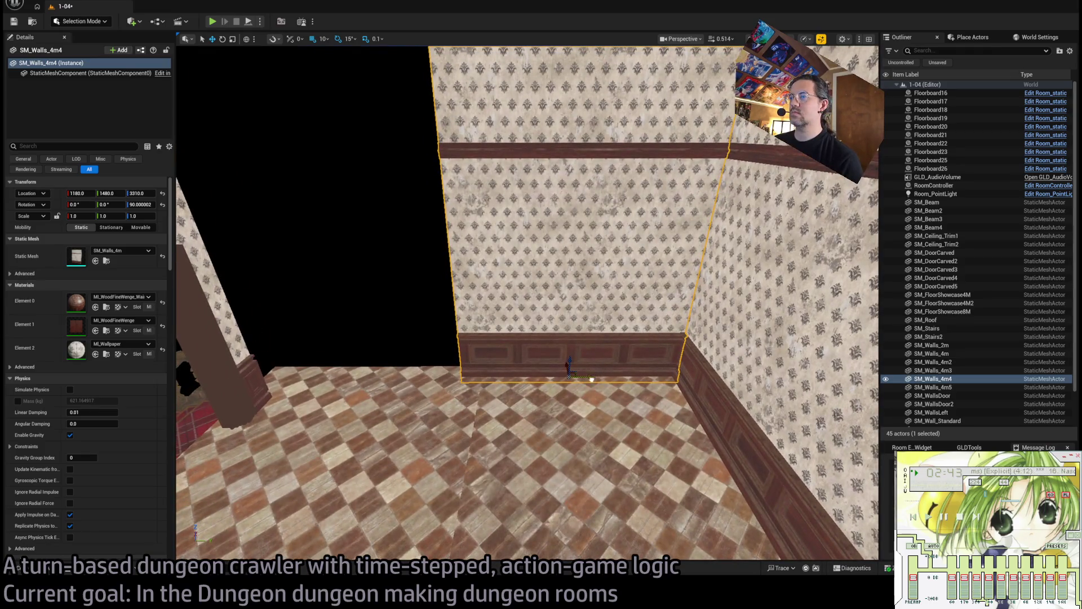
left_click_drag(591, 379, 606, 376)
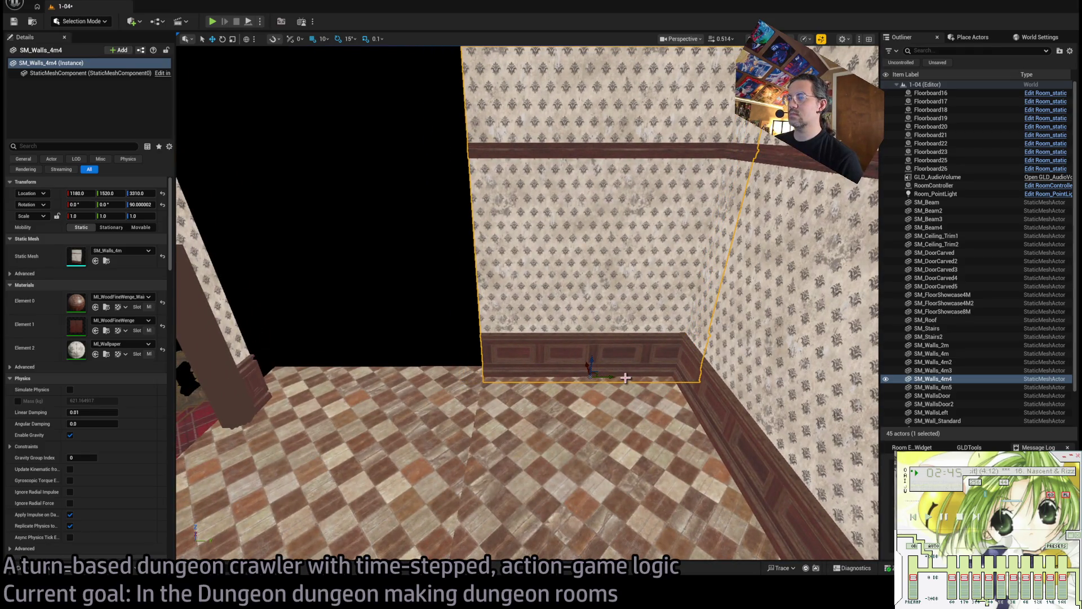
key("Delete")
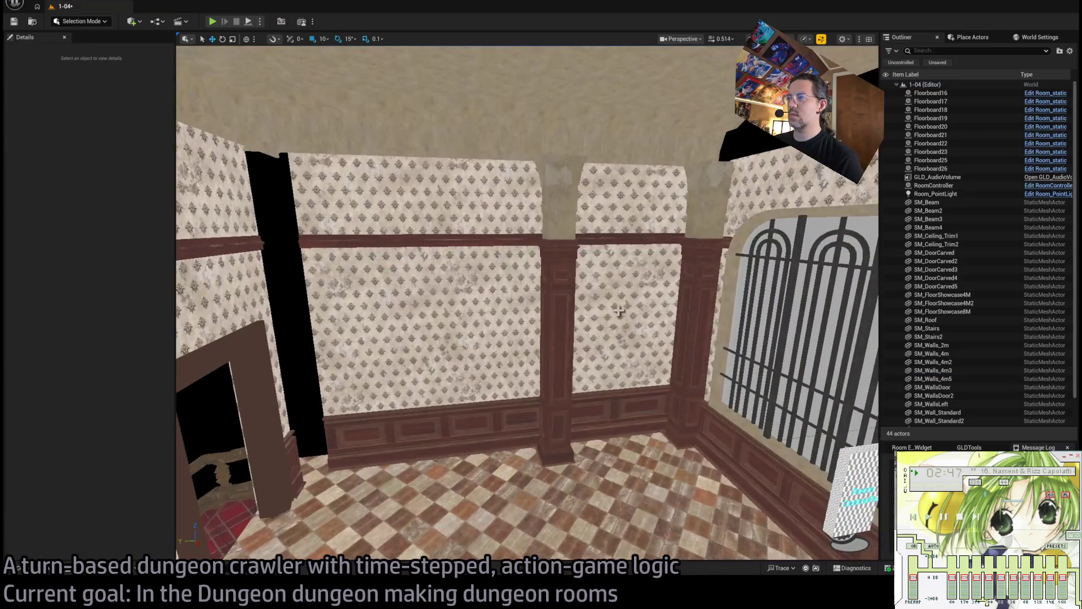
Duplicate the two wall panels and pillar rotated 90° to form a partition.
left_click(572, 316)
key("e")
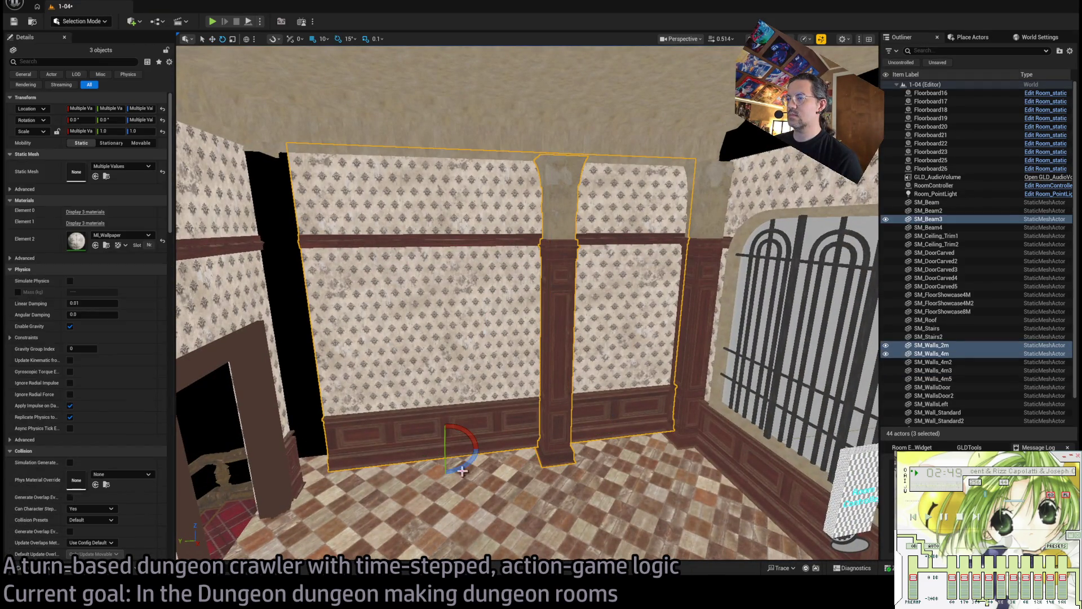
left_click_drag(457, 445, 445, 484)
key("w")
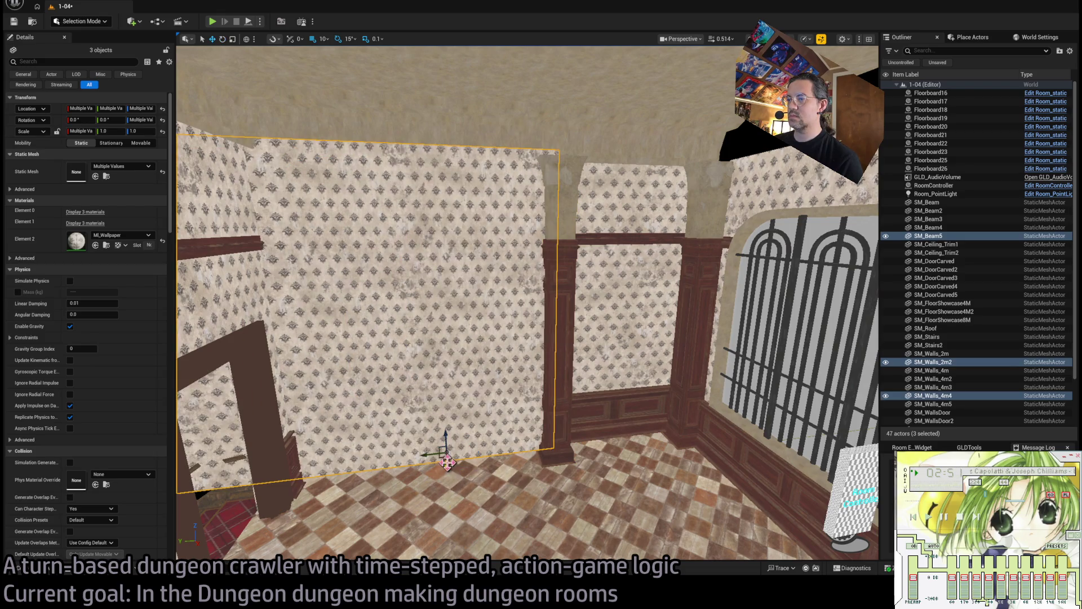
Copy pillar SM_Beam2 along the far wall as SM_Beam6 at 80, 1680, 3300.
scroll(445, 496, "up", 3)
mouse_move(442, 526)
left_mouse_down()
mouse_move(652, 374)
mouse_move(556, 394)
mouse_move(572, 381)
mouse_move(558, 417)
mouse_move(703, 412)
mouse_move(483, 279)
mouse_move(502, 248)
mouse_move(496, 282)
mouse_move(706, 245)
left_mouse_up()
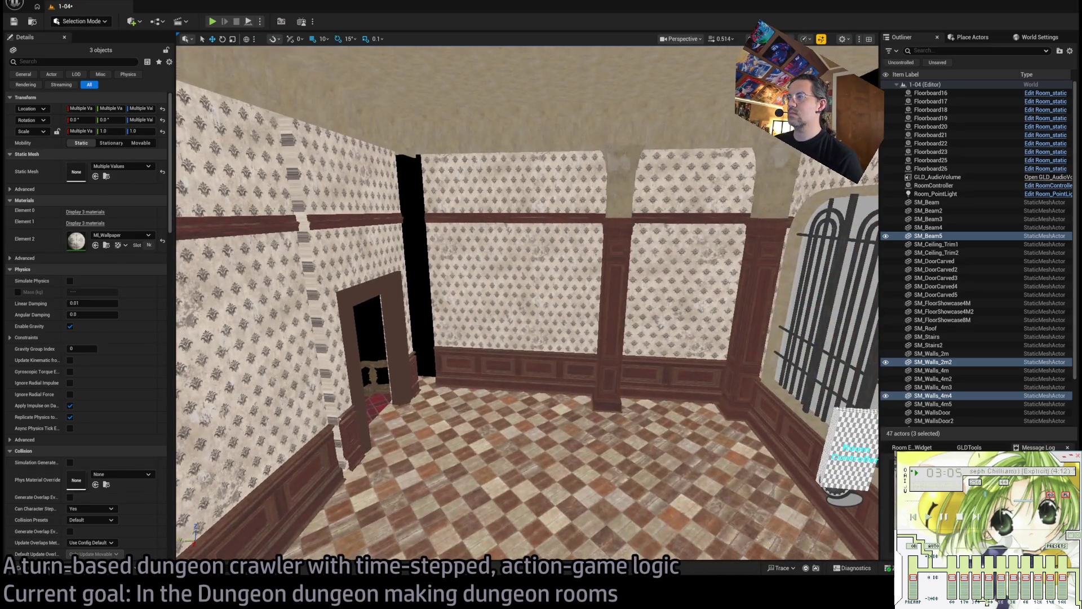
left_click(765, 421)
left_click_drag(718, 413, 415, 390, "alt")
Lower the short wall panel SM_Walls_2m to Z 3300 to match its neighbours.
key("f")
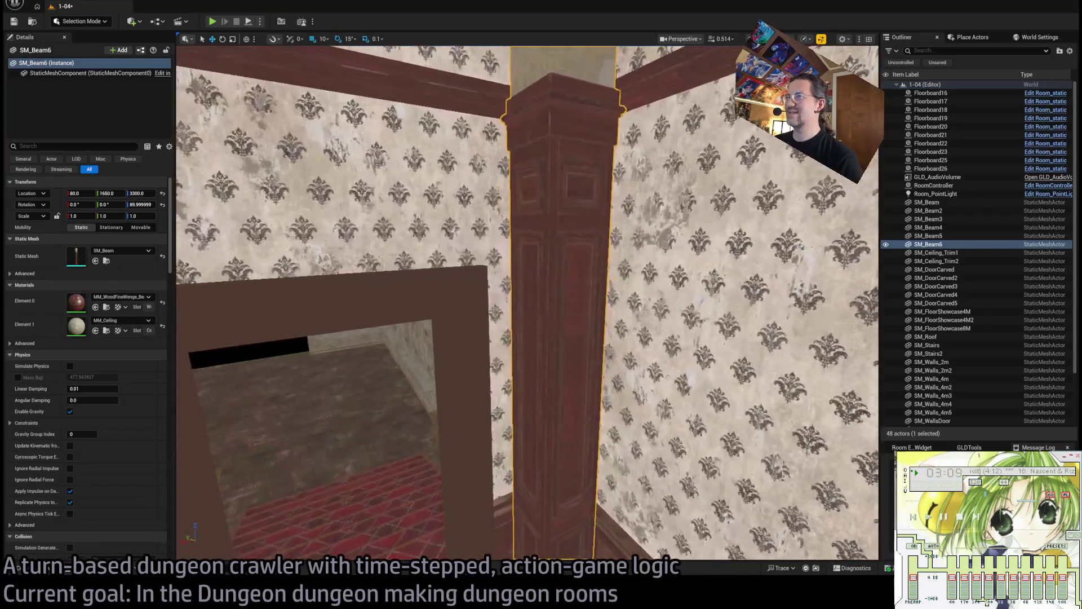
left_click_drag(352, 242, 439, 364)
left_click(545, 310)
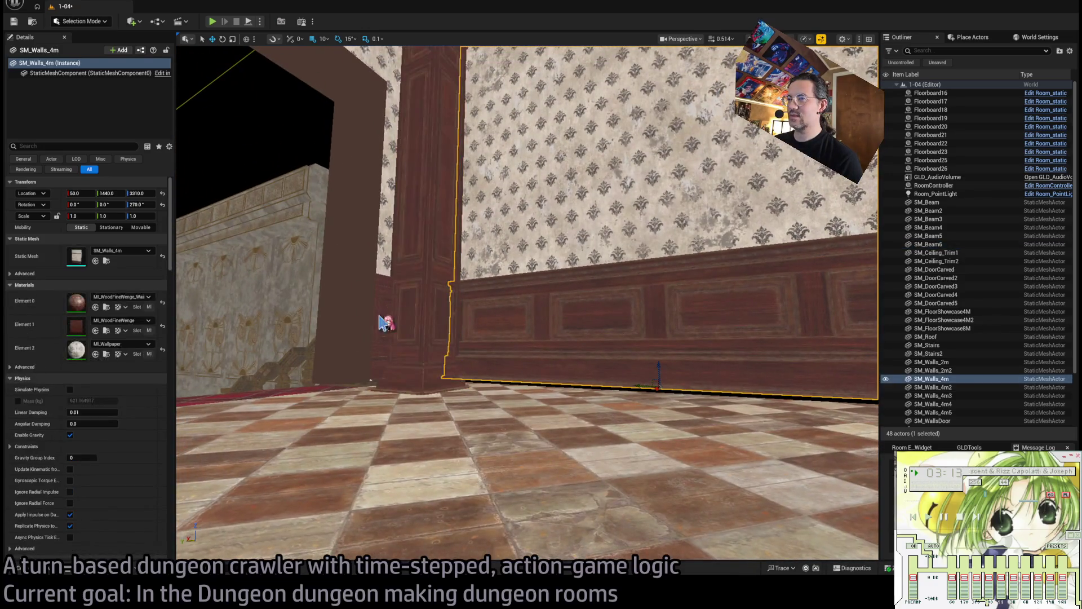
left_click(385, 322, "ctrl")
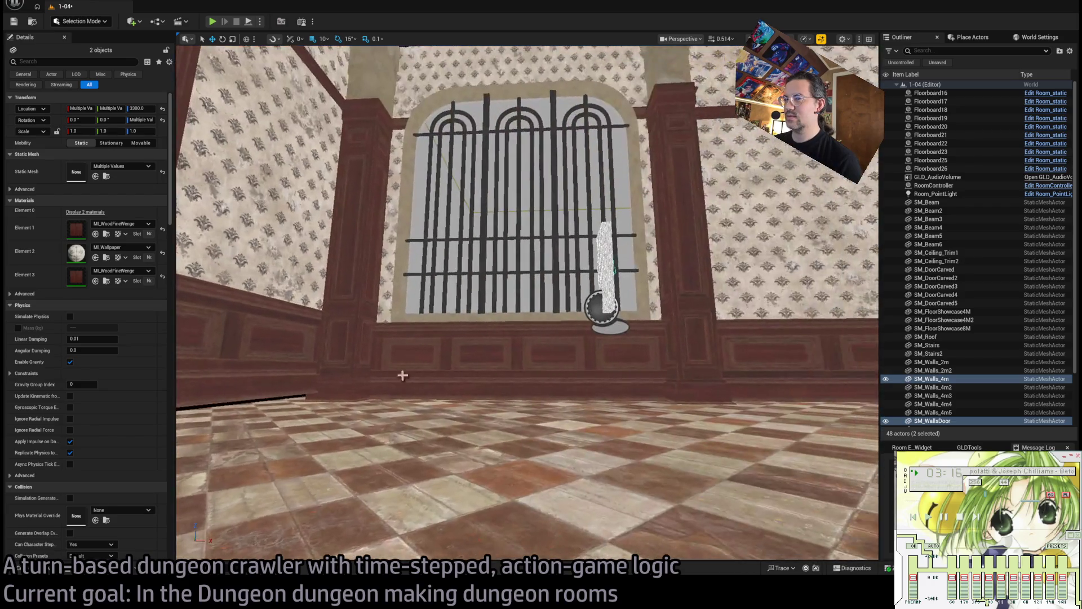
left_click(305, 382)
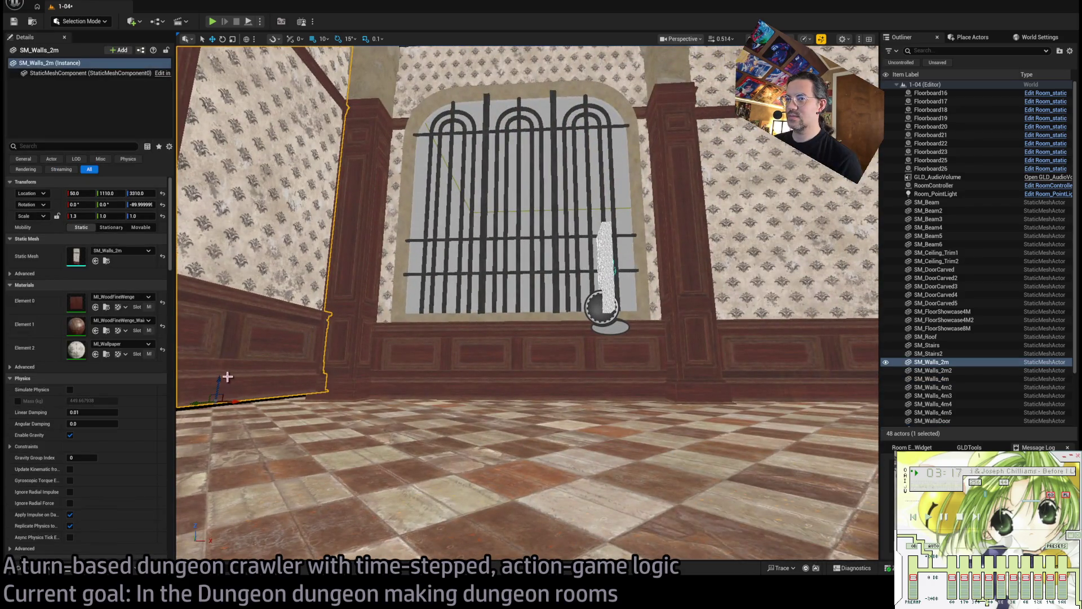
mouse_move(227, 377)
left_mouse_down()
mouse_move(236, 389)
mouse_move(361, 417)
mouse_move(259, 377)
left_mouse_up()
Duplicate pillar SM_Beam5 to the left end of the far wall as SM_Beam7.
left_click(682, 334)
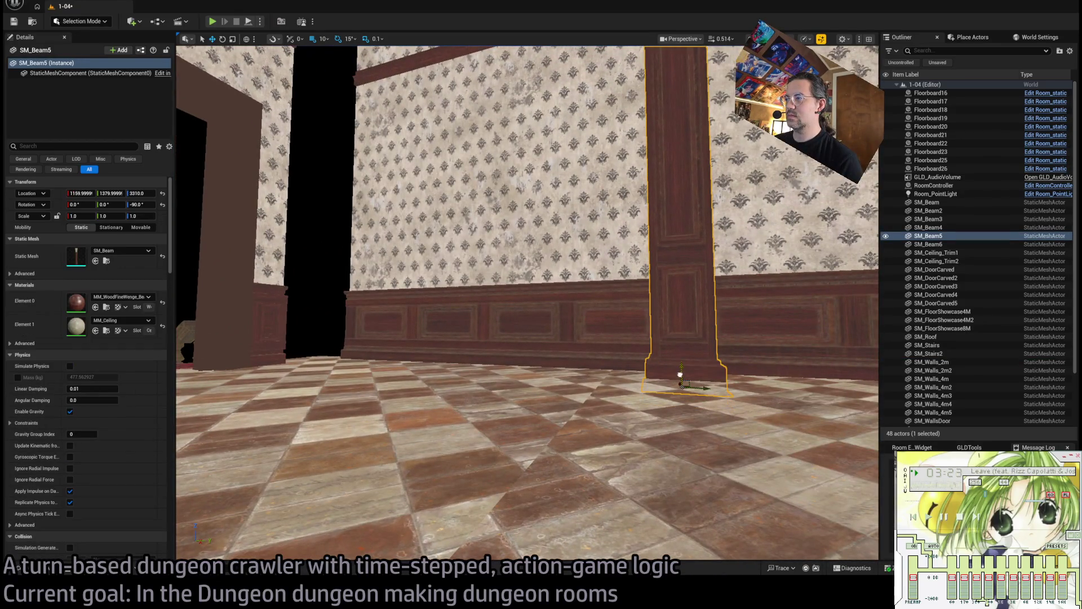
left_click_drag(680, 359, 547, 369)
key("f")
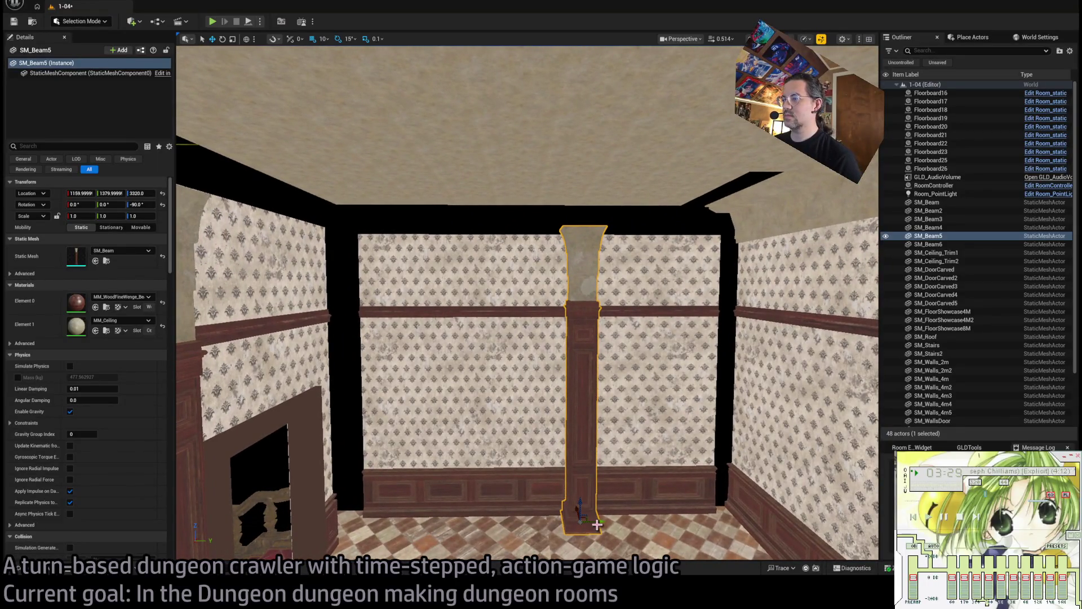
left_click_drag(598, 521, 332, 518, "alt")
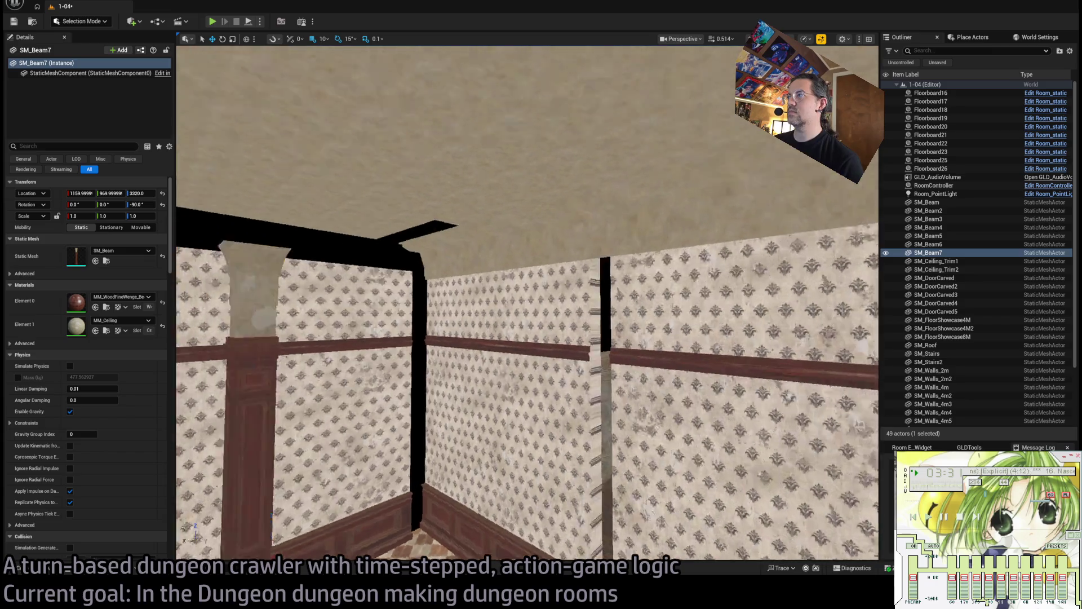
mouse_move(527, 304)
left_mouse_down()
mouse_move(496, 307)
mouse_move(524, 281)
mouse_move(507, 287)
mouse_move(485, 339)
mouse_move(524, 316)
left_mouse_up()
left_click(541, 229)
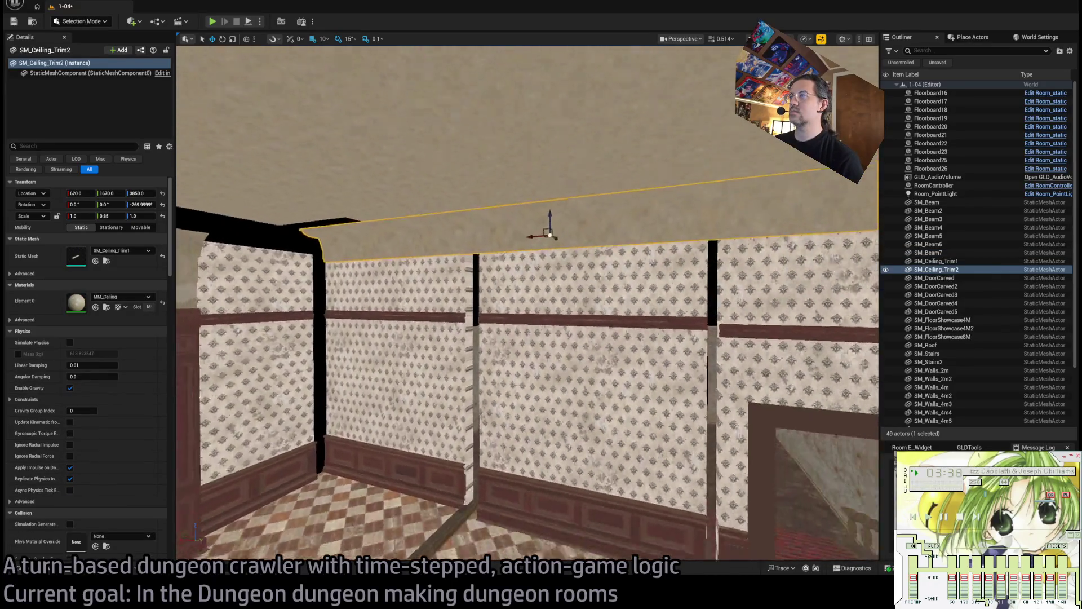
mouse_move(545, 232)
left_mouse_down()
mouse_move(518, 271)
mouse_move(545, 232)
left_mouse_up()
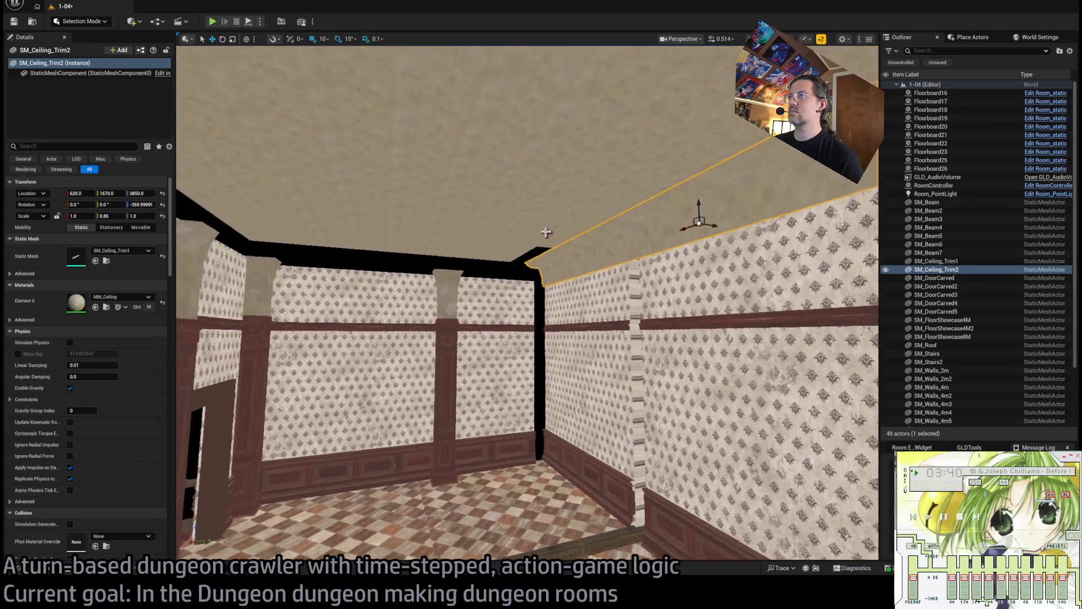
key("e")
left_click_drag(705, 223, 430, 232)
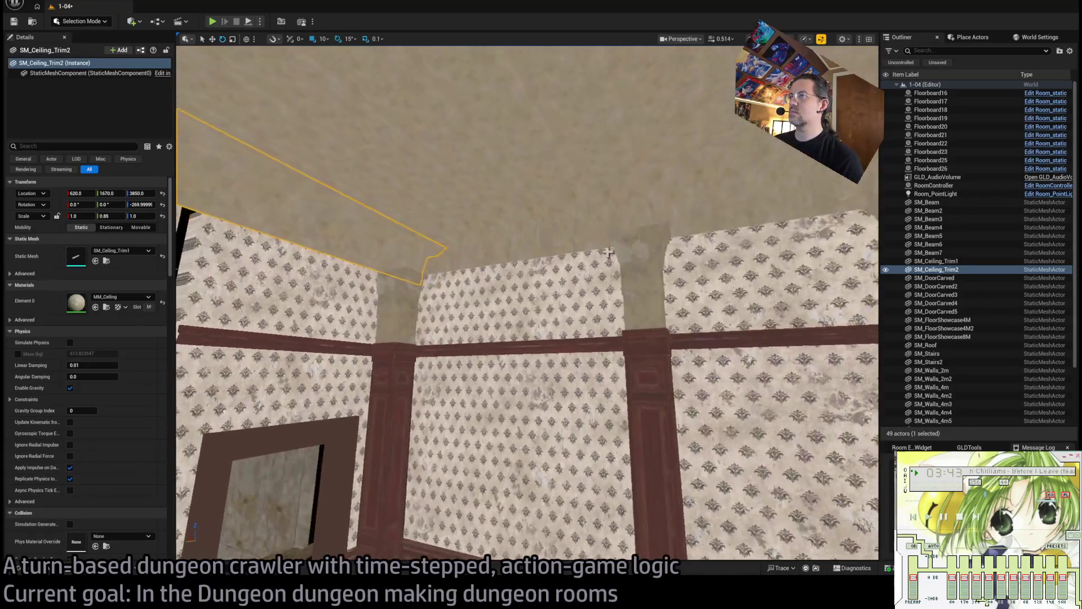
left_click(430, 231, "ctrl")
key("f")
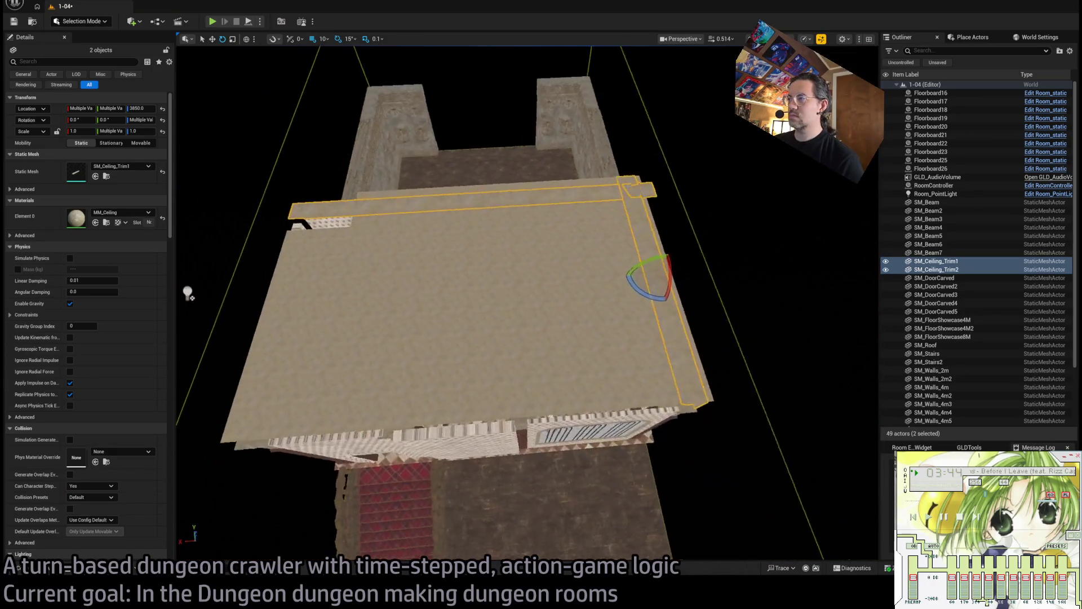
left_click_drag(592, 277, 640, 304)
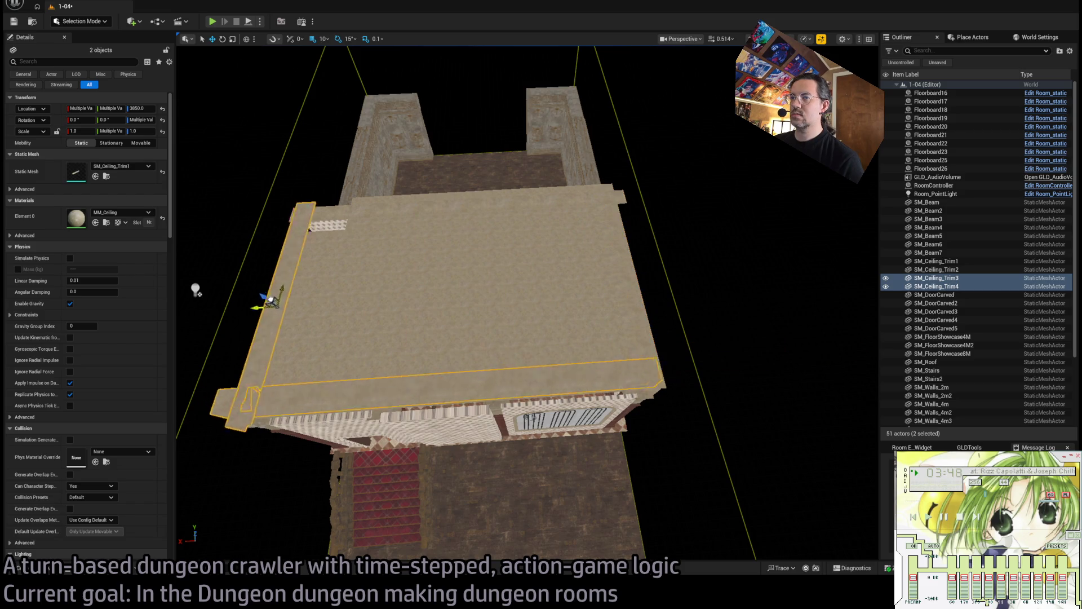
mouse_move(541, 304)
left_mouse_down()
mouse_move(507, 316)
mouse_move(485, 277)
mouse_move(356, 290)
left_mouse_up()
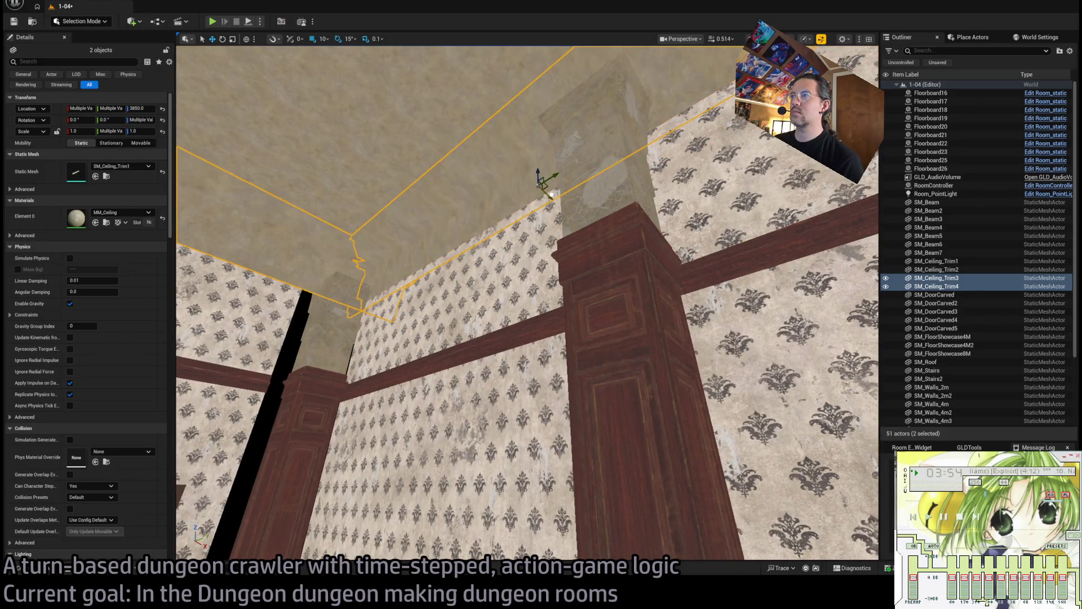
left_click_drag(547, 194, 565, 197)
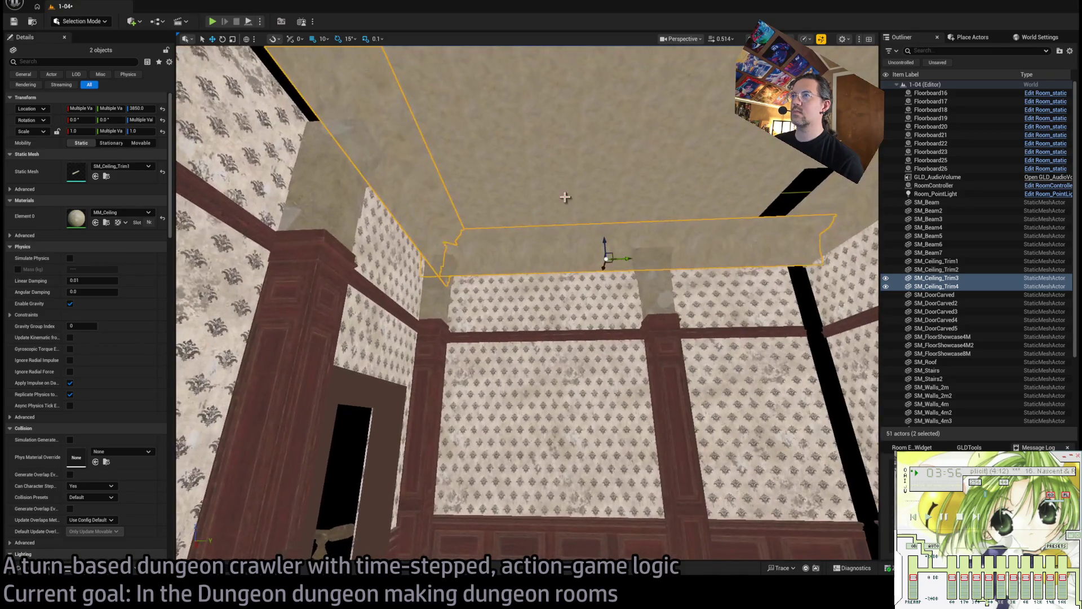
mouse_move(632, 258)
left_mouse_down()
mouse_move(616, 259)
mouse_move(609, 304)
mouse_move(597, 259)
mouse_move(475, 310)
mouse_move(564, 273)
mouse_move(514, 268)
mouse_move(507, 239)
left_mouse_up()
left_click(475, 310)
left_click(495, 282)
left_click(506, 259)
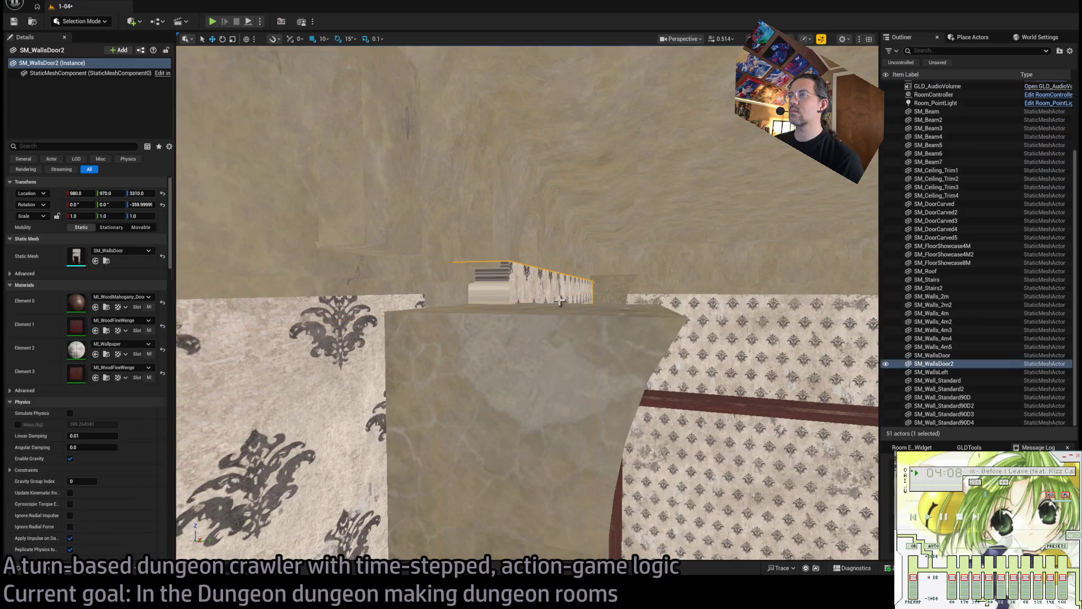
scroll(609, 376, "down", 5)
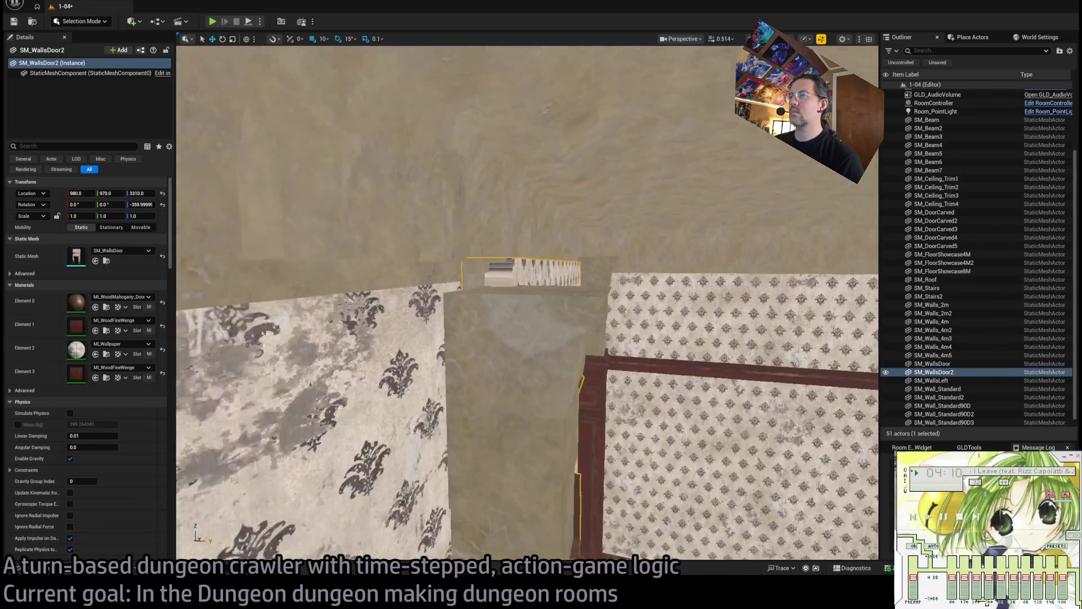
mouse_move(541, 530)
left_mouse_down()
mouse_move(528, 526)
mouse_move(499, 429)
left_mouse_up()
left_click(499, 416)
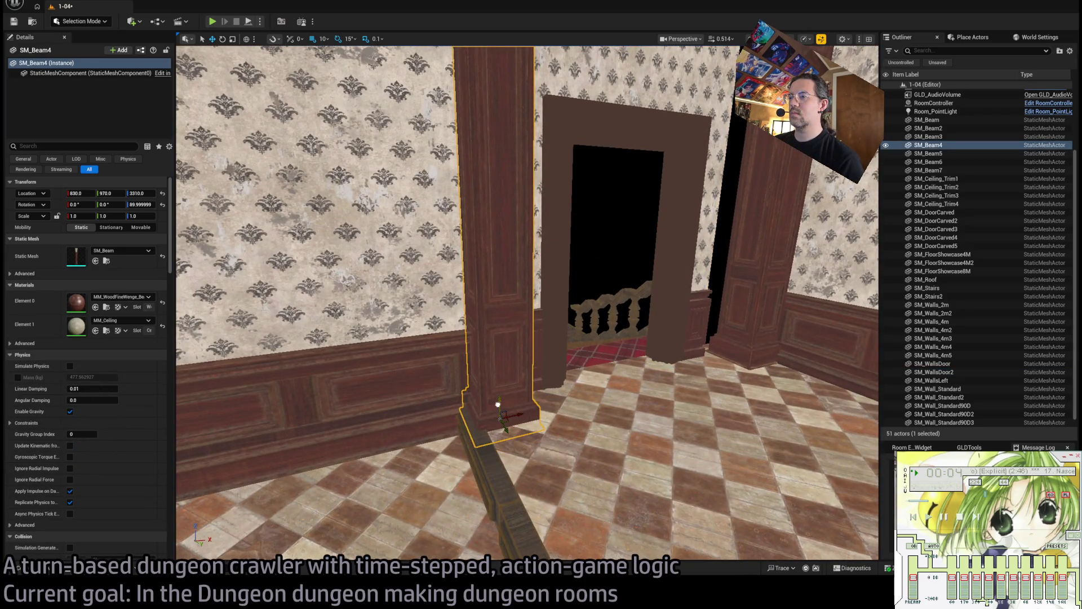
mouse_move(499, 392)
left_mouse_down()
mouse_move(500, 316)
mouse_move(499, 394)
mouse_move(499, 367)
left_mouse_up()
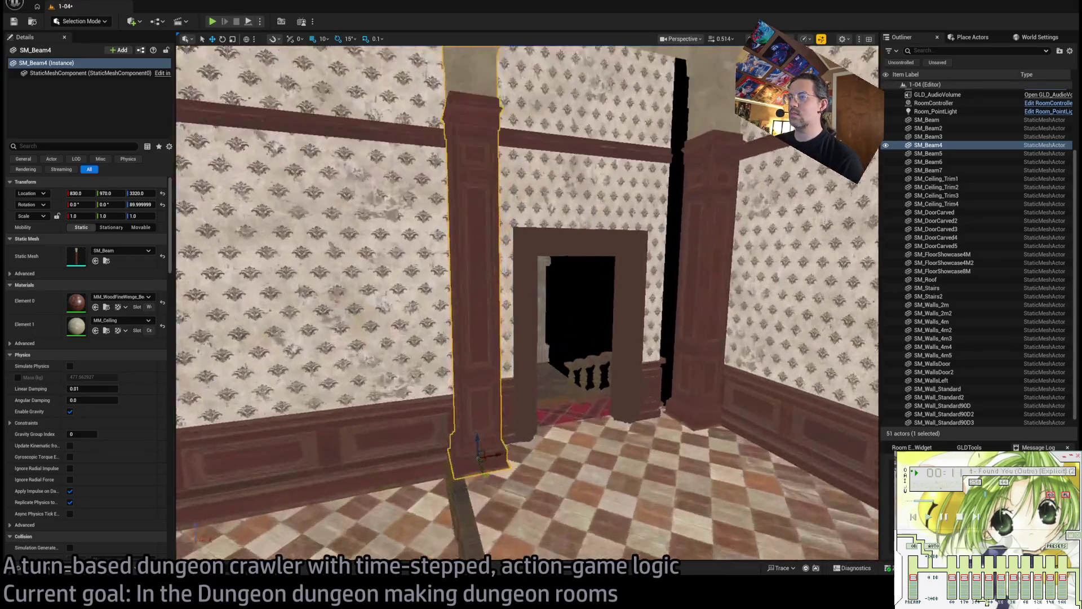
left_click_drag(499, 367, 485, 316)
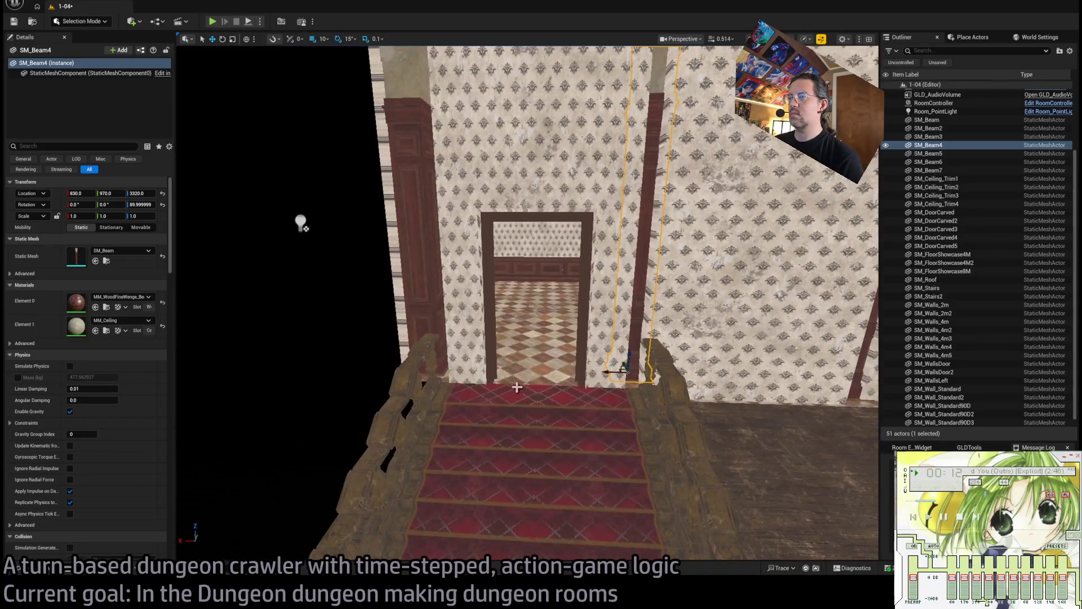
left_click(535, 169)
left_click_drag(536, 169, 535, 203)
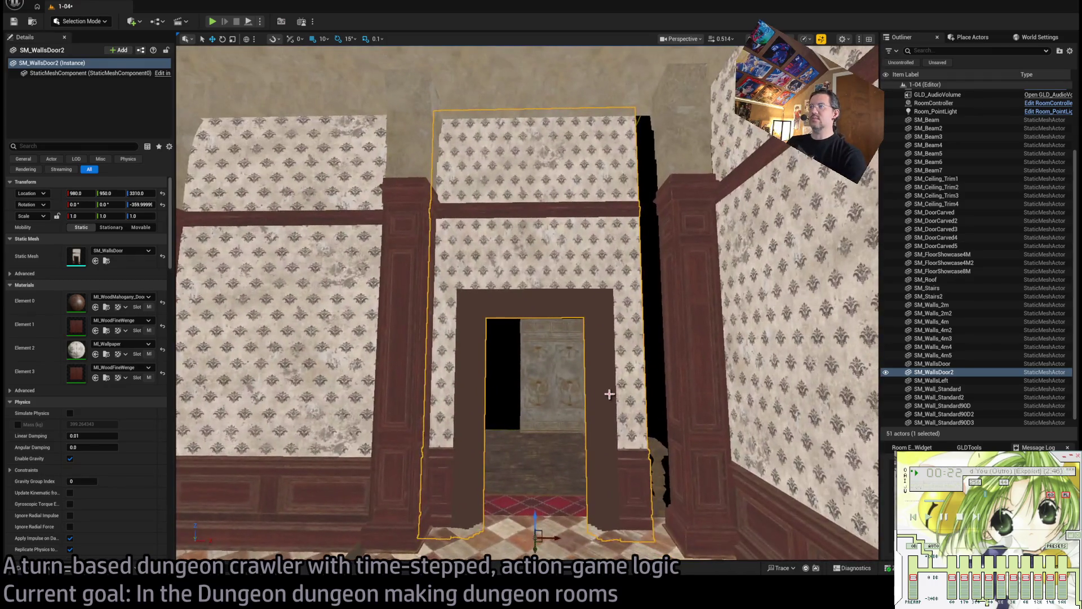
left_click(682, 338)
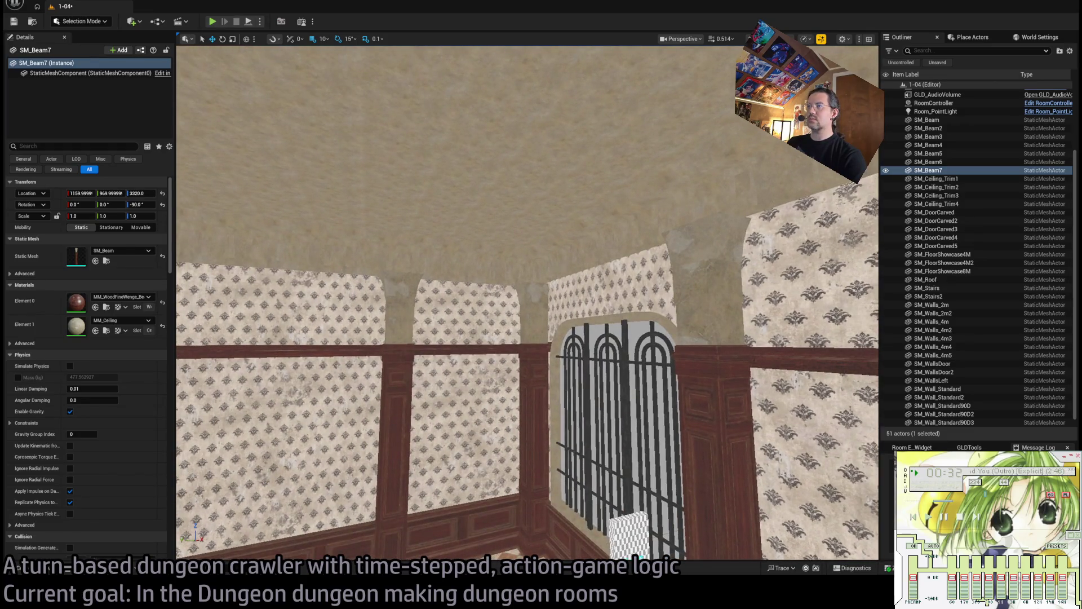
Lower SM_Roof and the four SM_Ceiling_Trim actors together to Z 3800.
left_click(459, 253)
left_click(510, 249, "ctrl")
left_click(289, 180, "ctrl")
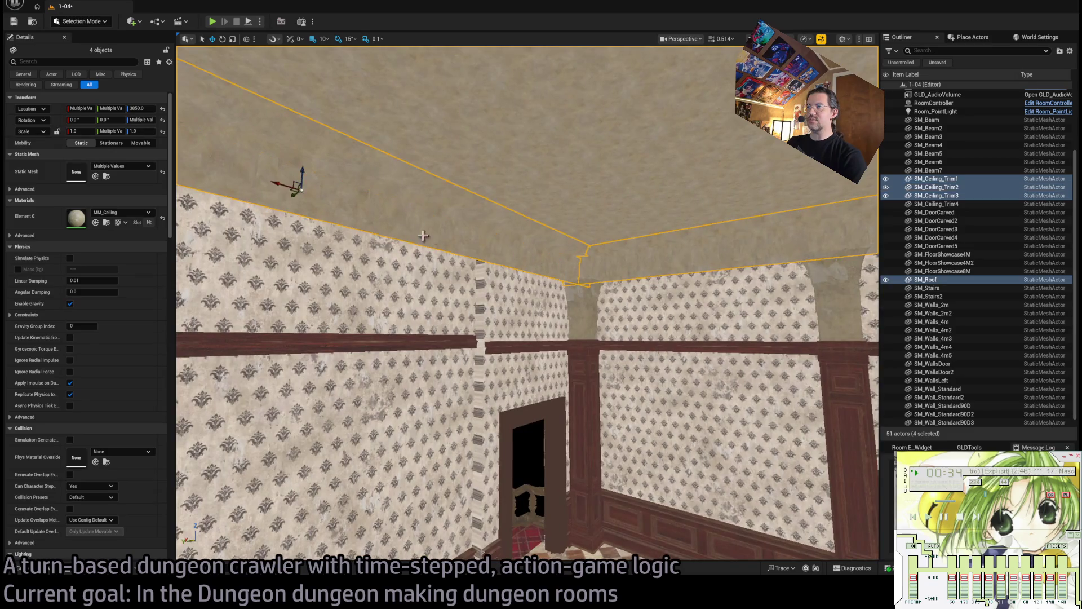
key("f")
left_click(434, 302, "ctrl")
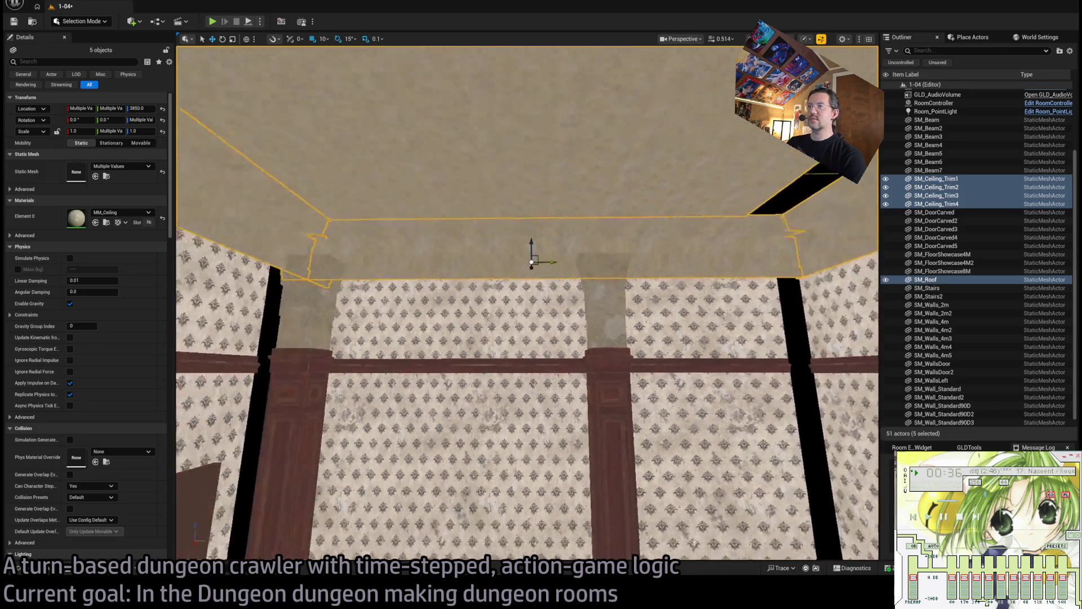
left_click_drag(534, 246, 536, 276)
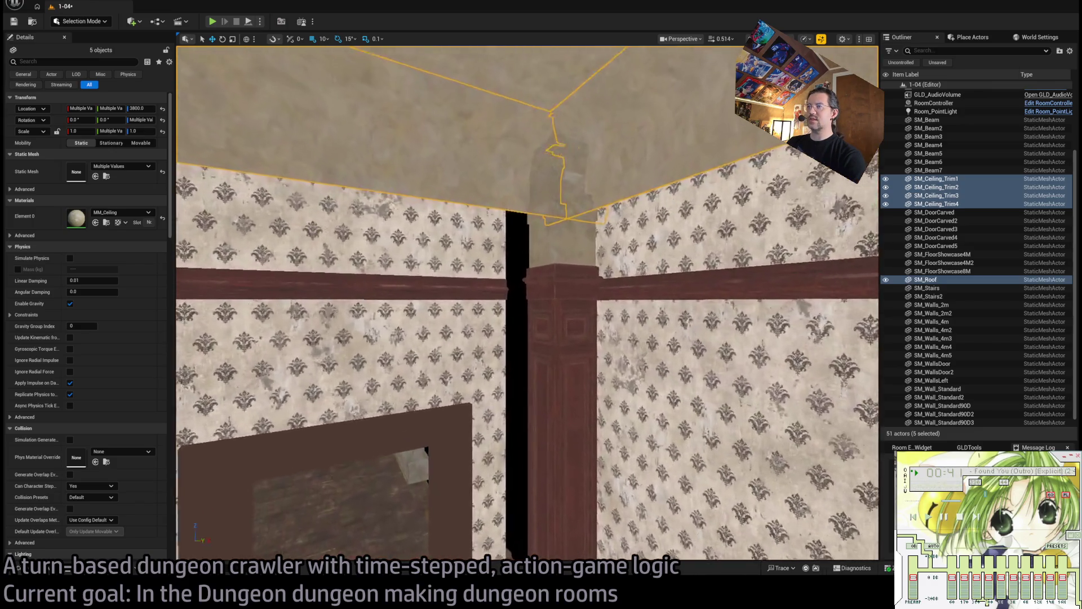
Open the Content Drawer on the YellowParrot Mesh_structural meshes.
mouse_move(636, 338)
left_mouse_down()
mouse_move(635, 361)
mouse_move(635, 339)
left_mouse_up()
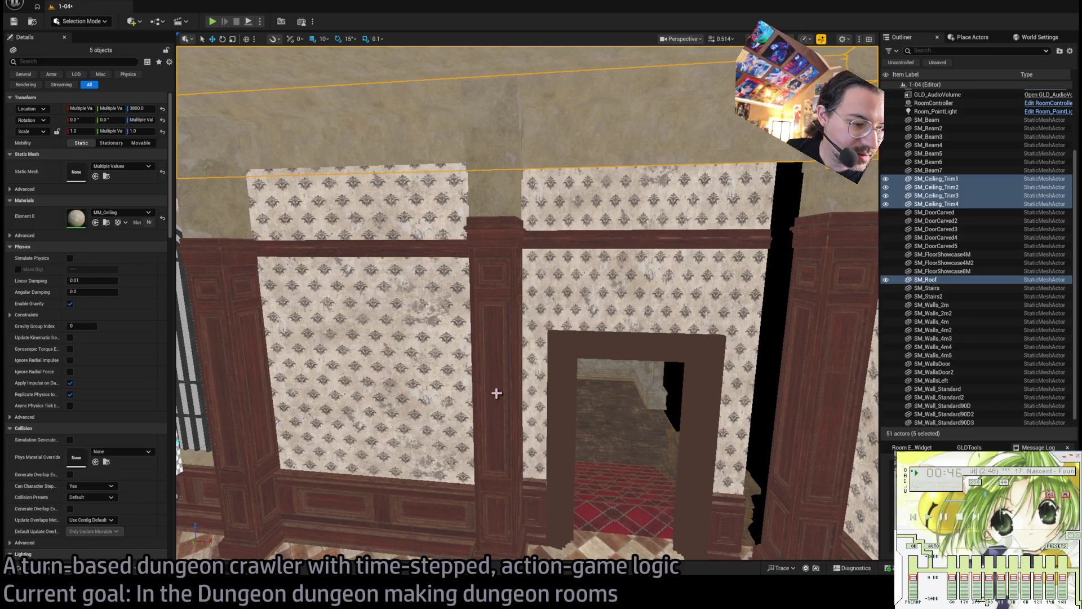
left_click_drag(592, 398, 603, 395)
left_click_drag(518, 373, 518, 373)
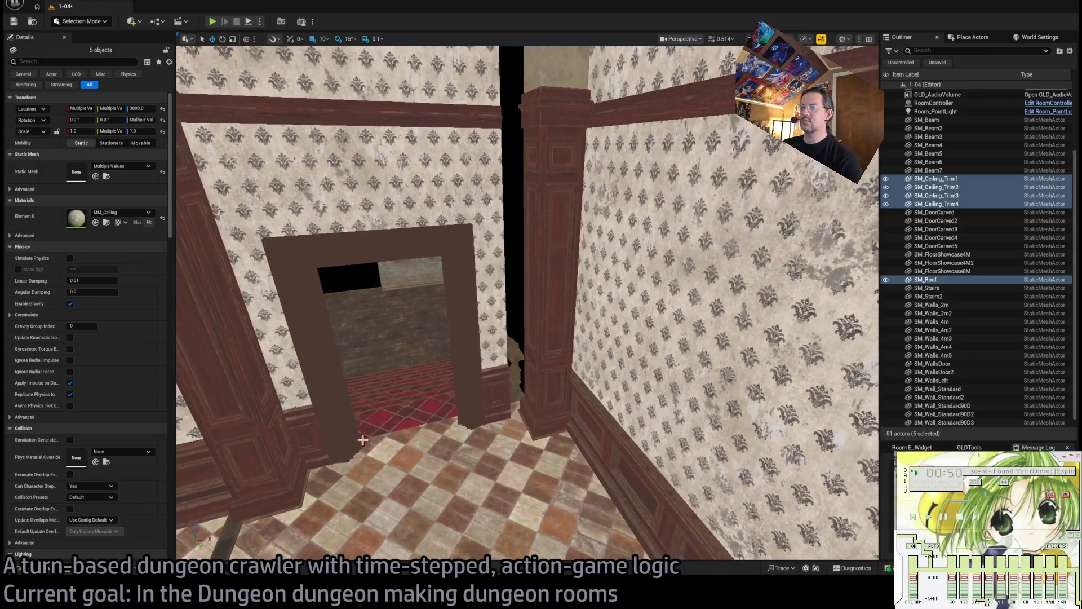
left_click(62, 571)
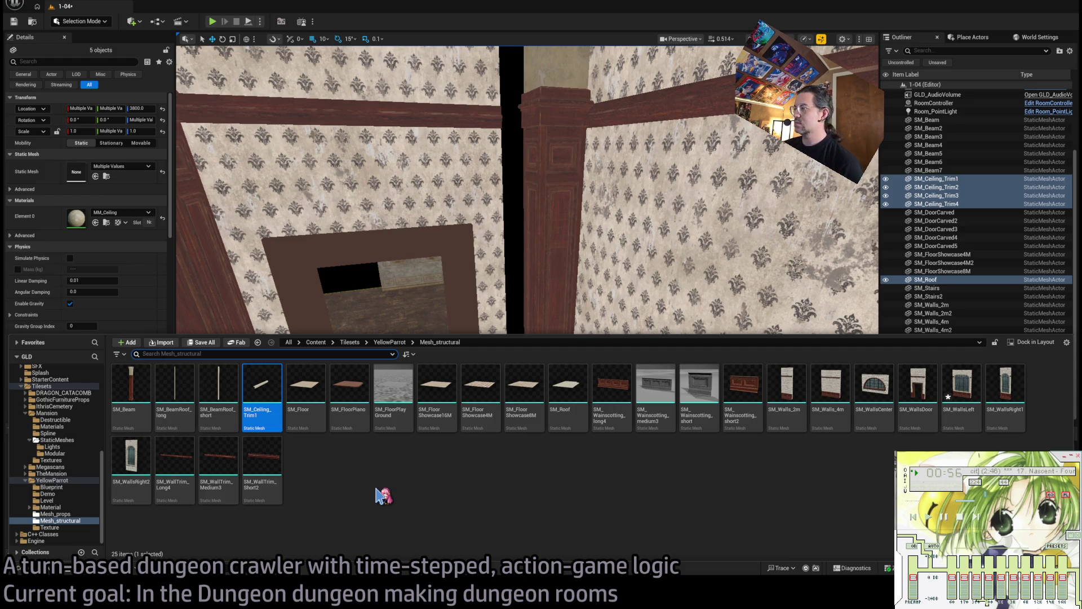
Thicken corner pillar SM_Beam7 to a scale of 1.7 × 1.5.
left_click_drag(565, 258, 565, 258)
left_click(541, 379)
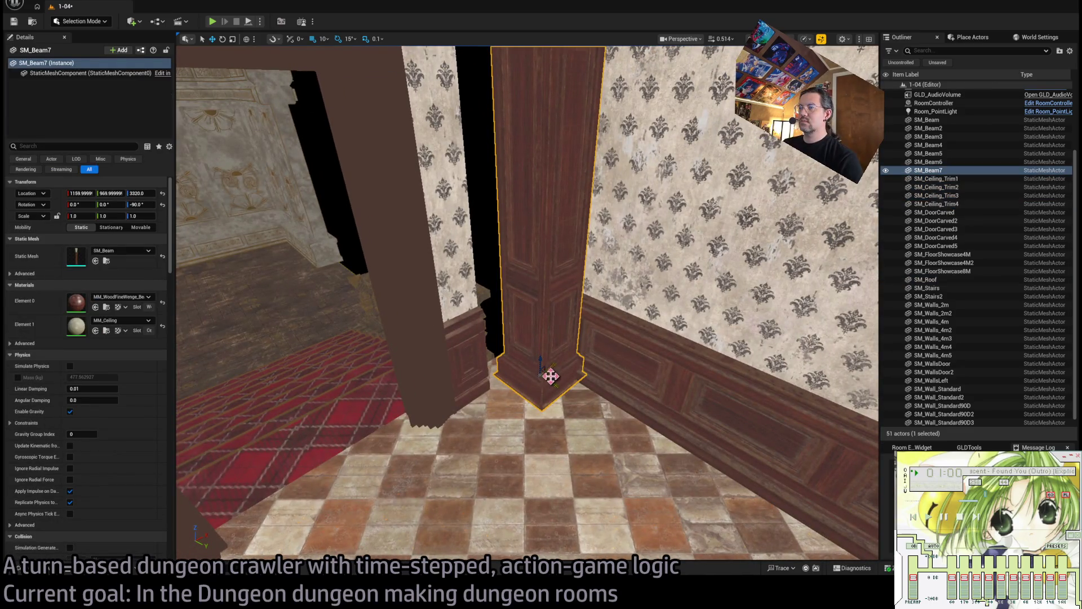
left_click_drag(551, 376, 530, 362)
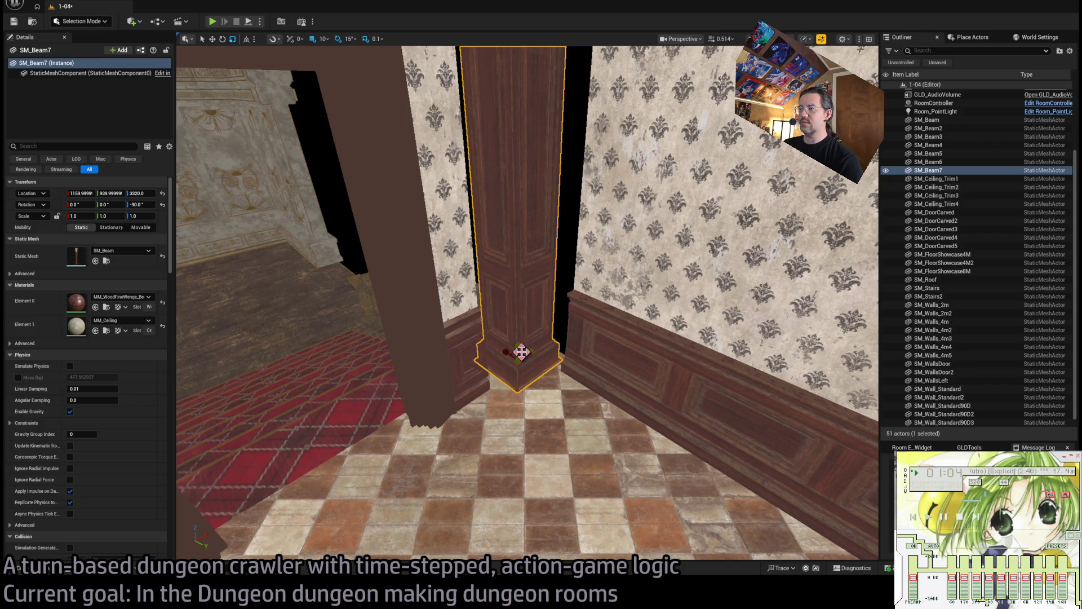
mouse_move(531, 349)
left_mouse_down()
mouse_move(541, 348)
mouse_move(507, 355)
mouse_move(642, 392)
left_mouse_up()
key("f")
key("w")
Copy the pillar three times along the walls as SM_Beam8–10 at height 3300.
key("f")
mouse_move(338, 401)
left_mouse_down()
mouse_move(716, 388)
mouse_move(539, 166)
left_mouse_up()
mouse_move(577, 385)
left_mouse_down()
mouse_move(586, 493)
mouse_move(603, 377)
mouse_move(628, 347)
mouse_move(591, 397)
left_mouse_up()
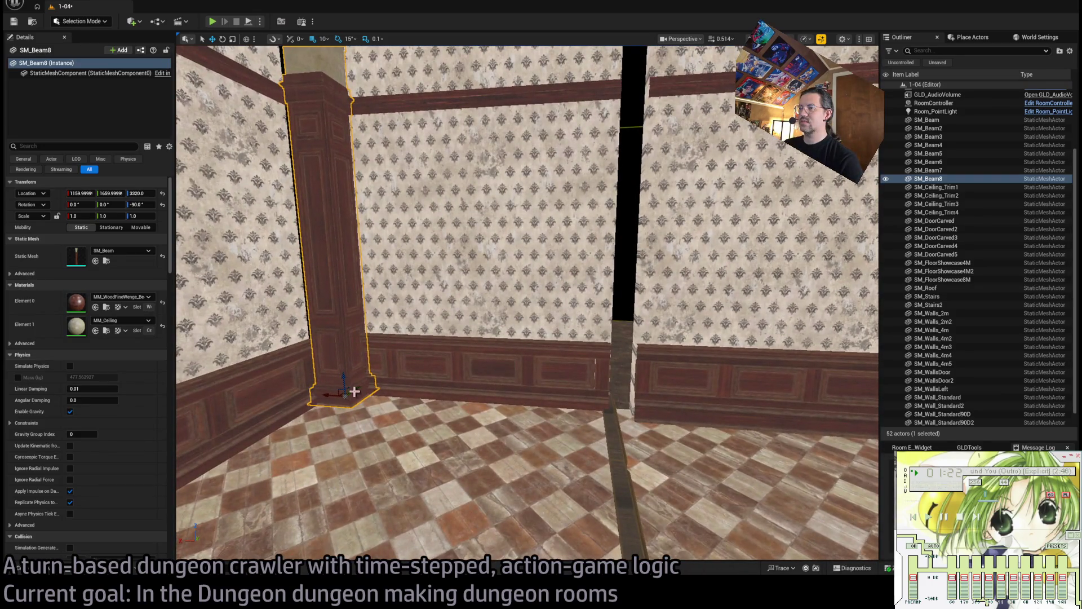
mouse_move(331, 397)
left_mouse_down("alt")
mouse_move(647, 399)
mouse_move(586, 362)
mouse_move(530, 269)
left_mouse_up("alt")
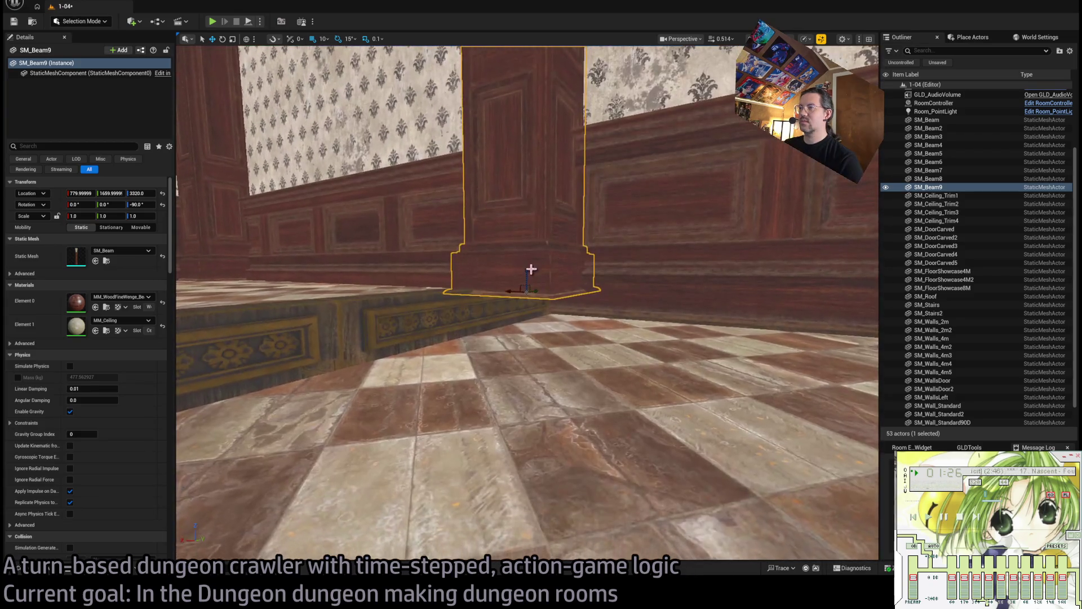
mouse_move(523, 308)
left_mouse_down()
mouse_move(514, 229)
mouse_move(374, 361)
left_mouse_up()
mouse_move(286, 498)
left_mouse_down()
mouse_move(648, 507)
mouse_move(660, 536)
mouse_move(710, 555)
left_mouse_up()
mouse_move(527, 305)
left_mouse_down()
mouse_move(507, 214)
mouse_move(552, 293)
mouse_move(535, 339)
mouse_move(528, 265)
mouse_move(527, 281)
mouse_move(508, 293)
mouse_move(651, 444)
left_mouse_up()
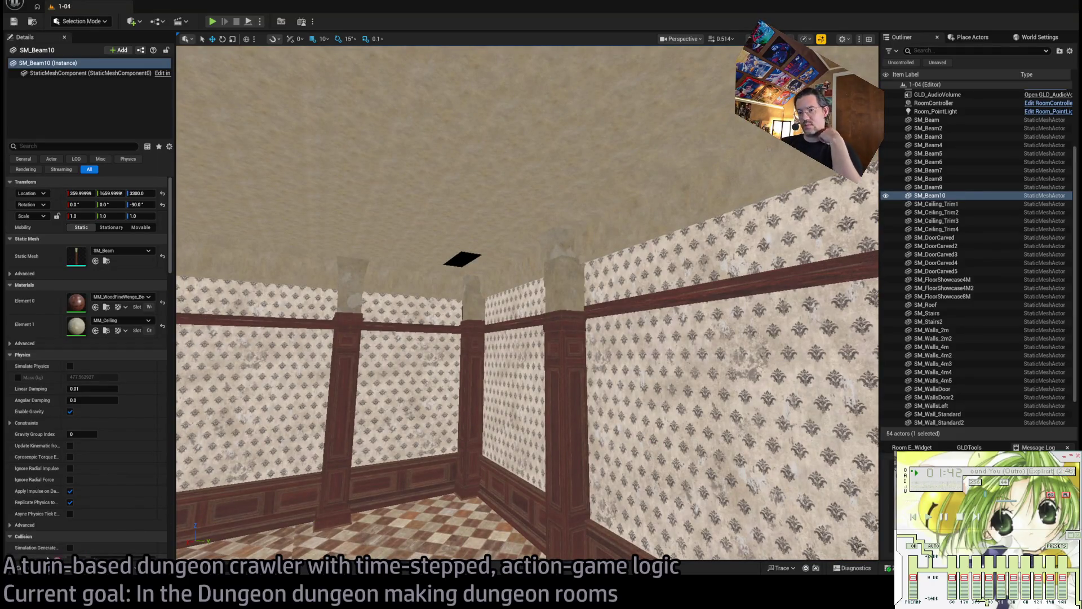
left_click(50, 568)
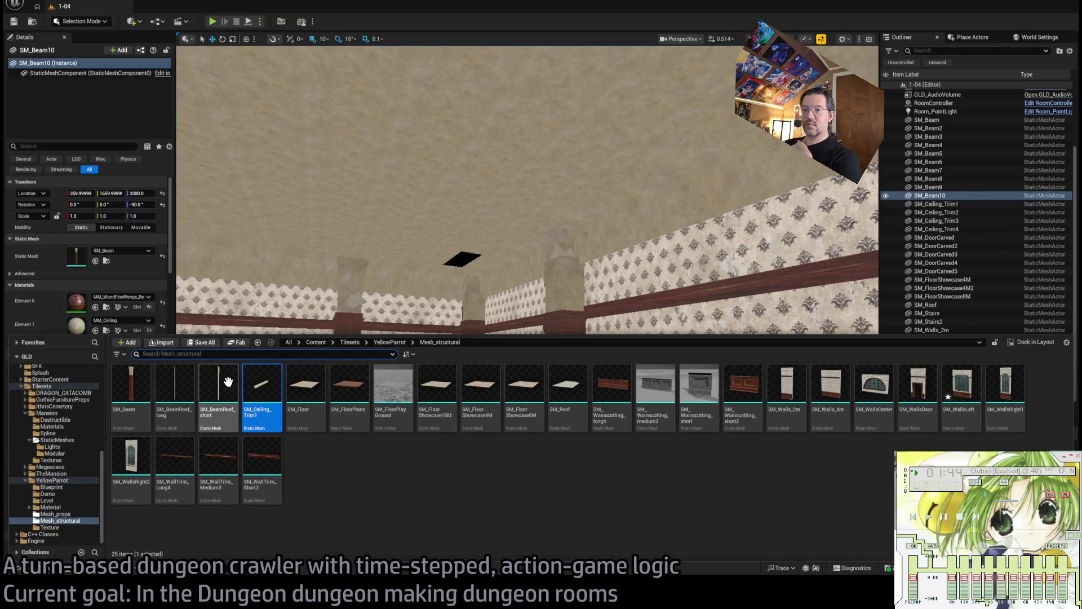
Place SM_BeamRoof_long in the level and raise it to the ceiling at 3830.
mouse_move(175, 389)
left_mouse_down()
mouse_move(366, 525)
mouse_move(415, 369)
mouse_move(458, 384)
mouse_move(454, 405)
left_mouse_up()
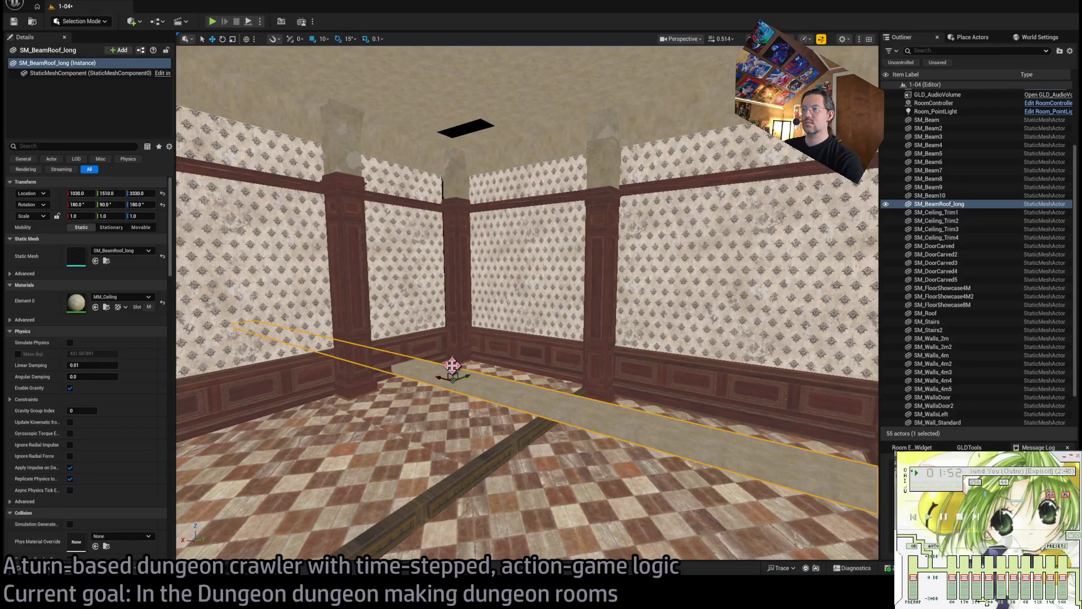
left_click_drag(452, 365, 445, 85)
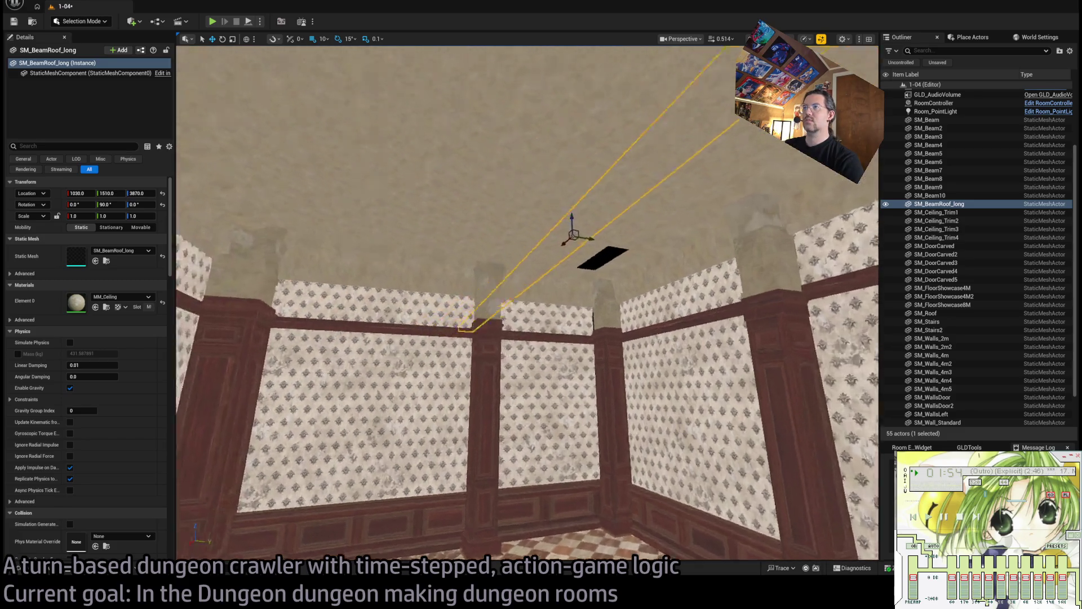
mouse_move(487, 193)
left_mouse_down()
mouse_move(507, 193)
mouse_move(487, 193)
left_mouse_up()
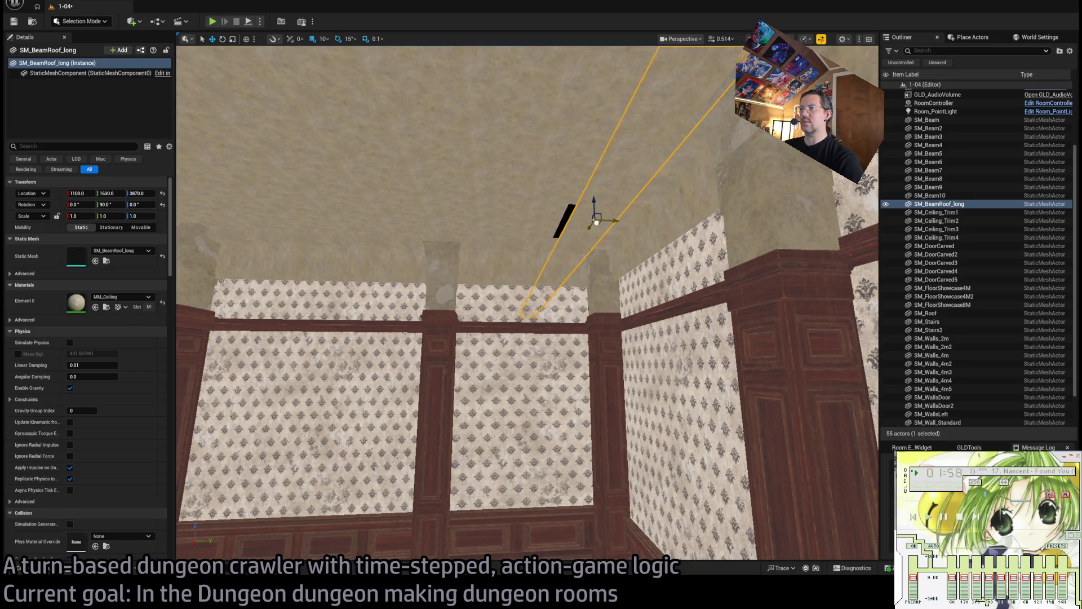
key("e")
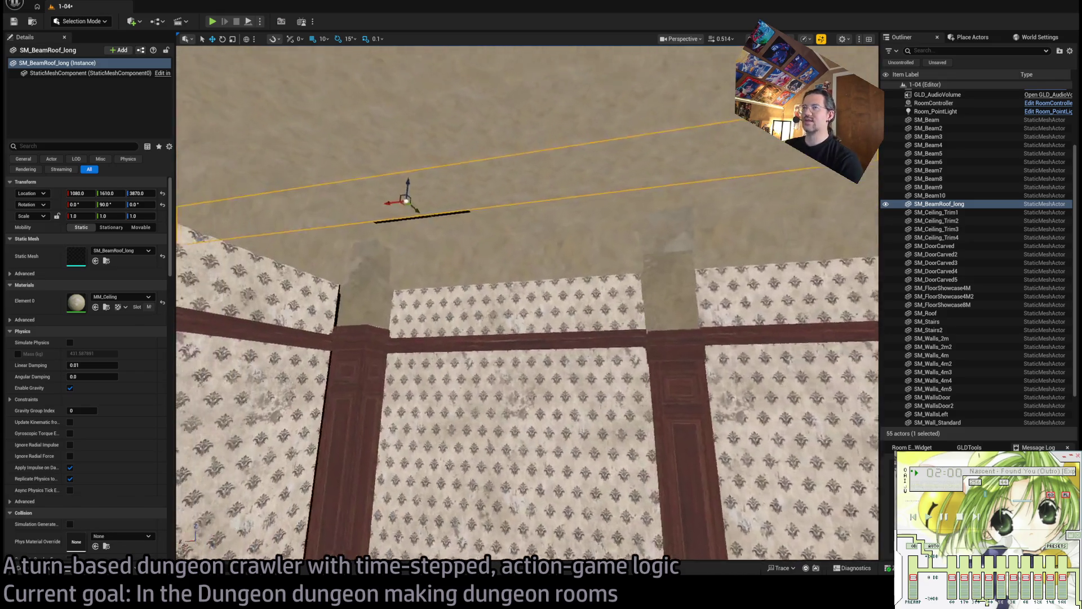
key("e")
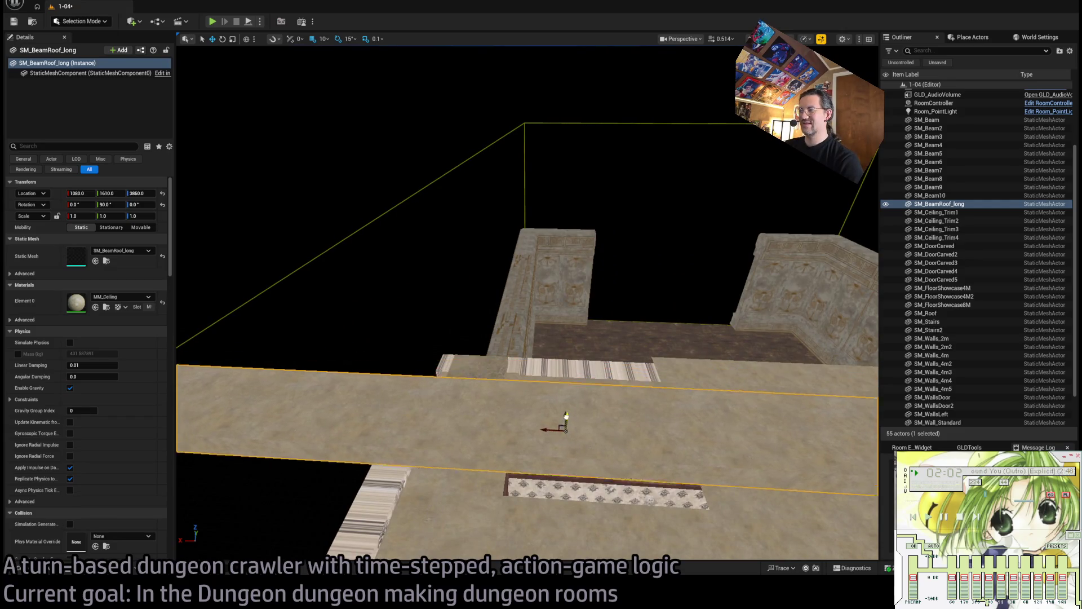
key("q")
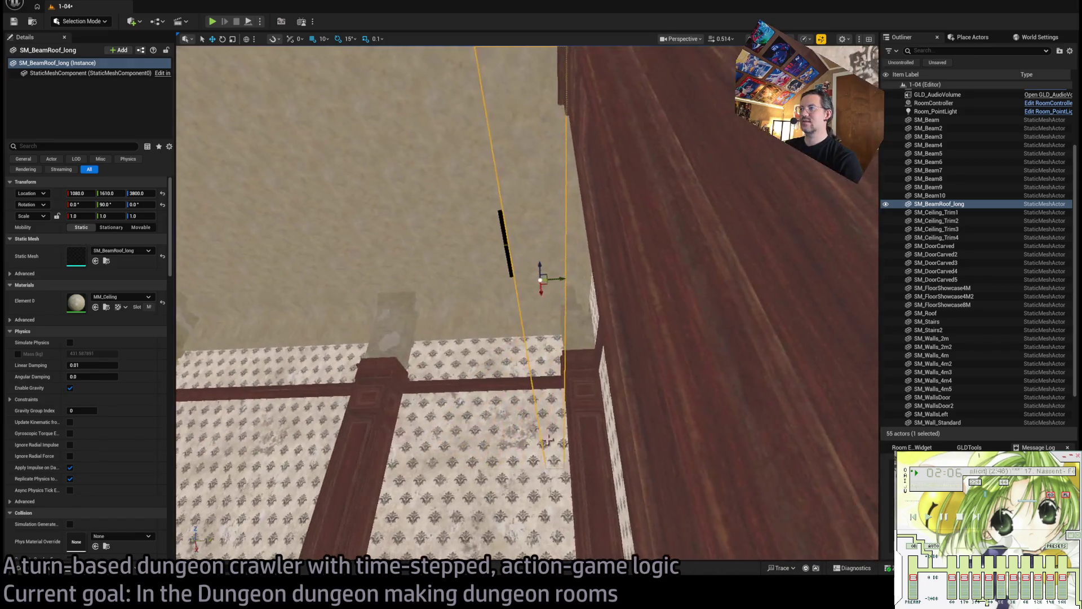
mouse_move(546, 274)
left_mouse_down()
mouse_move(519, 278)
mouse_move(541, 279)
mouse_move(533, 297)
mouse_move(460, 302)
mouse_move(431, 251)
mouse_move(523, 308)
mouse_move(523, 265)
left_mouse_up()
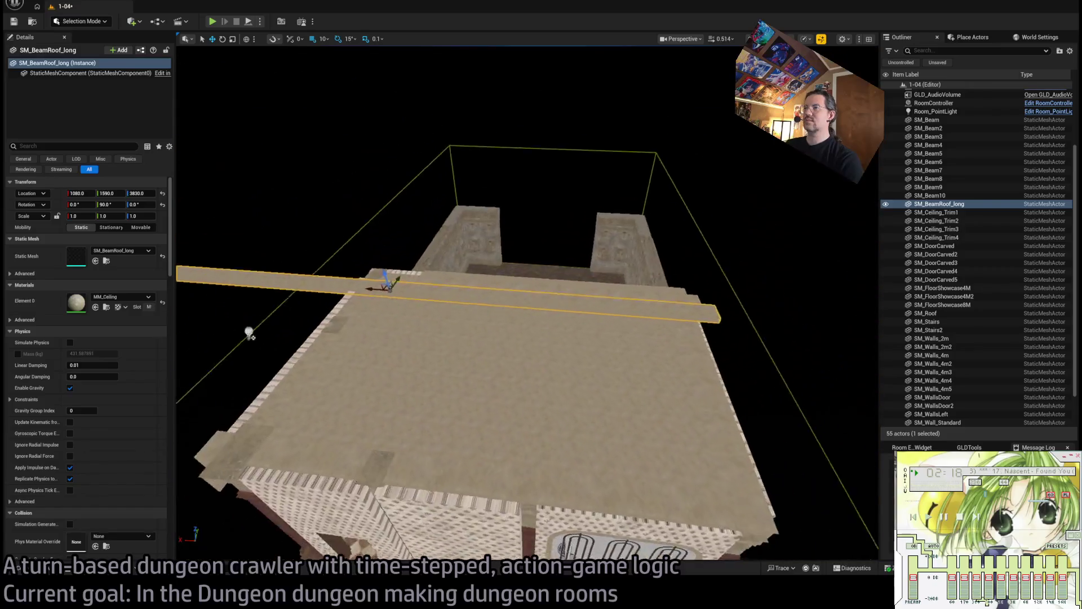
mouse_move(399, 289)
left_mouse_down()
mouse_move(540, 312)
mouse_move(541, 276)
mouse_move(536, 316)
left_mouse_up()
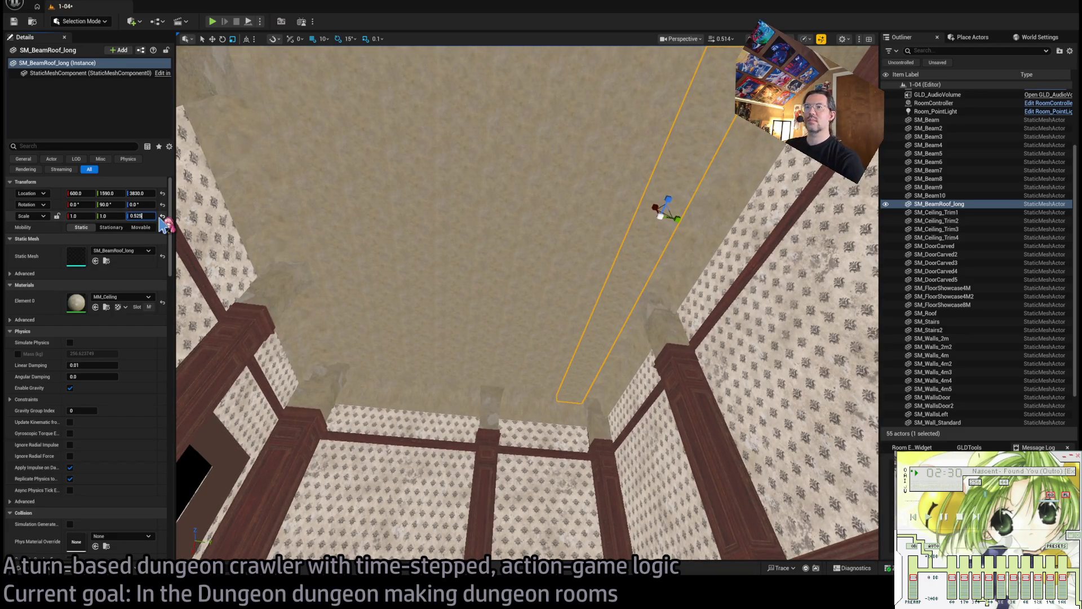
Flatten the beam to Scale Z 0.525, copy it into five beams, last using SM_BeamRoof_short.
mouse_move(674, 241)
left_mouse_down()
mouse_move(667, 218)
mouse_move(532, 219)
mouse_move(284, 143)
mouse_move(265, 164)
mouse_move(309, 171)
left_mouse_up()
key("w")
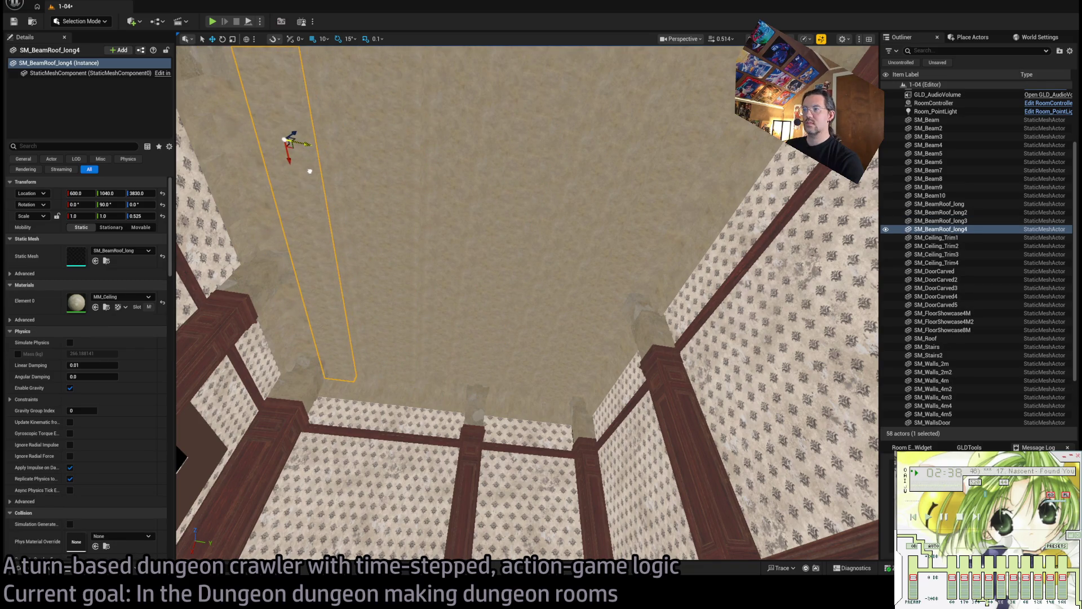
mouse_move(410, 237)
left_mouse_down()
mouse_move(472, 284)
mouse_move(526, 286)
mouse_move(561, 259)
left_mouse_up()
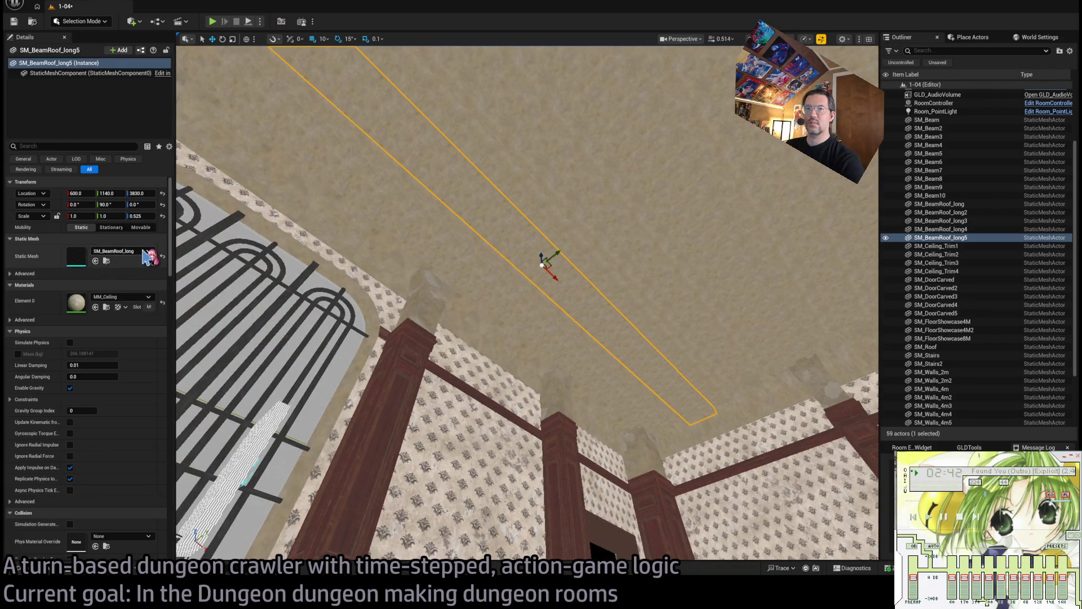
left_click_drag(514, 294, 519, 349)
key("f")
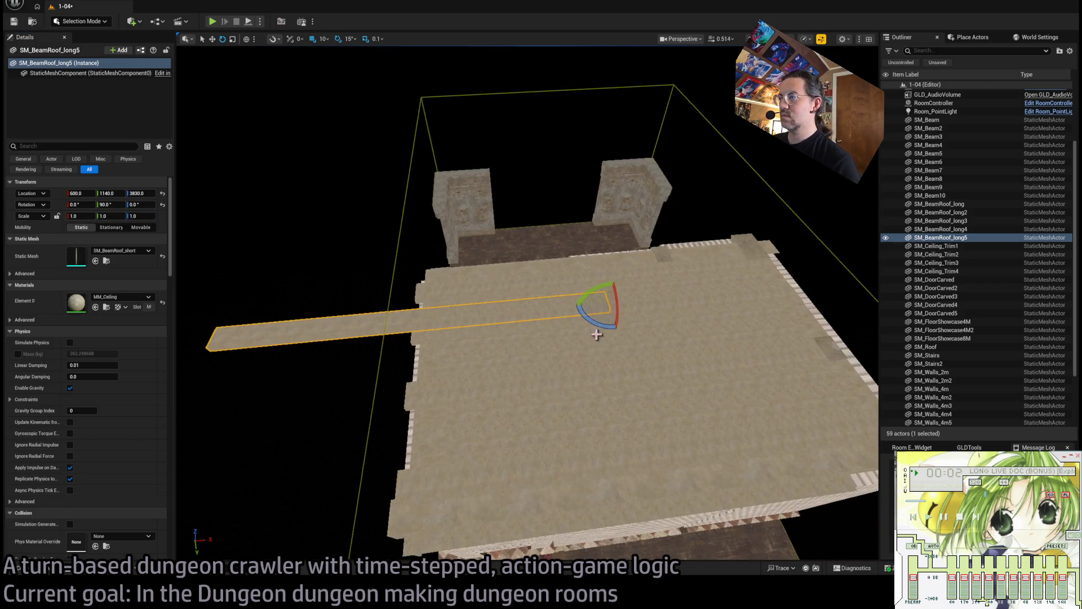
Set the roof beam's Scale Z to 0.65 and lower it 10 units.
mouse_move(597, 307)
left_mouse_down()
mouse_move(603, 322)
mouse_move(539, 261)
mouse_move(534, 271)
left_mouse_up()
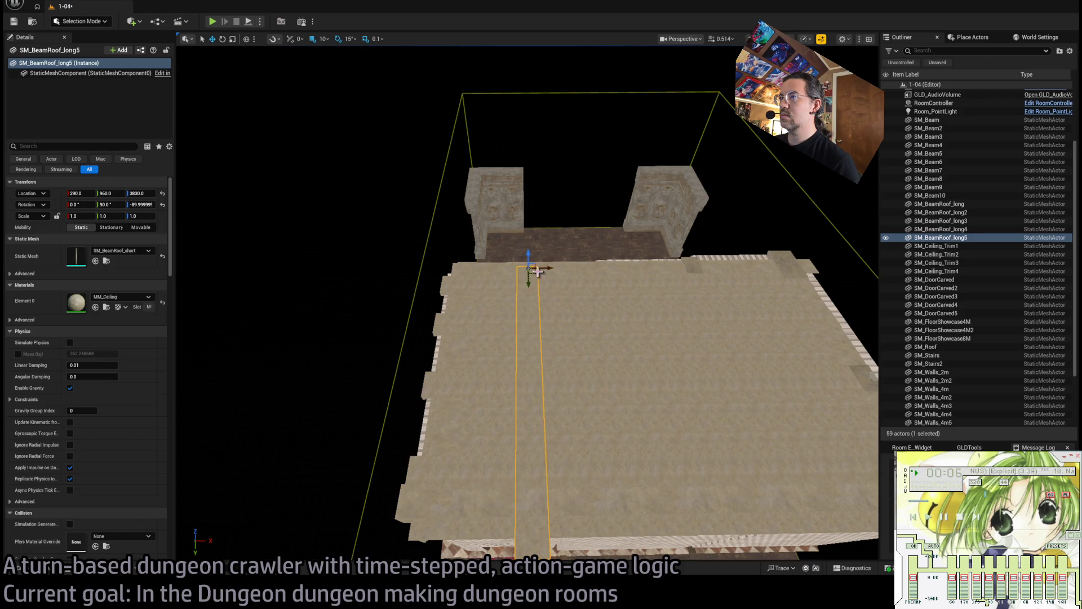
key("s")
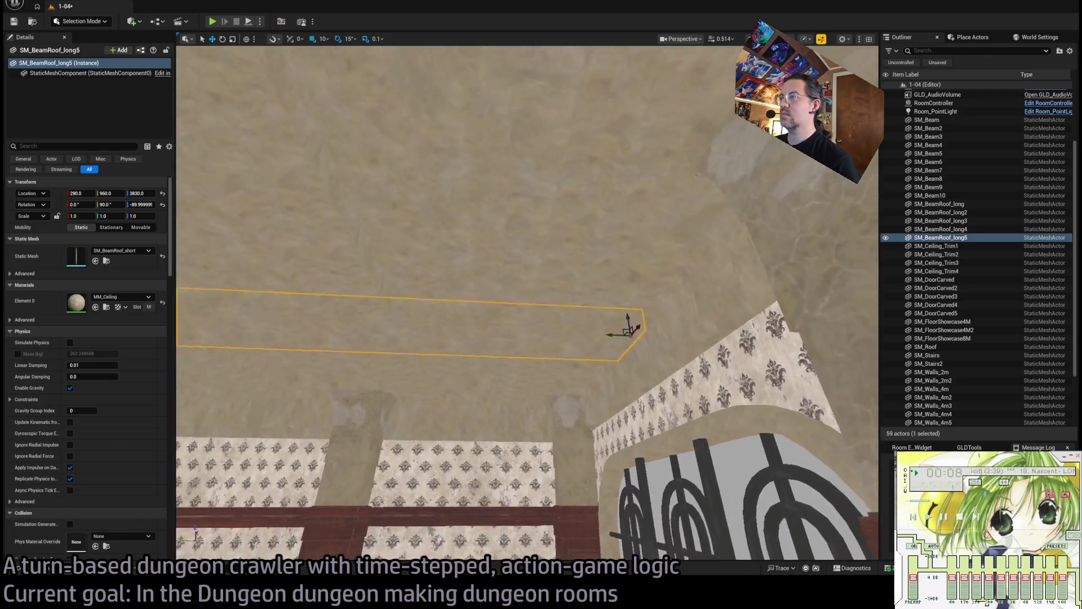
key("s")
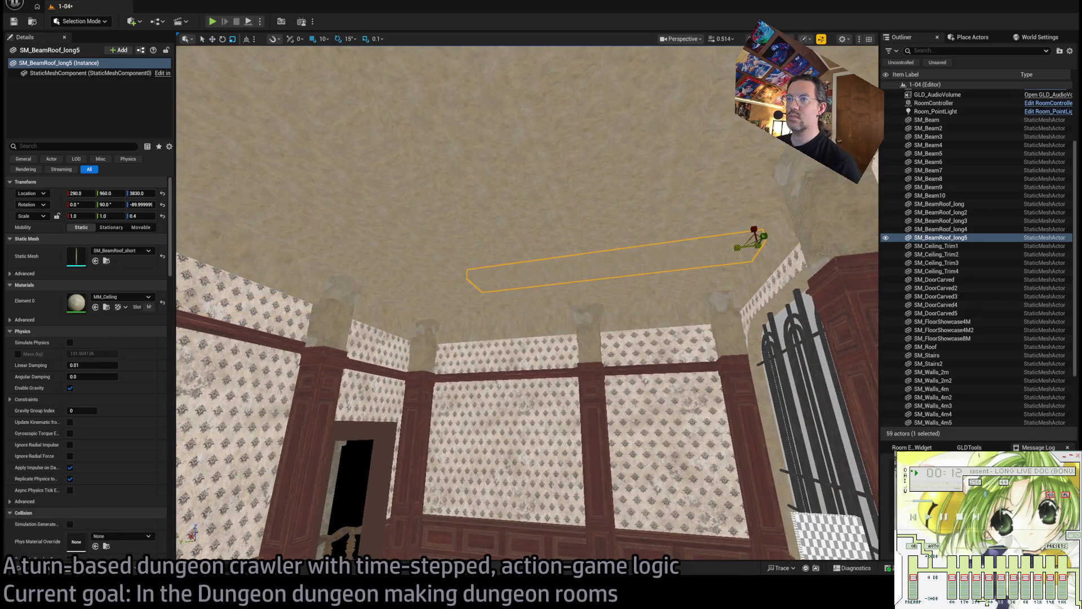
key("e")
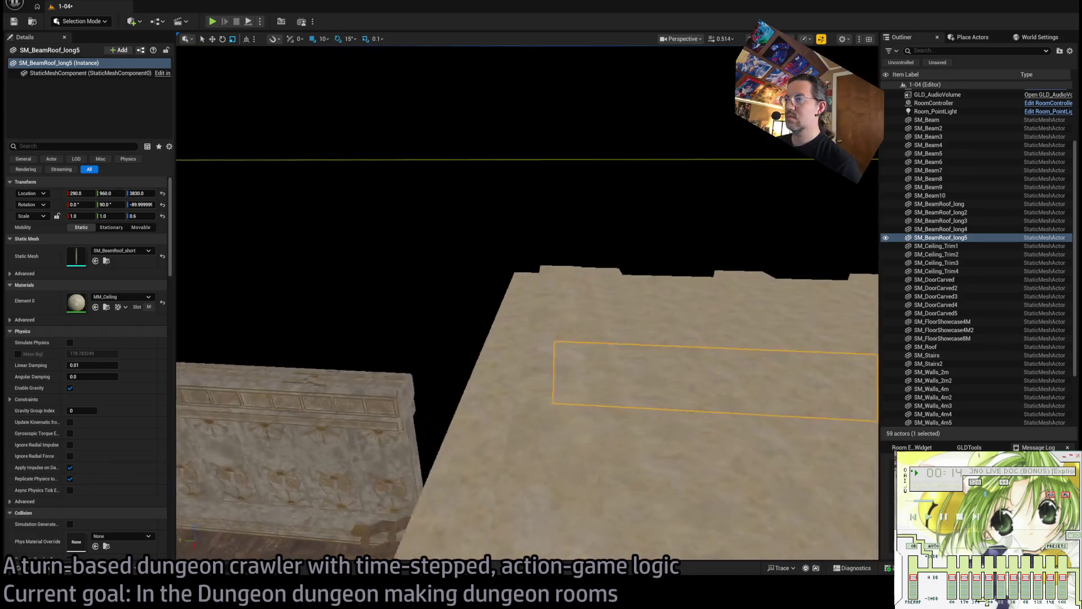
key("w")
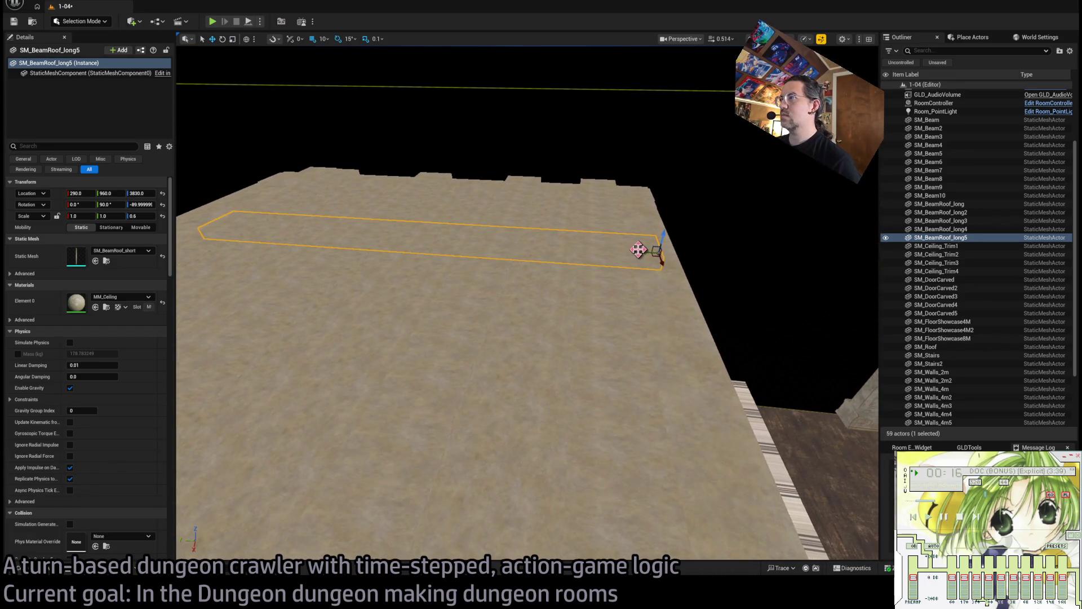
key("q")
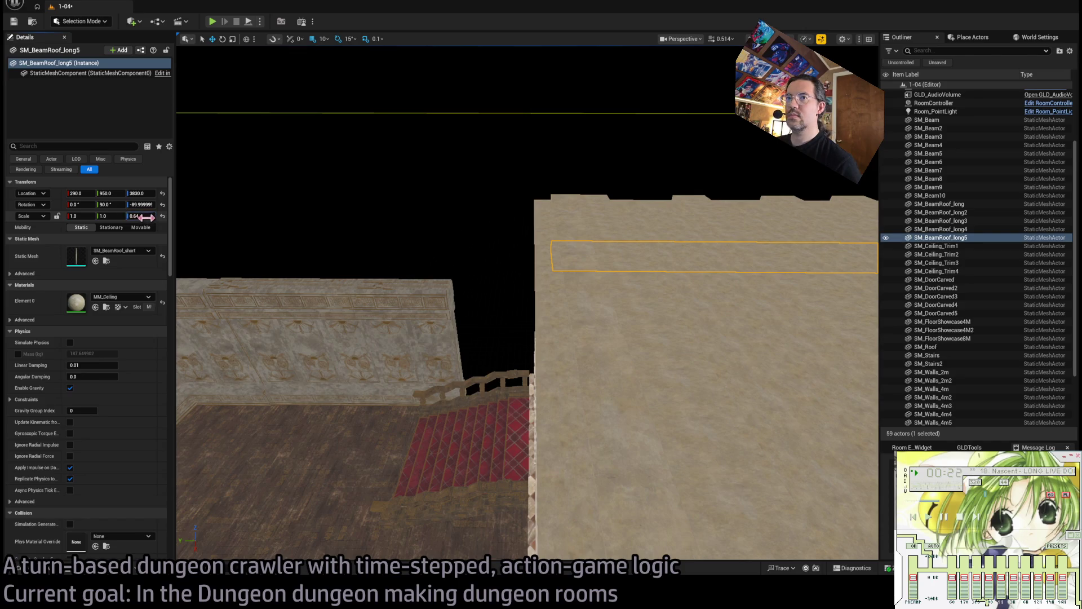
key("q")
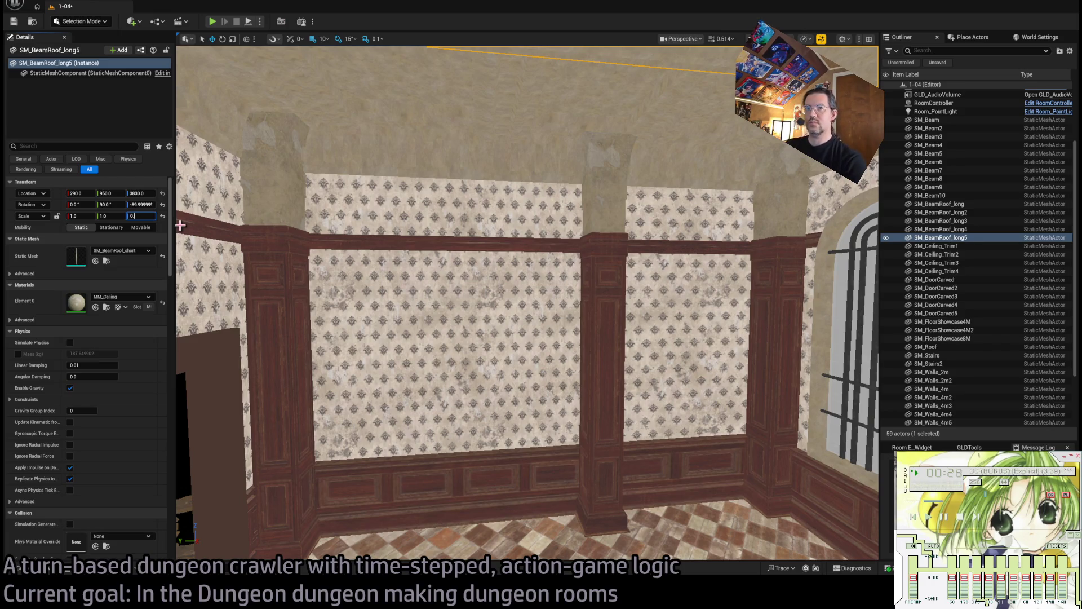
key("e")
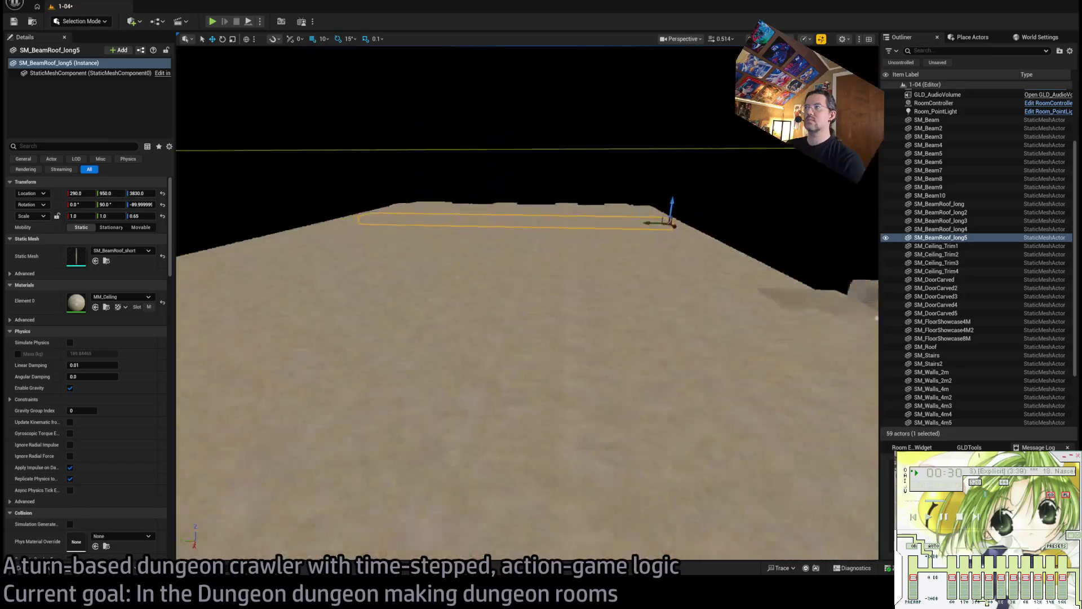
key("q")
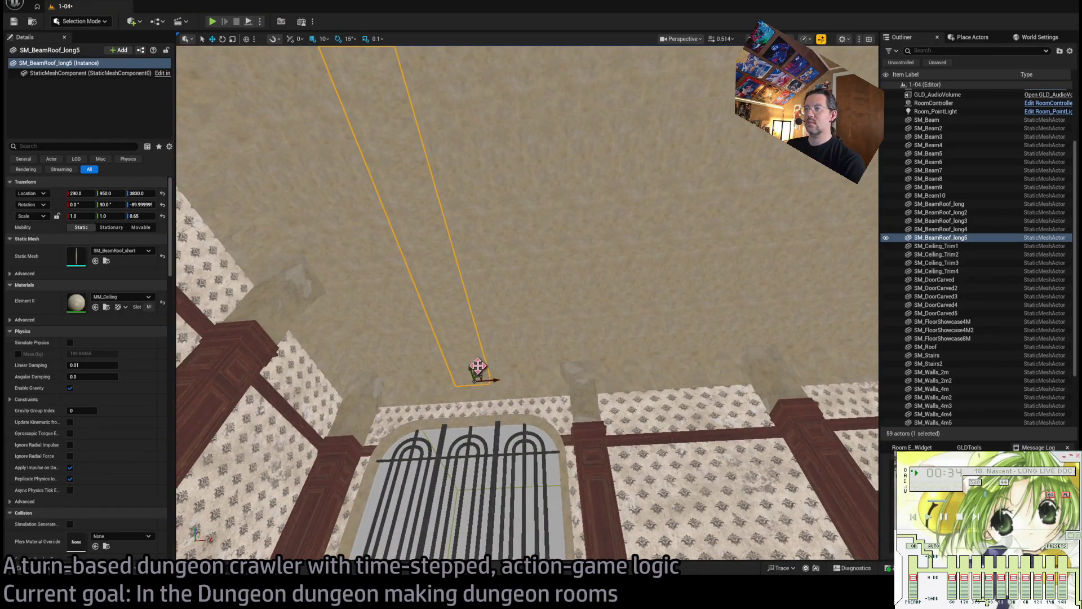
mouse_move(477, 366)
left_mouse_down()
mouse_move(693, 359)
mouse_move(513, 370)
left_mouse_up()
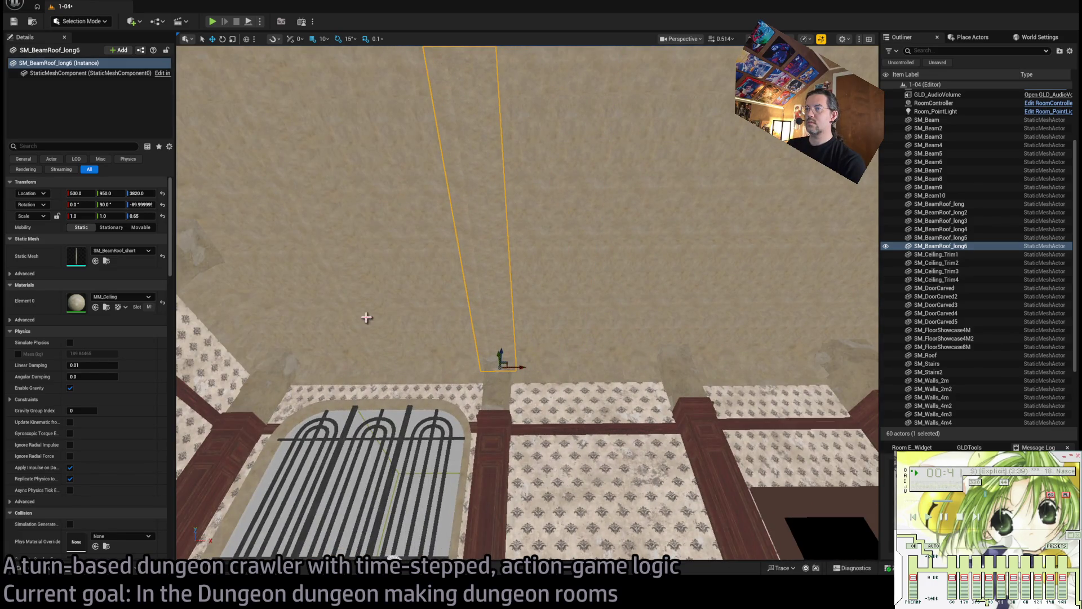
Duplicate the beam as SM_BeamRoof_long6 and move it to X 840.
left_click(366, 317)
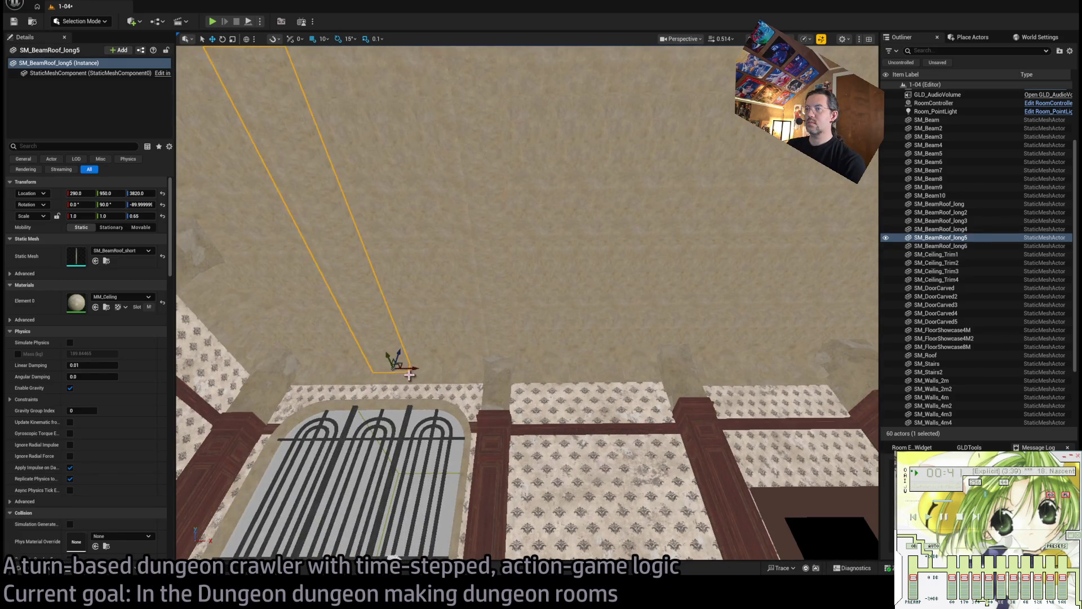
left_click_drag(415, 368, 677, 366)
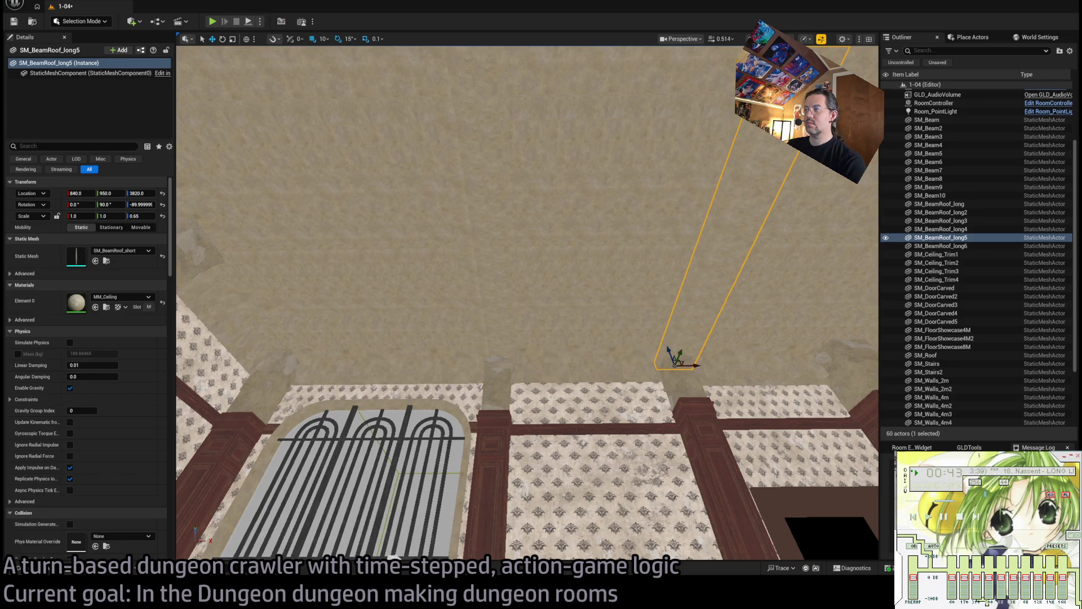
mouse_move(527, 304)
left_mouse_down()
mouse_move(563, 316)
mouse_move(575, 293)
mouse_move(553, 293)
mouse_move(530, 315)
mouse_move(563, 395)
mouse_move(620, 359)
left_mouse_up()
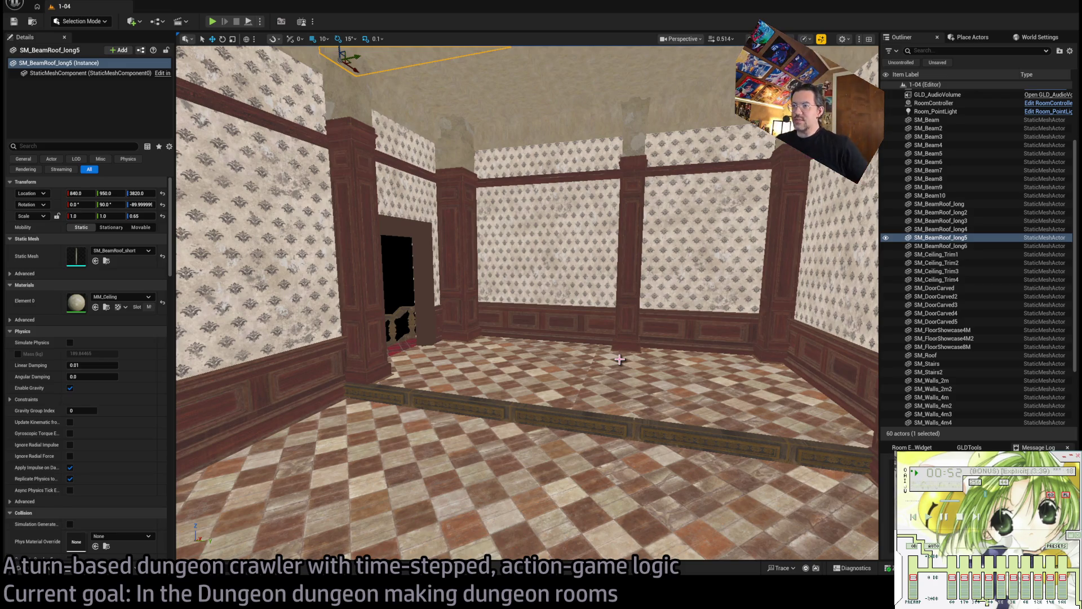
left_click(19, 569)
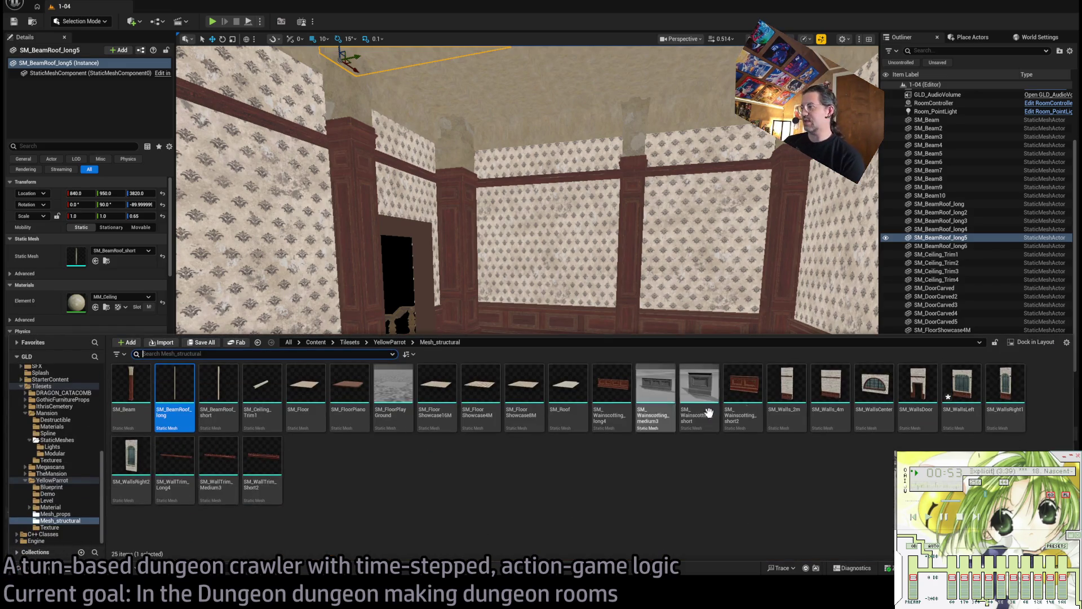
mouse_move(564, 254)
left_mouse_down()
mouse_move(507, 248)
mouse_move(564, 237)
mouse_move(524, 254)
mouse_move(535, 242)
mouse_move(507, 282)
mouse_move(483, 439)
left_mouse_up()
left_click(536, 253)
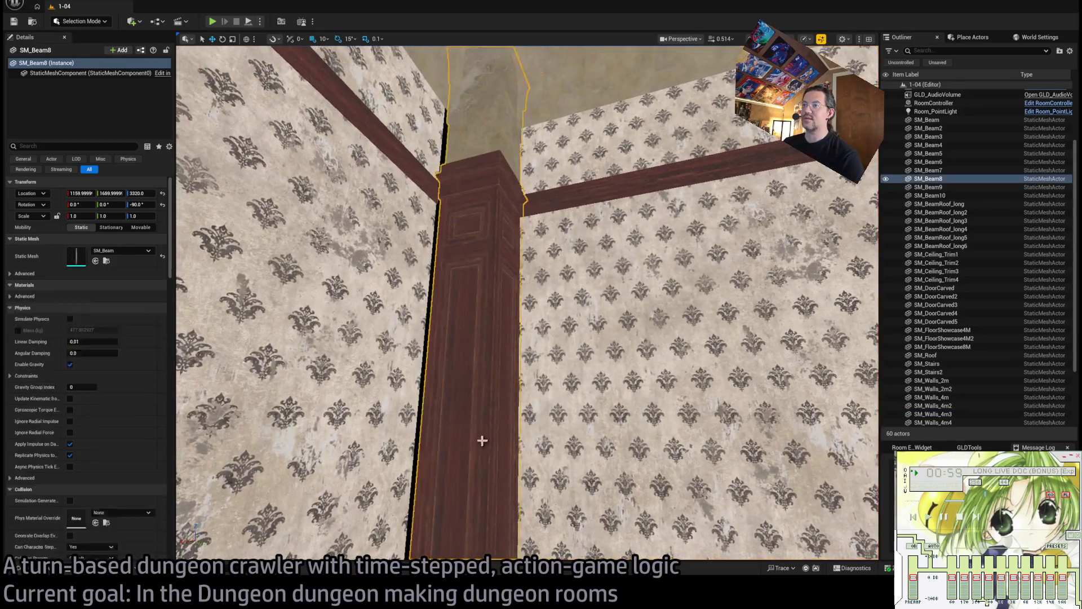
Nudge pillar SM_Beam8 10 units along X and reopen Mesh_structural in the Content Drawer.
left_click(482, 439)
mouse_move(483, 476)
left_mouse_down()
mouse_move(491, 462)
mouse_move(476, 479)
mouse_move(369, 481)
left_mouse_up()
left_click(369, 481)
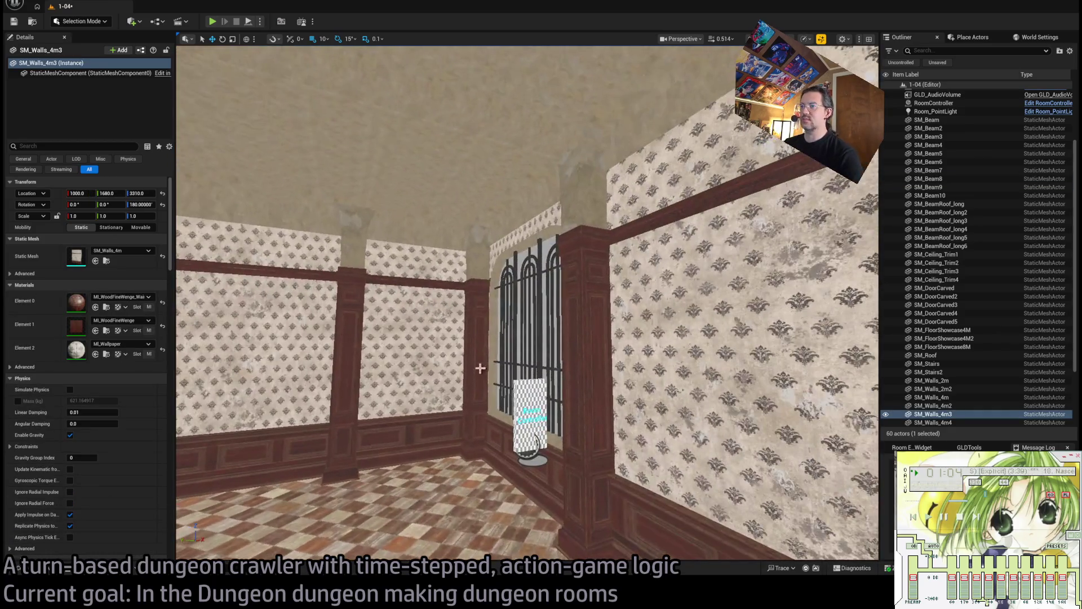
left_click(480, 368)
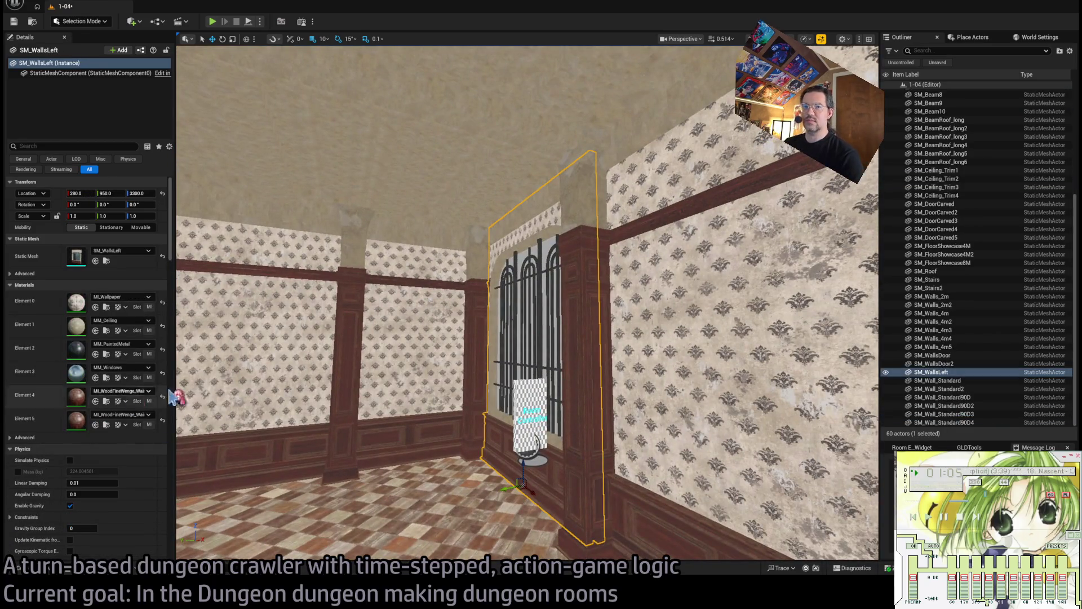
key("w")
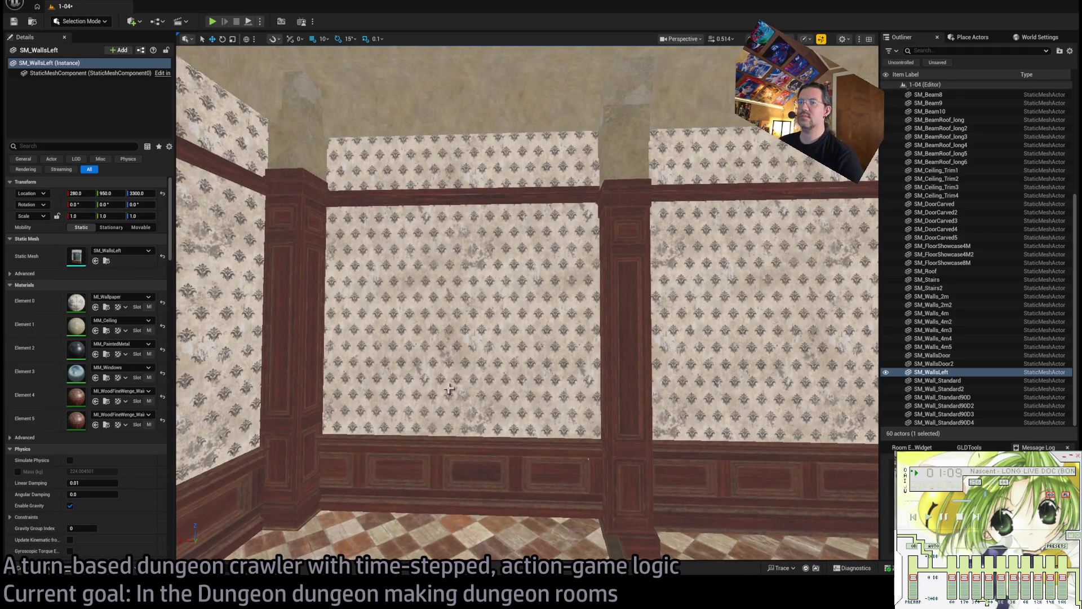
key("ctrl+space")
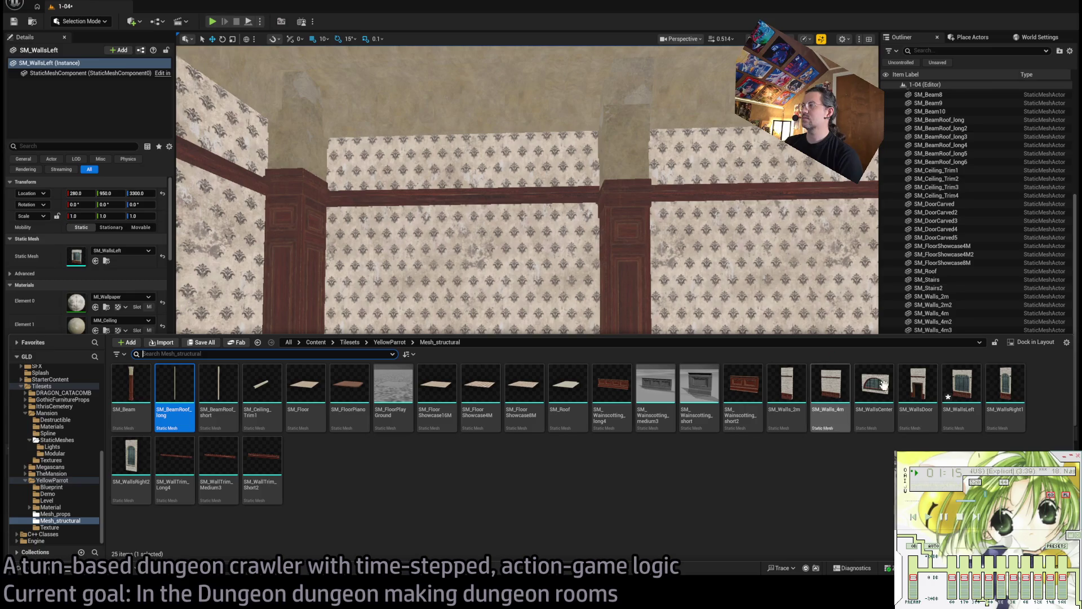
Swap SM_Walls_4m3's mesh for SM_WallsLeft and rename it SM_WallsLeft2.
left_click(507, 279)
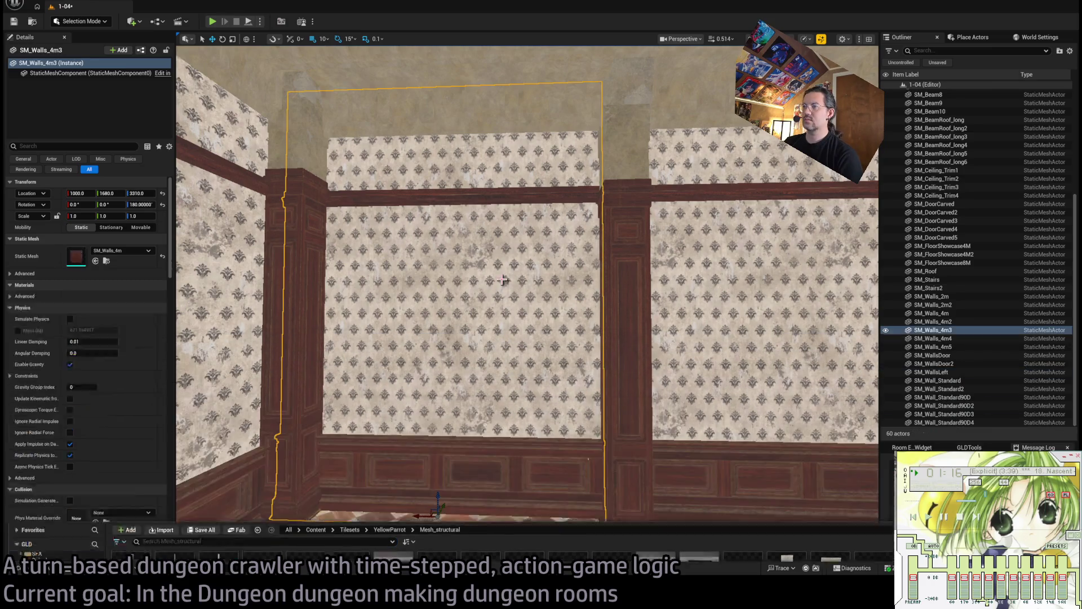
left_click(95, 260)
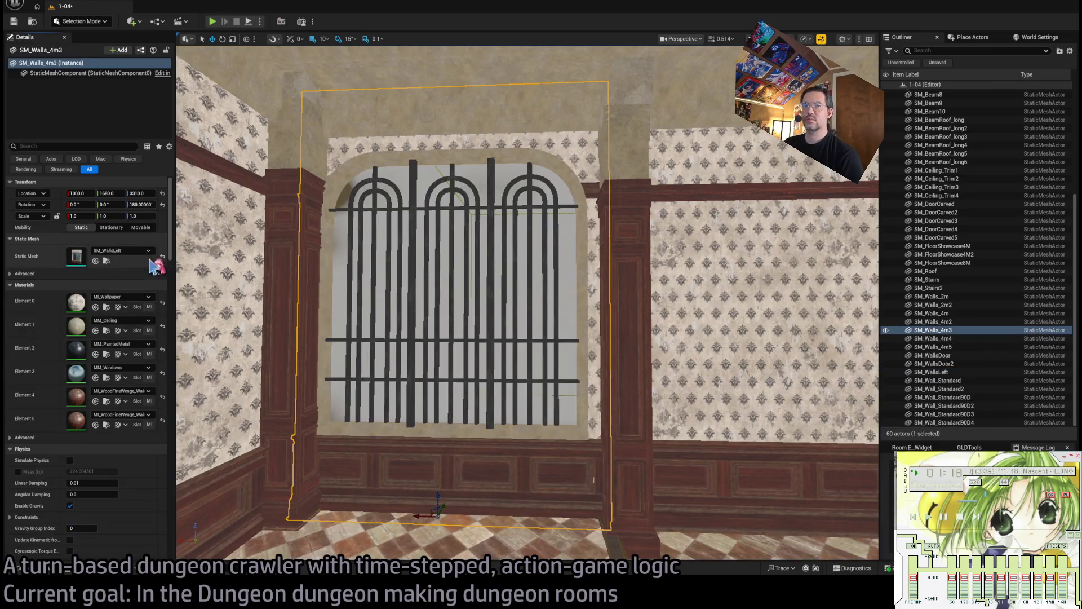
left_click(951, 332)
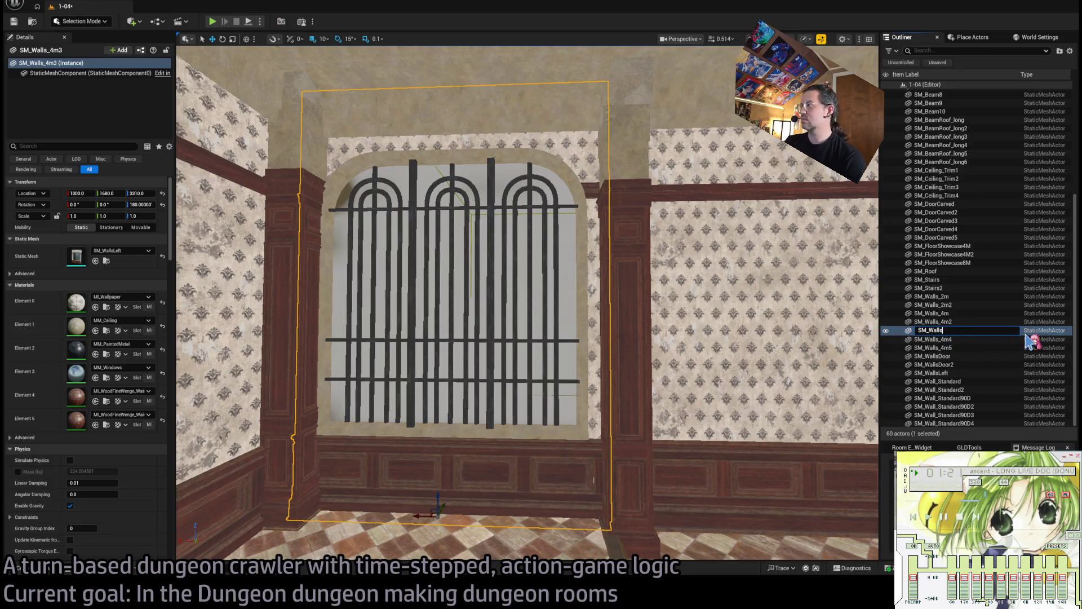
type("Left")
key("Return")
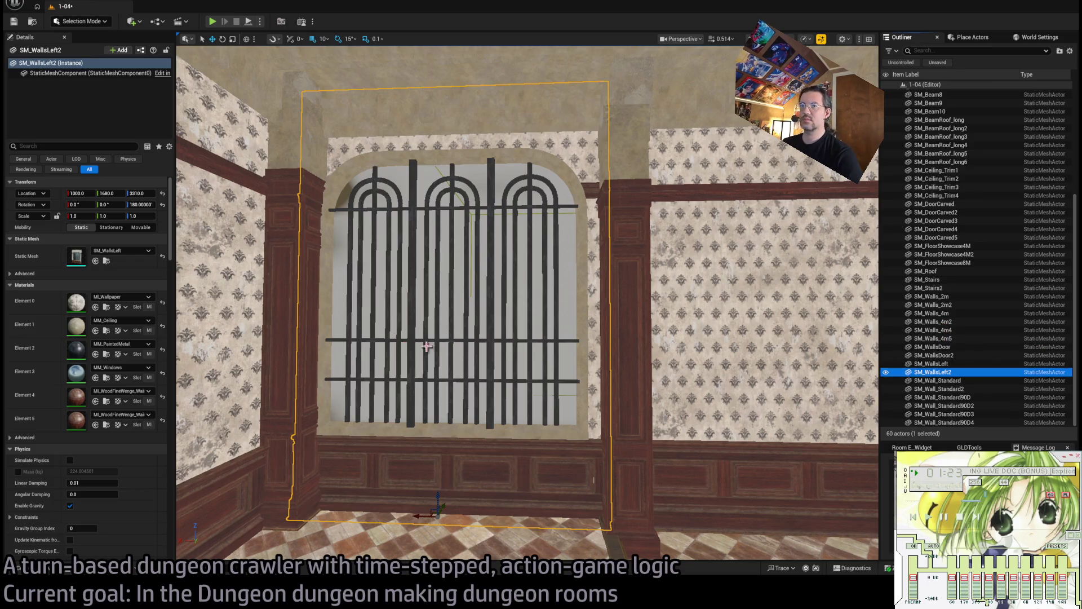
Shift the SM_WallsLeft2 window wall 20 units along X.
scroll(426, 346, "up", 3)
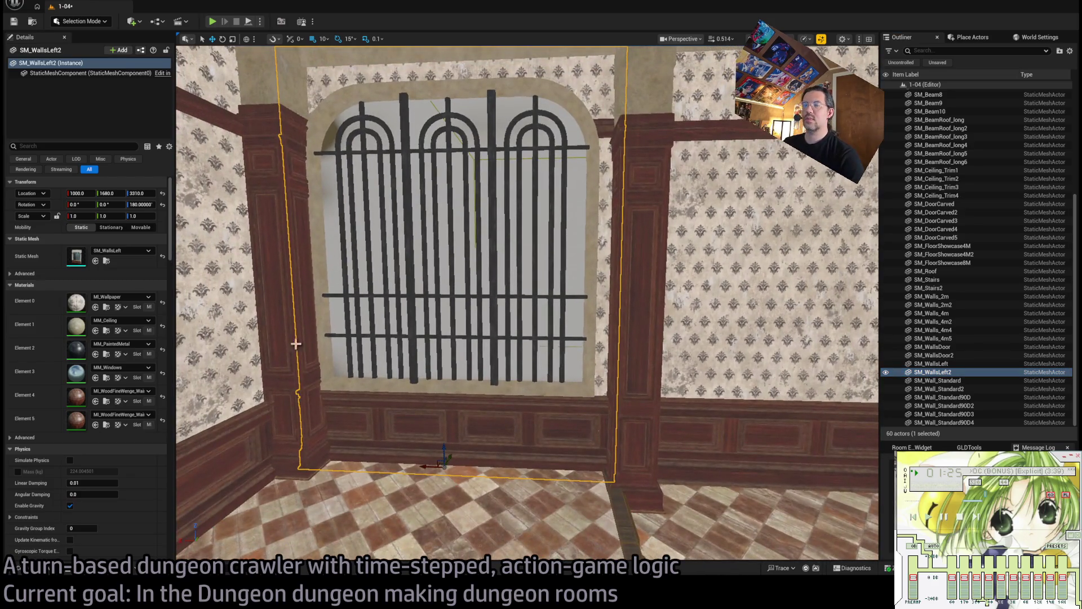
left_click_drag(296, 343, 349, 374)
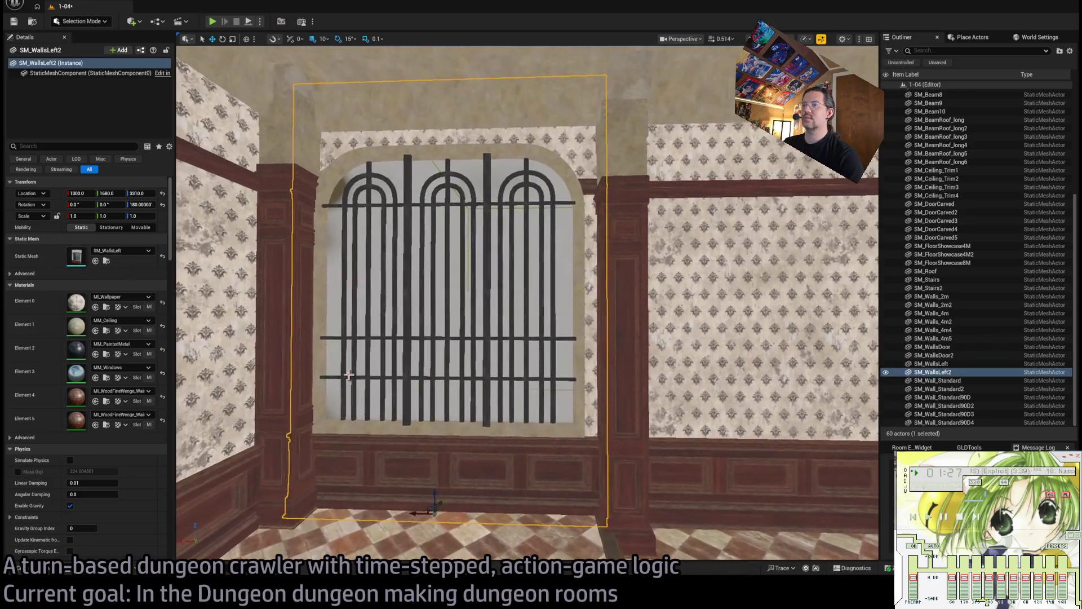
left_click_drag(416, 513, 426, 514)
scroll(252, 163, "up", 3)
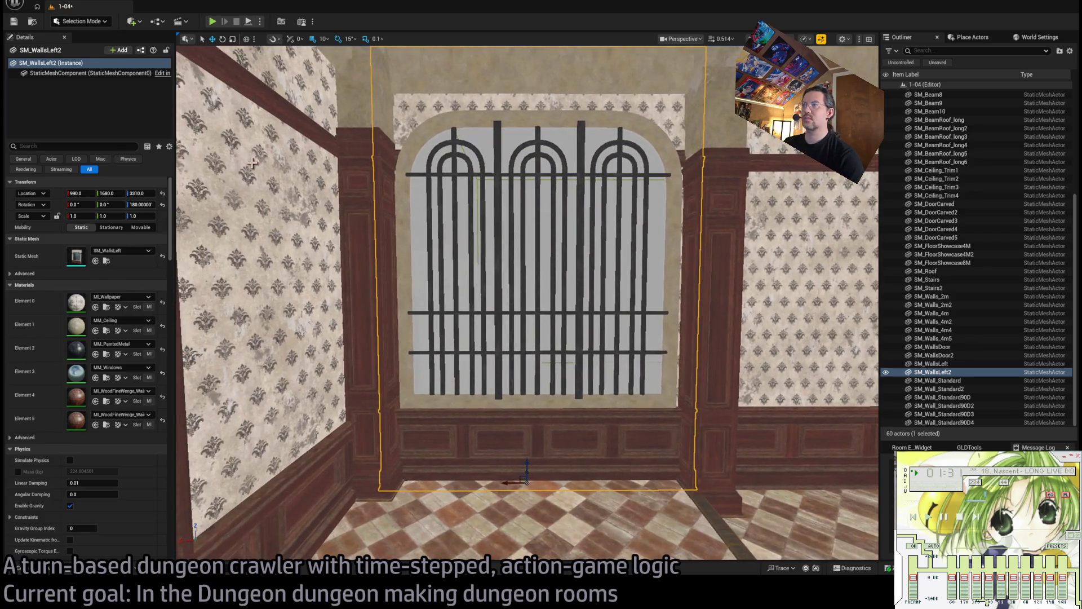
mouse_move(251, 163)
left_mouse_down()
mouse_move(265, 169)
mouse_move(242, 163)
mouse_move(252, 163)
left_mouse_up()
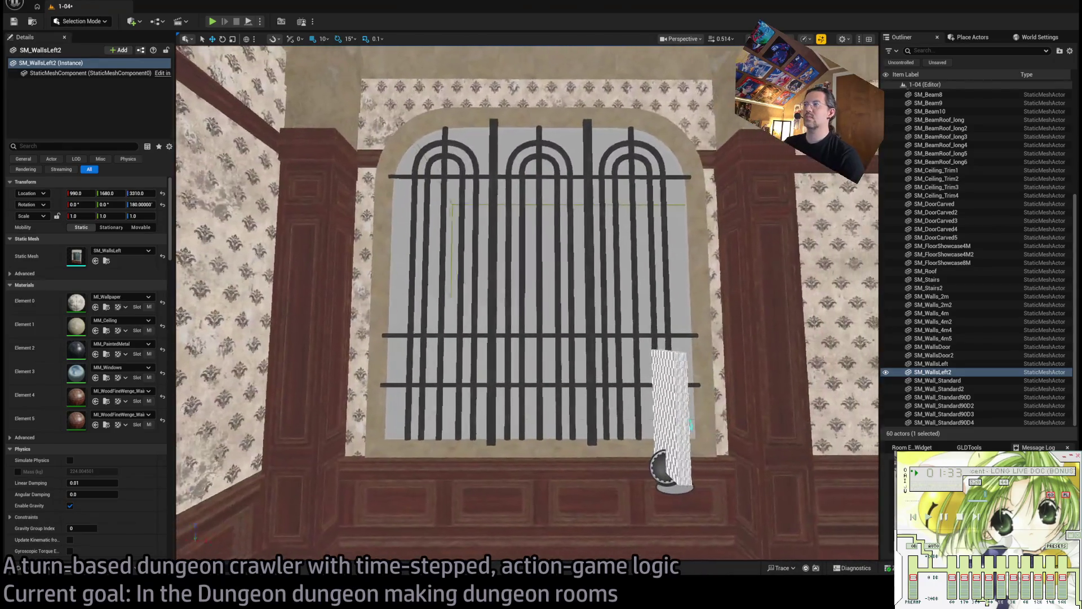
mouse_move(398, 374)
left_mouse_down()
mouse_move(395, 389)
mouse_move(361, 383)
mouse_move(398, 374)
left_mouse_up()
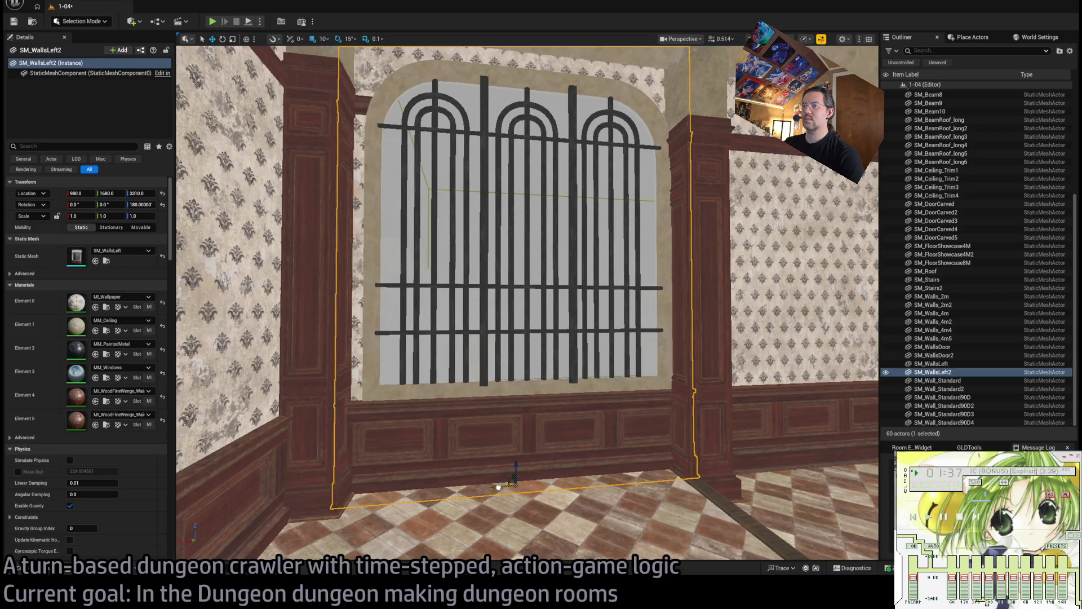
Move SM_WallsLeft2 together with pillar SM_Beam9 slightly along X.
mouse_move(528, 304)
left_mouse_down()
mouse_move(536, 322)
mouse_move(563, 298)
mouse_move(611, 321)
left_mouse_up()
left_click(610, 321, "ctrl")
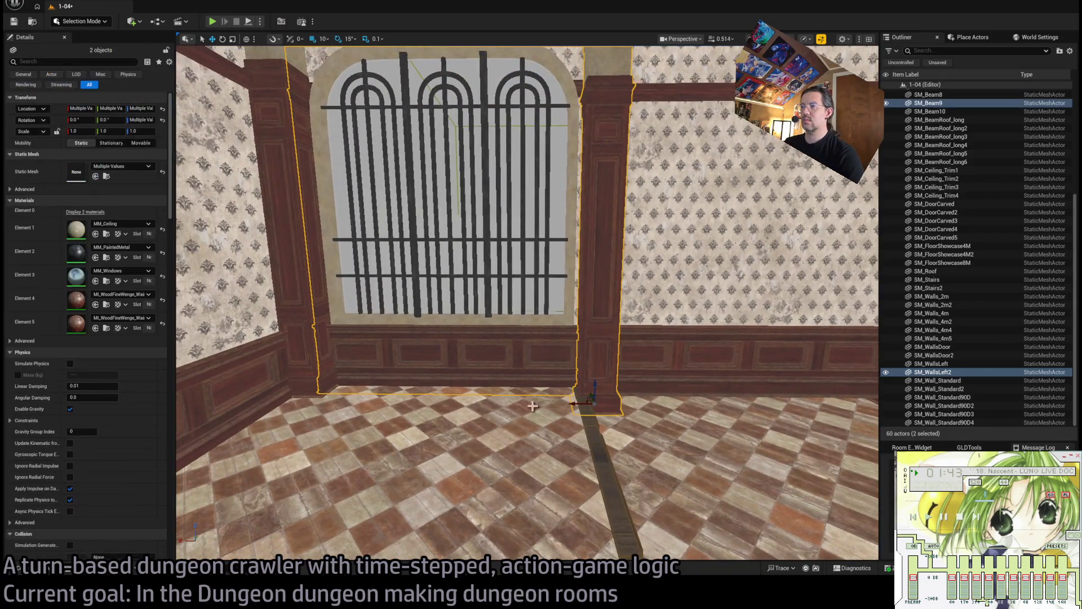
left_click_drag(580, 405, 589, 403)
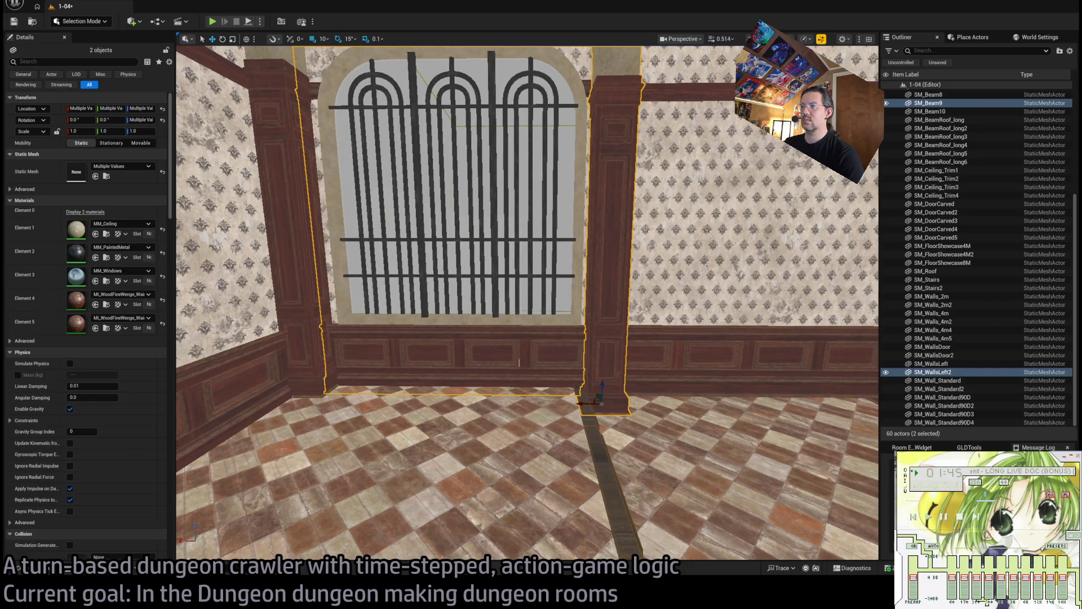
left_click(311, 474)
mouse_move(311, 474)
left_mouse_down()
mouse_move(287, 383)
mouse_move(287, 473)
mouse_move(592, 331)
left_mouse_up()
left_click(597, 385)
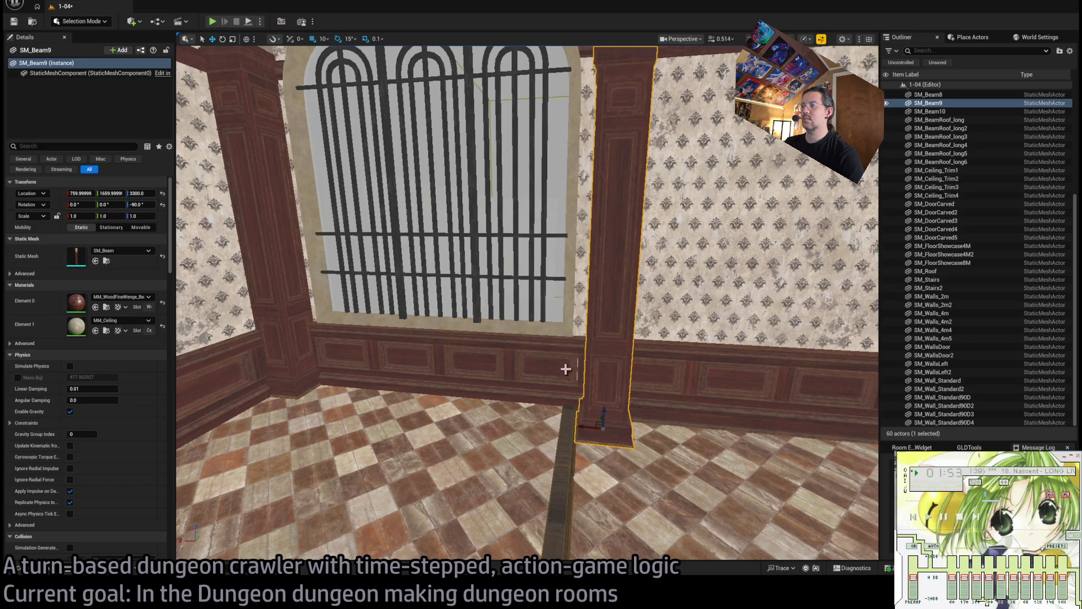
left_click(491, 362)
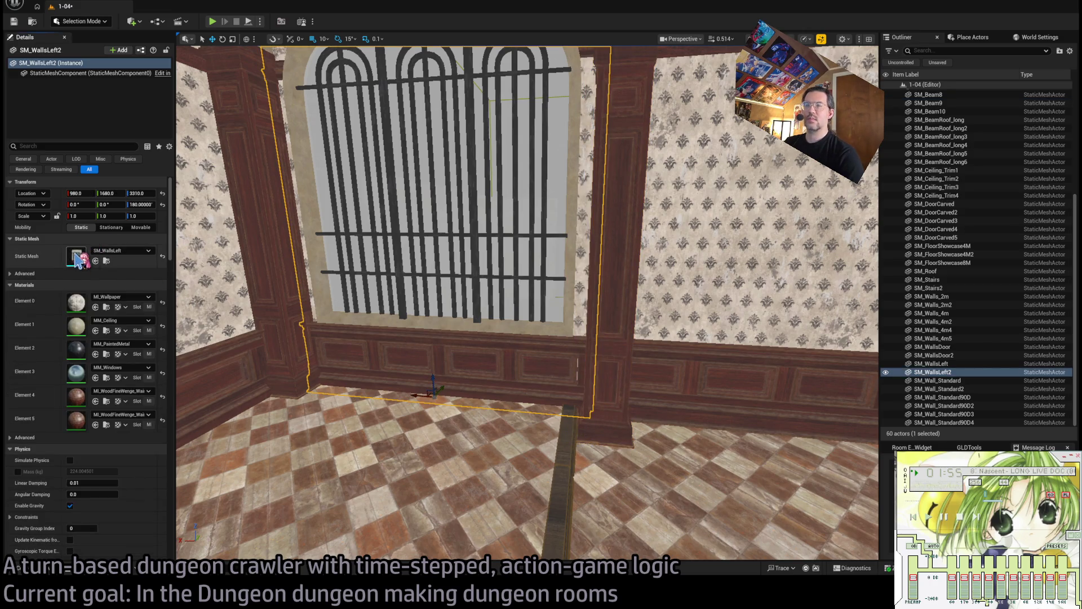
Open the SM_WallsLeft mesh editor, then close it to return to the level.
key("ctrl+e")
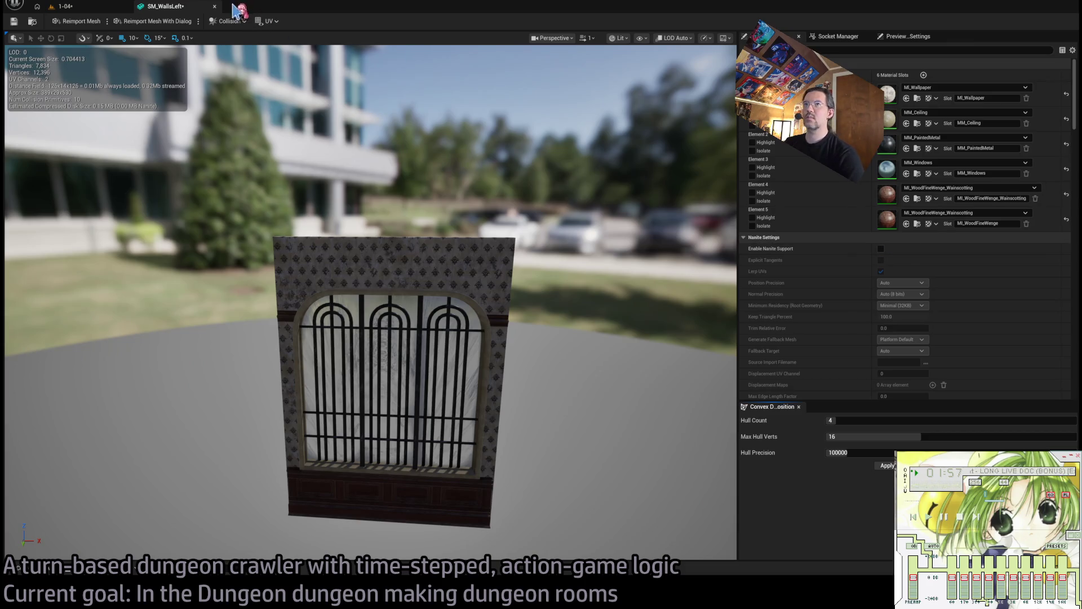
scroll(863, 314, "down", 3)
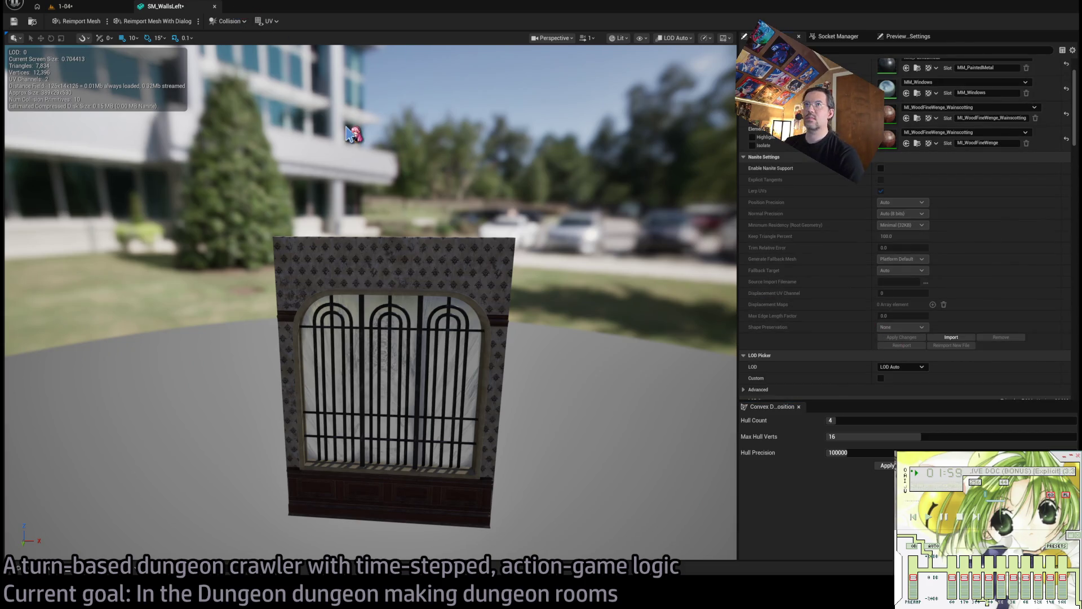
left_click(214, 6)
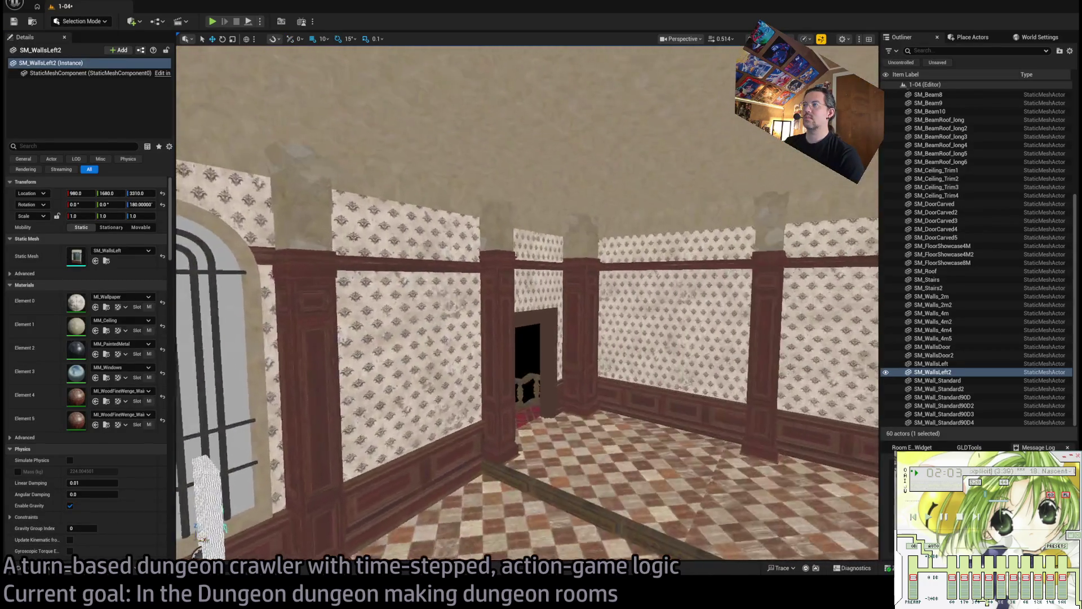
Fly around the room to inspect it, then select both SM_WallsLeft and SM_WallsLeft2.
key("w")
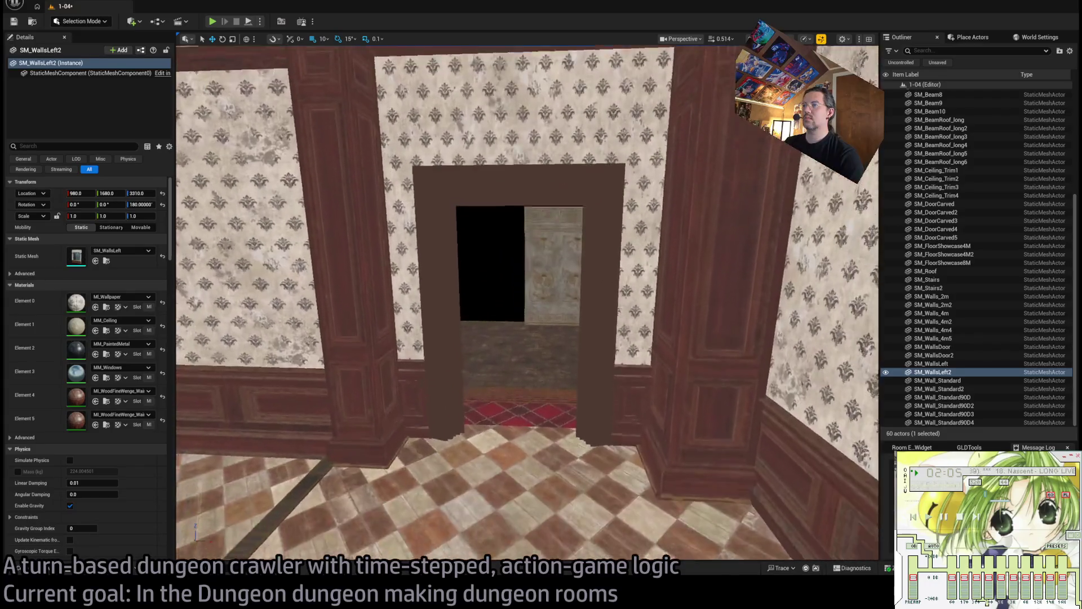
key("s")
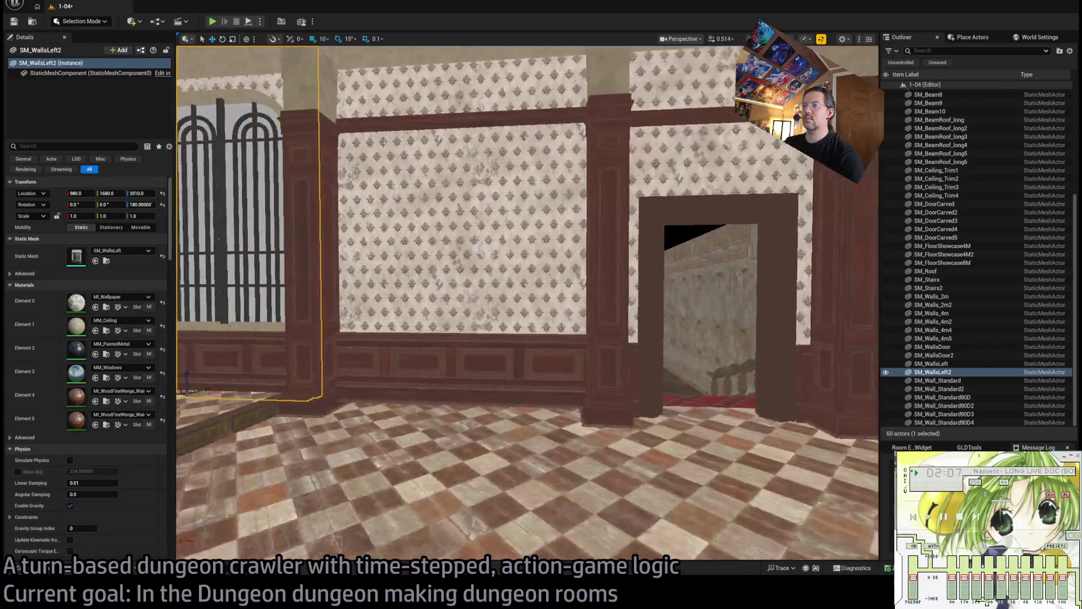
key("w")
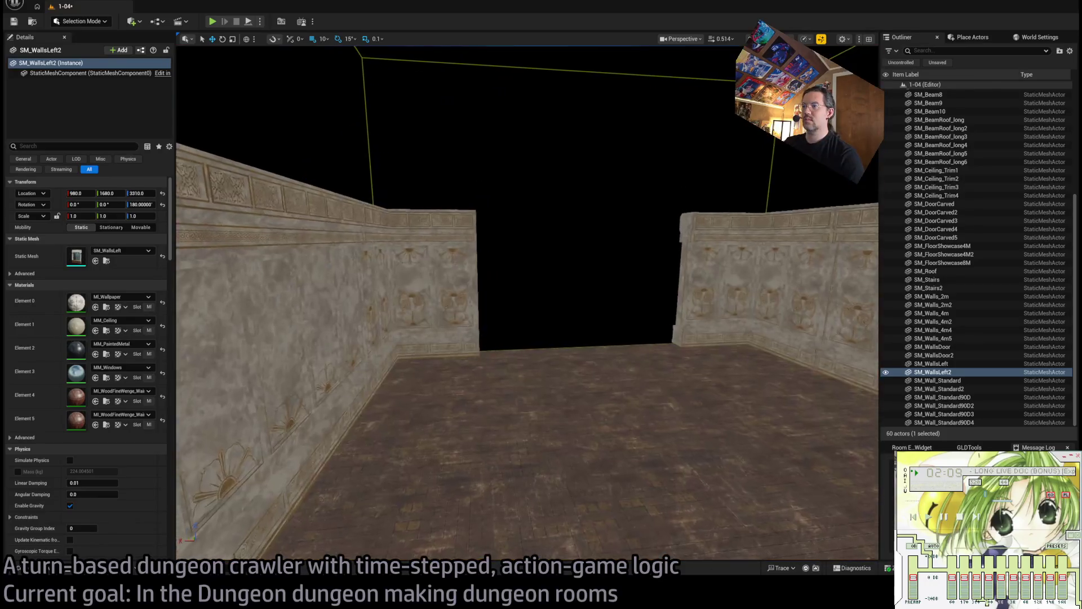
key("s")
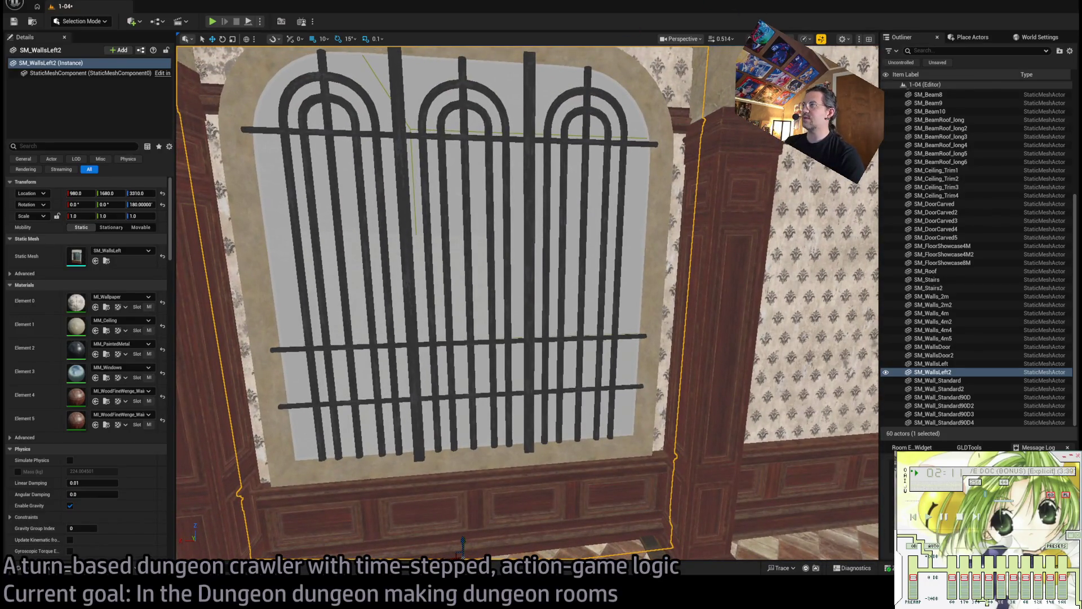
key("w")
key("s")
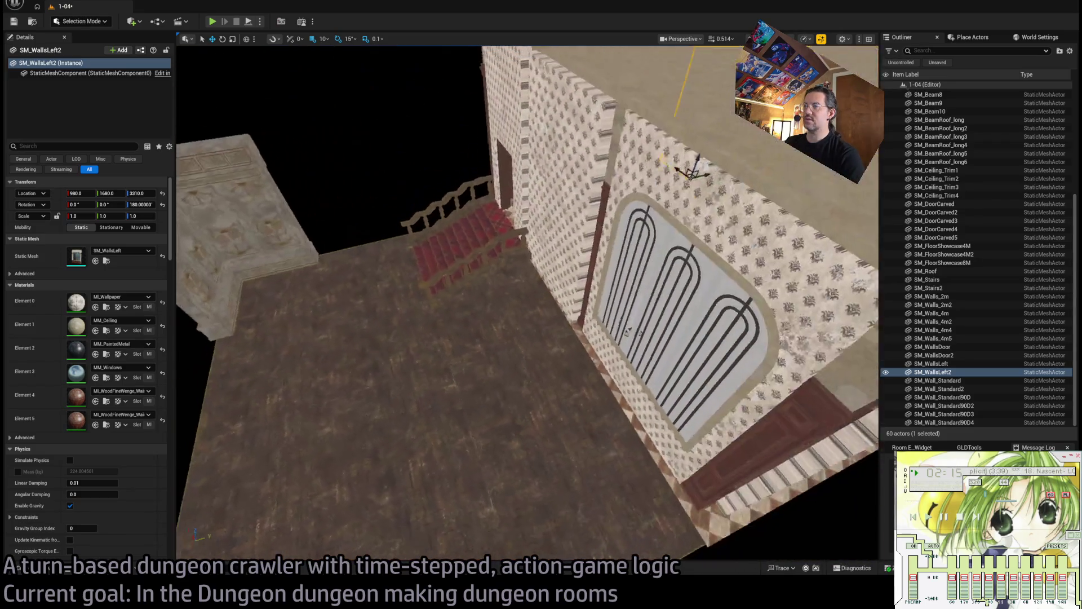
key("w")
key("d")
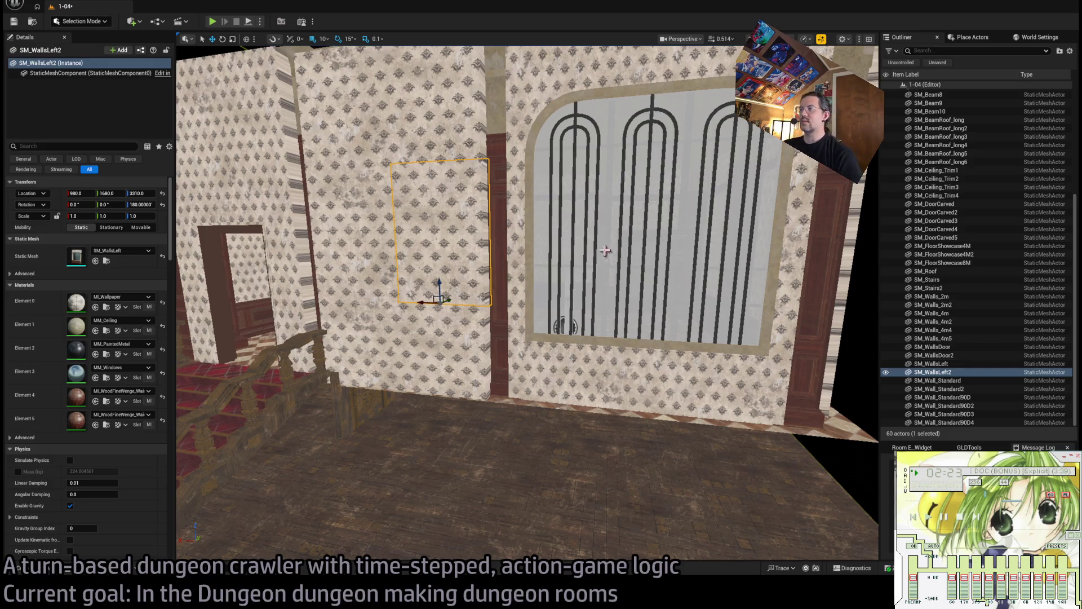
key("s")
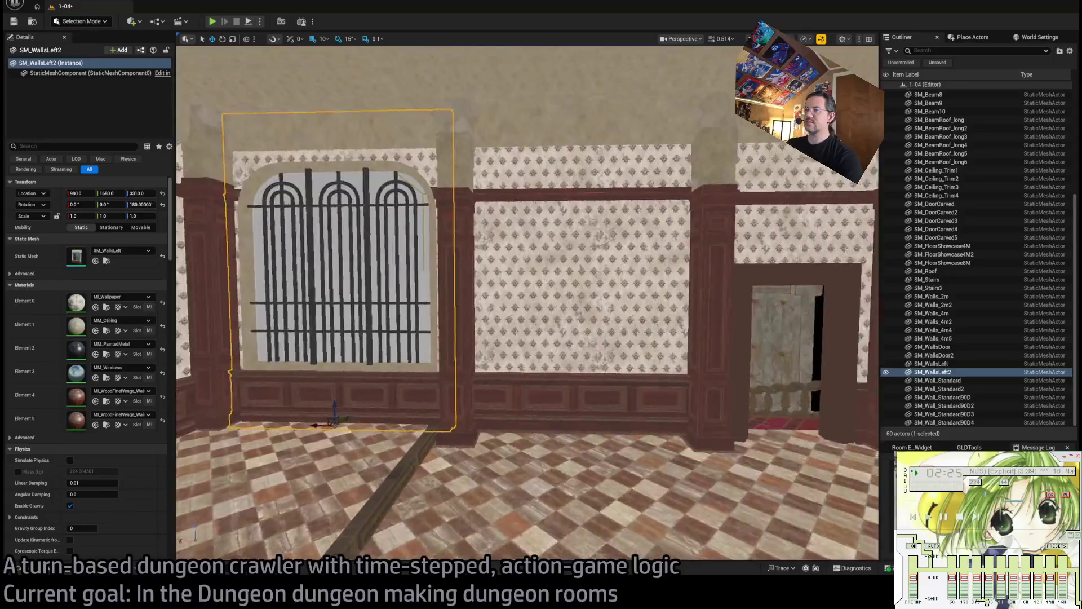
left_click_drag(655, 209, 654, 209)
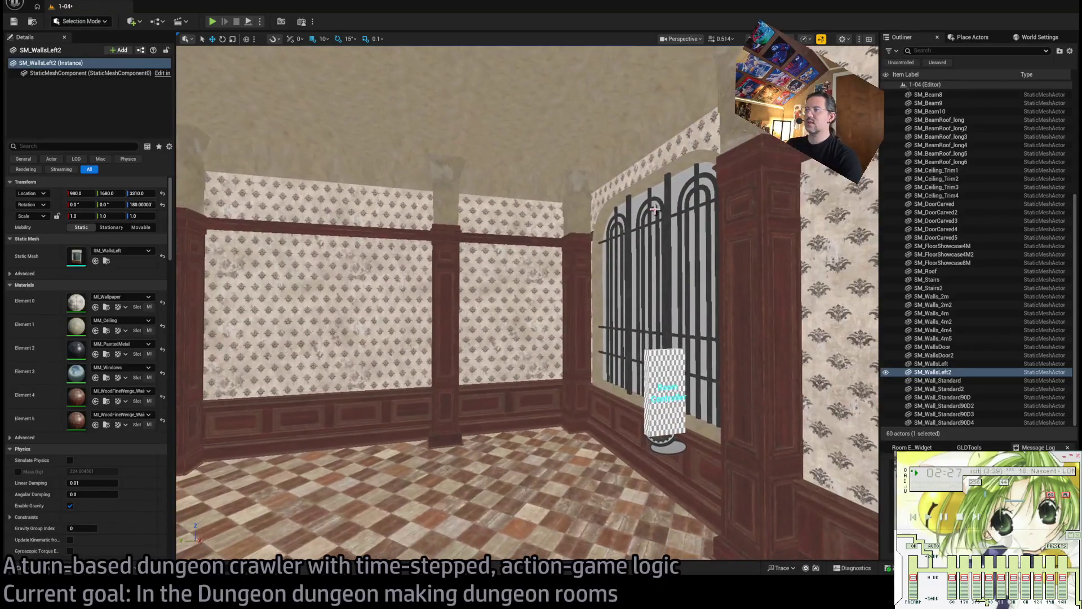
left_click(654, 209, "ctrl")
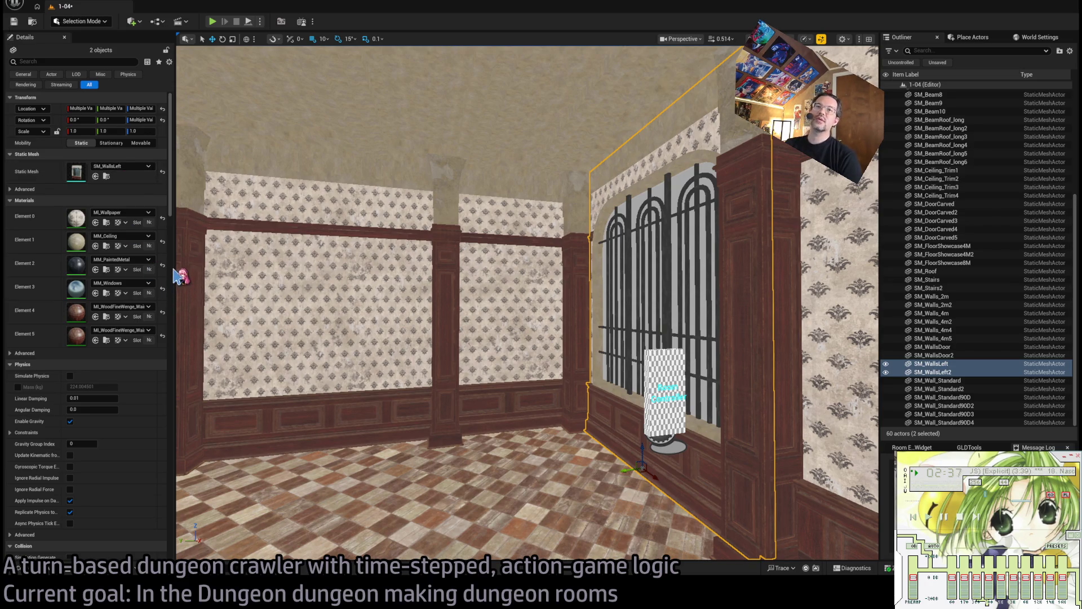
Turn both barred-window walls into plain SM_Walls_4m wallpaper panels.
key("ctrl+z")
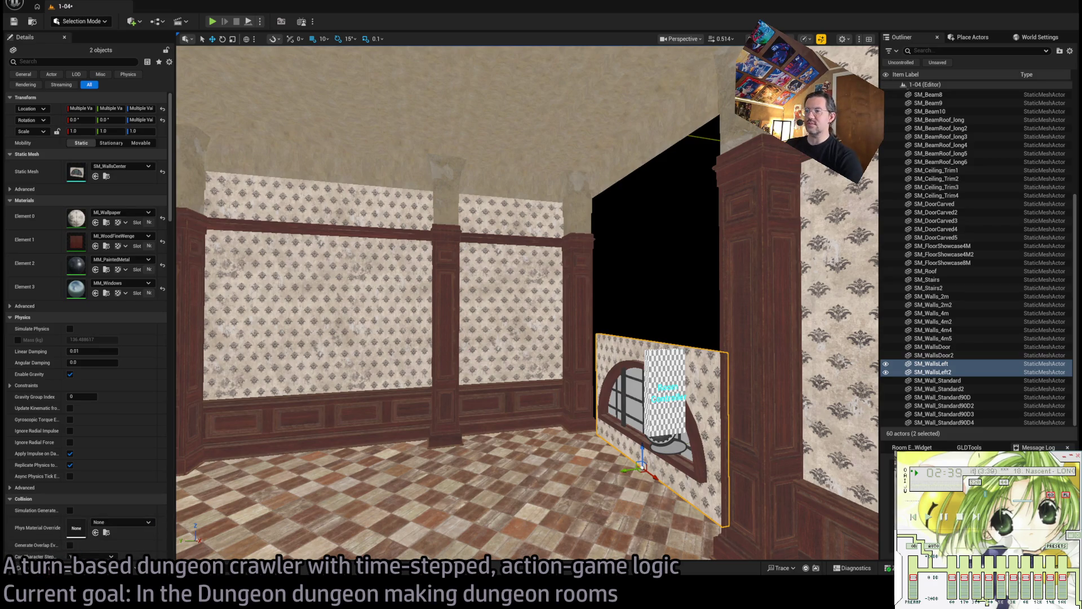
left_click(18, 567)
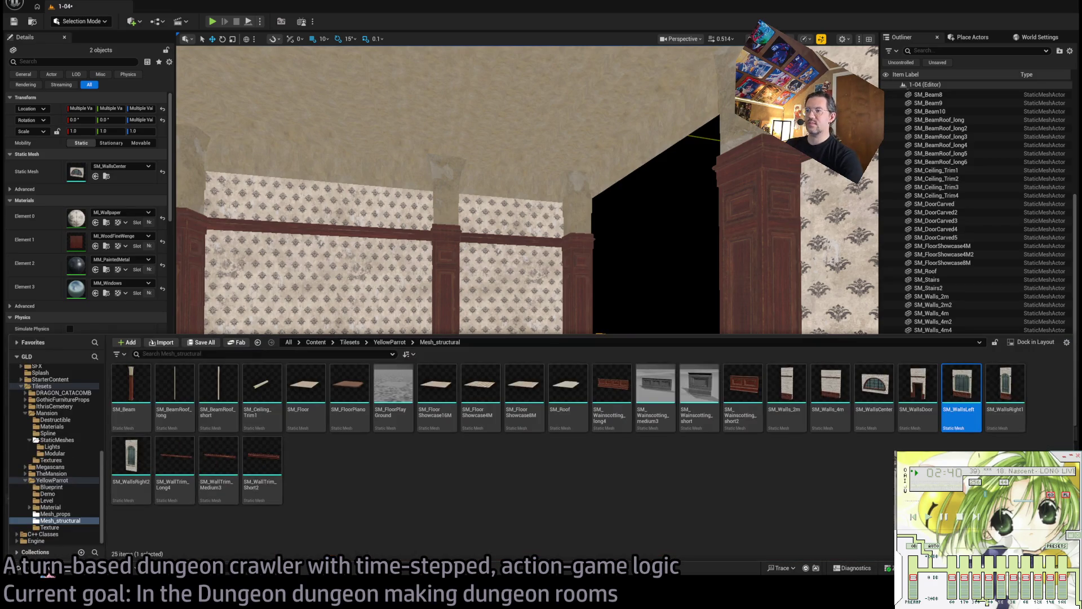
left_click(830, 389)
left_click(95, 176)
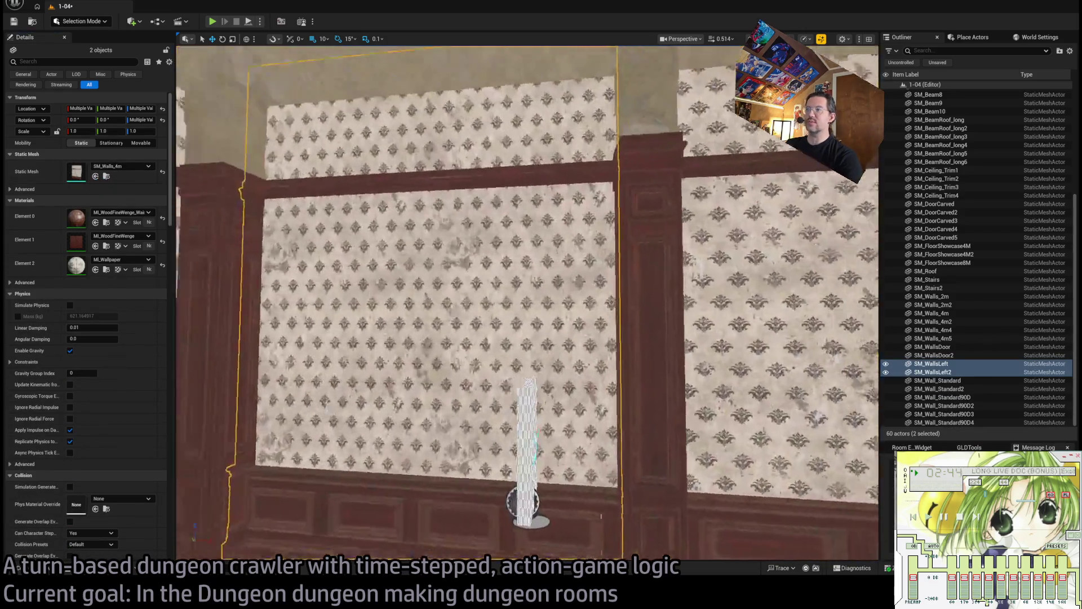
Give two other walls the barred-window SM_WallsLeft mesh and slide SM_Walls_4m left between the pillars.
left_click_drag(601, 515, 575, 566)
left_click(332, 393, "ctrl")
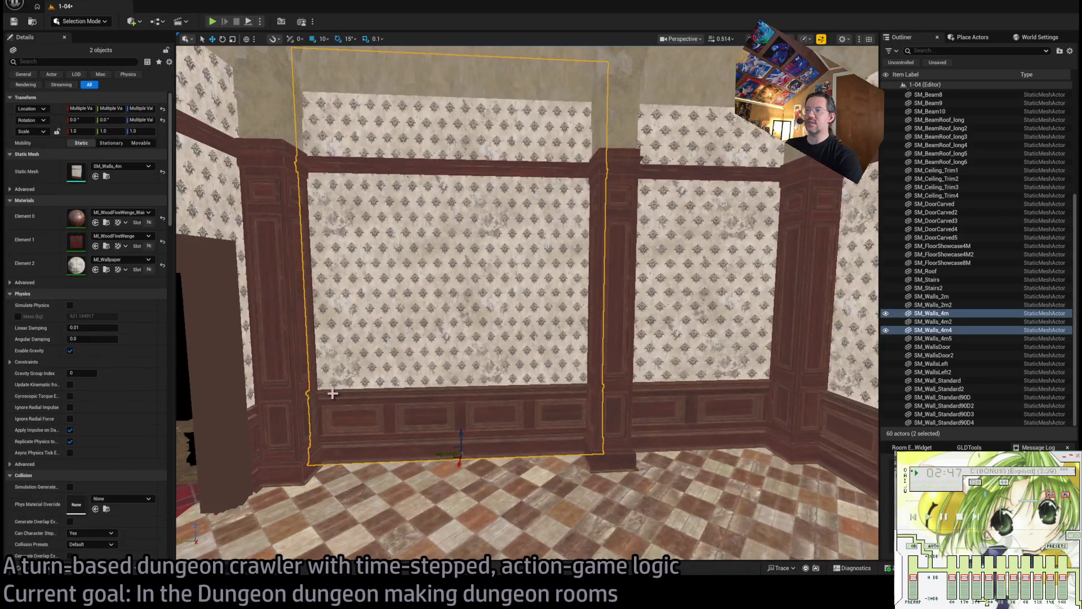
key("ctrl+space")
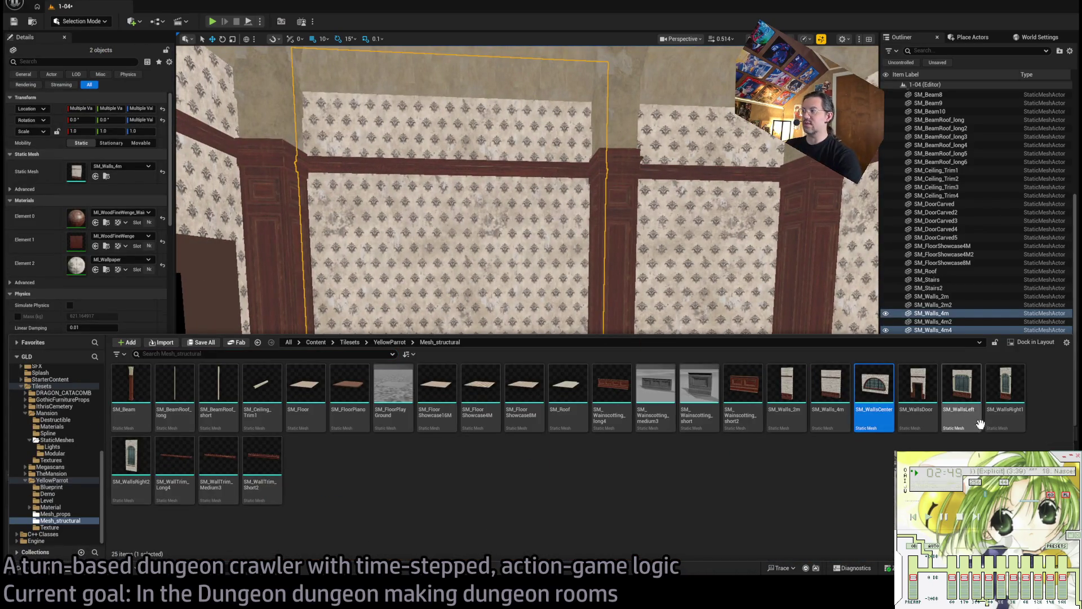
left_click(96, 176)
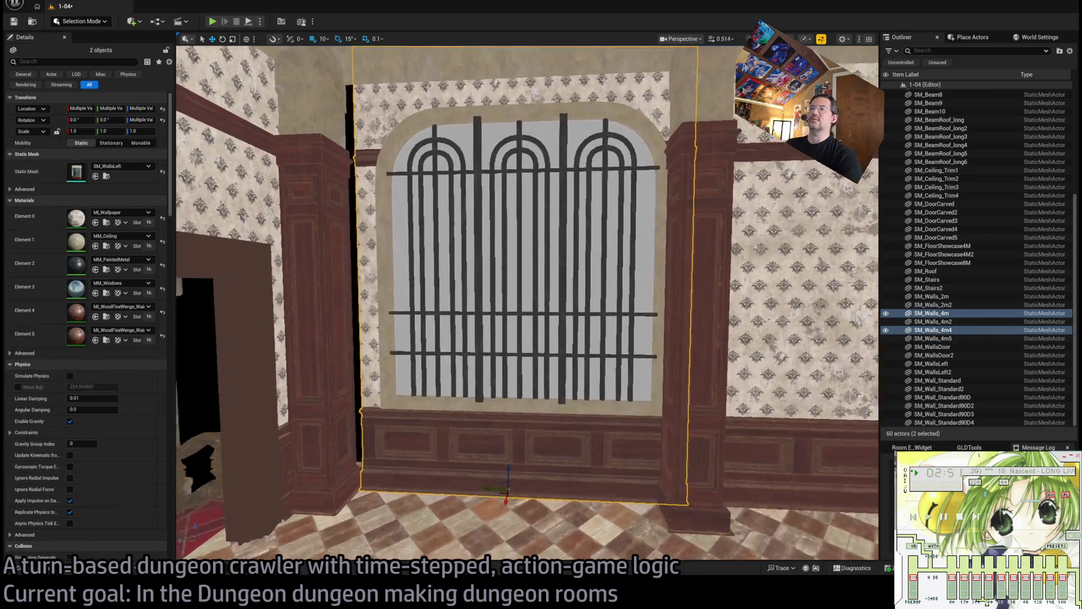
left_click(565, 468)
left_click_drag(489, 503, 475, 498)
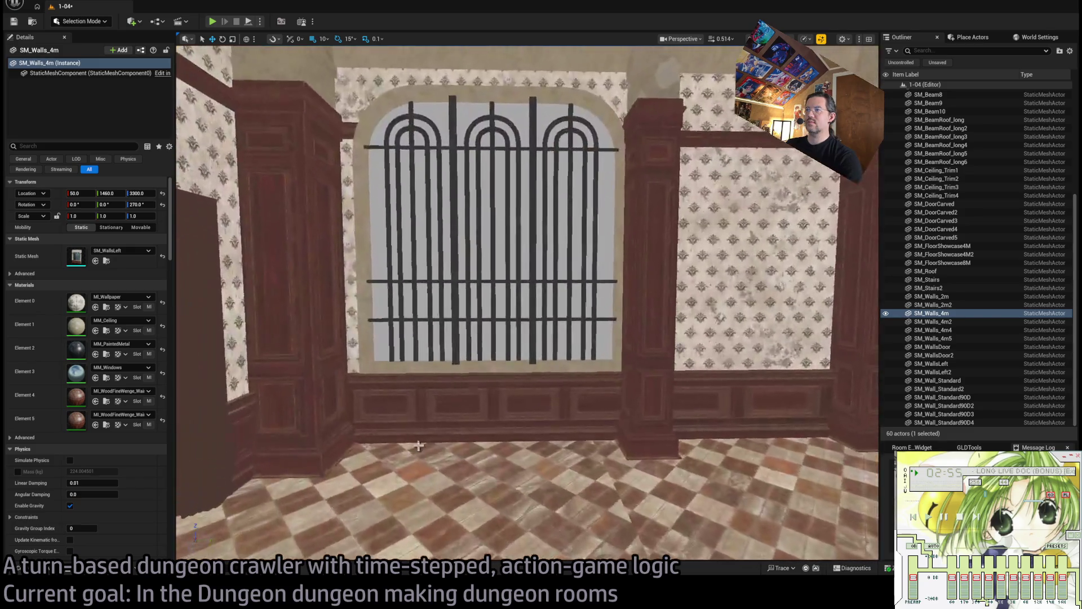
Shift window wall SM_Walls_4m4 over 10 units and rename it CafeWindow.
left_click(481, 406)
left_click_drag(499, 444, 498, 446)
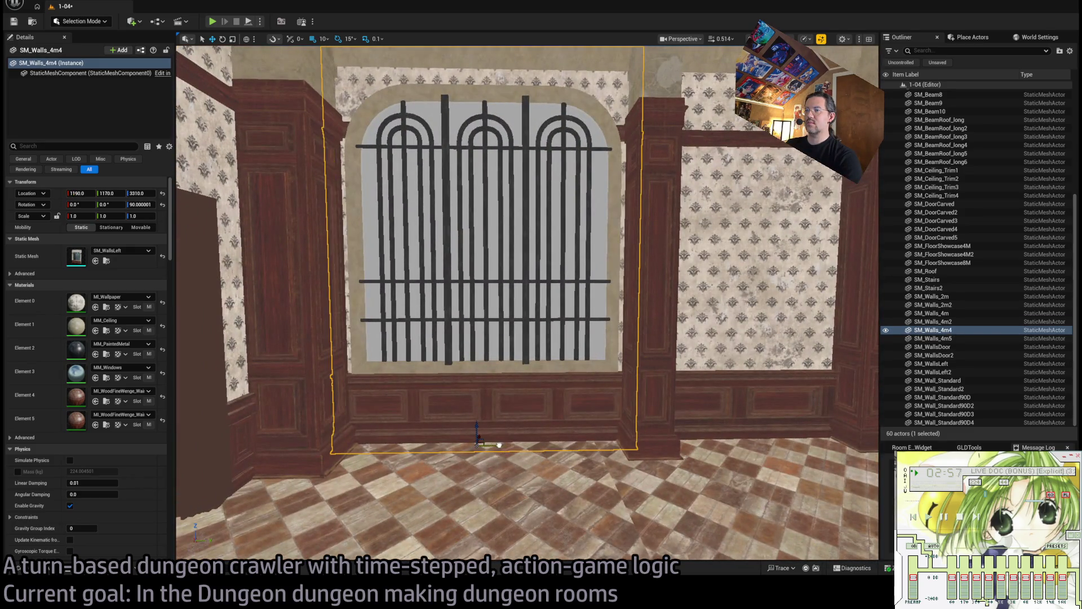
left_click(934, 332)
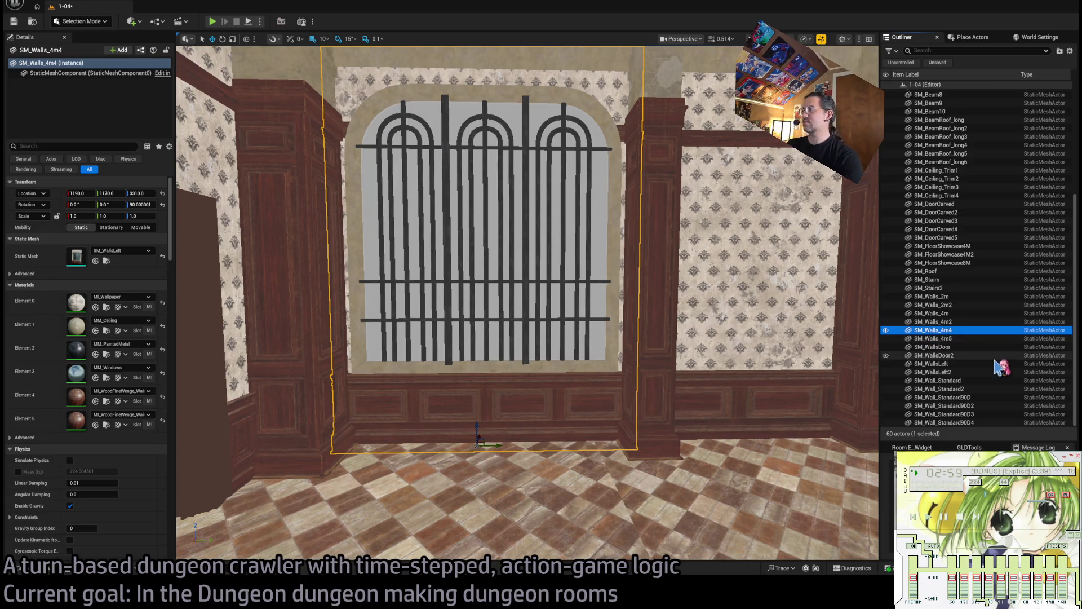
key("F2")
type("CafeWindow")
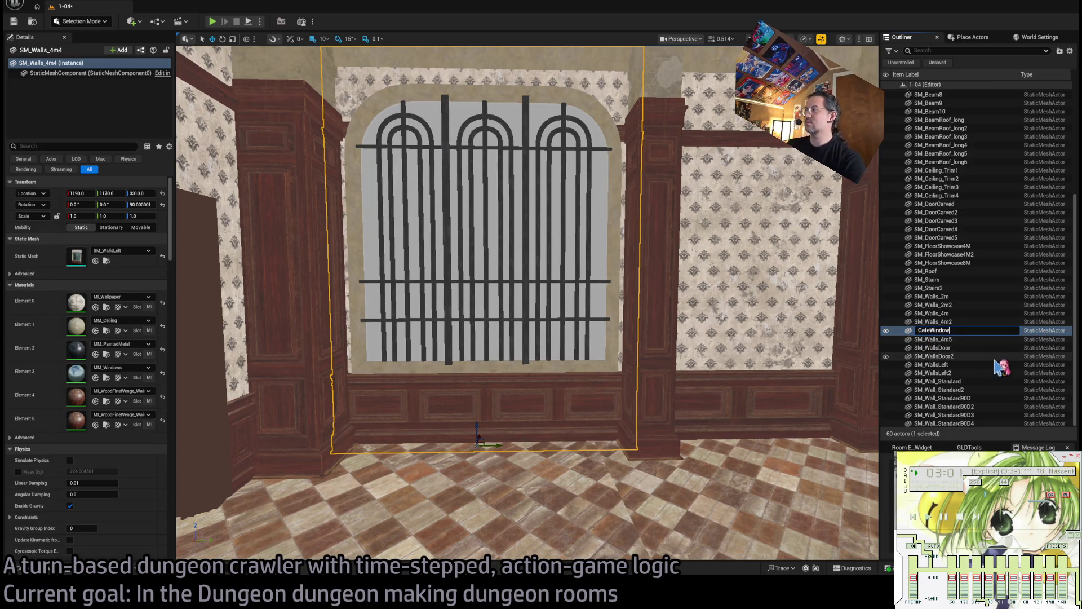
key("Return")
Rename the SM_Walls_4m window wall to CafeWindow2.
scroll(398, 294, "down", 5)
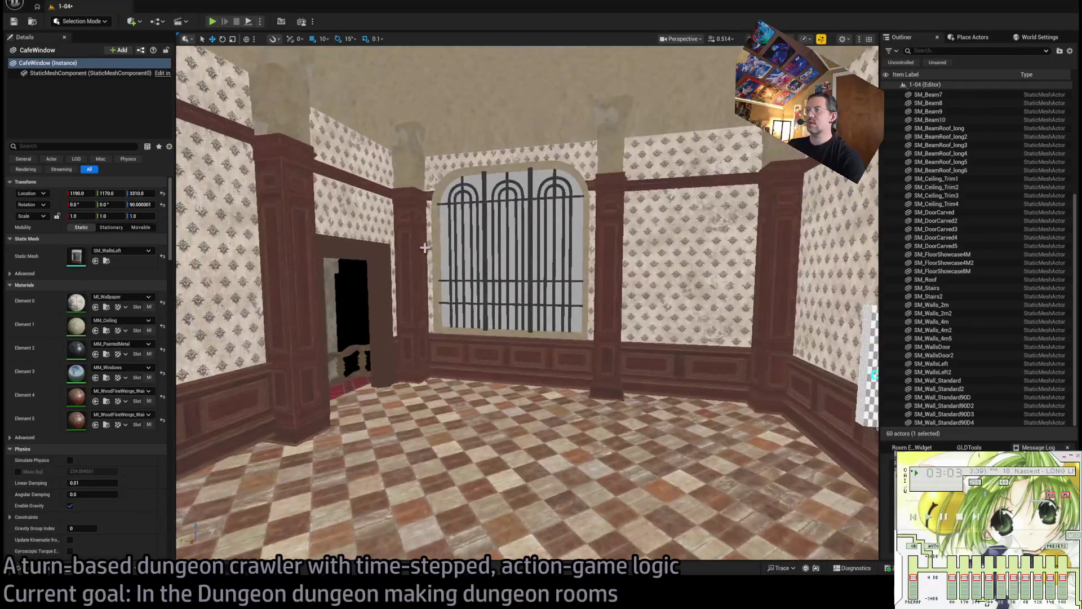
left_click(946, 322)
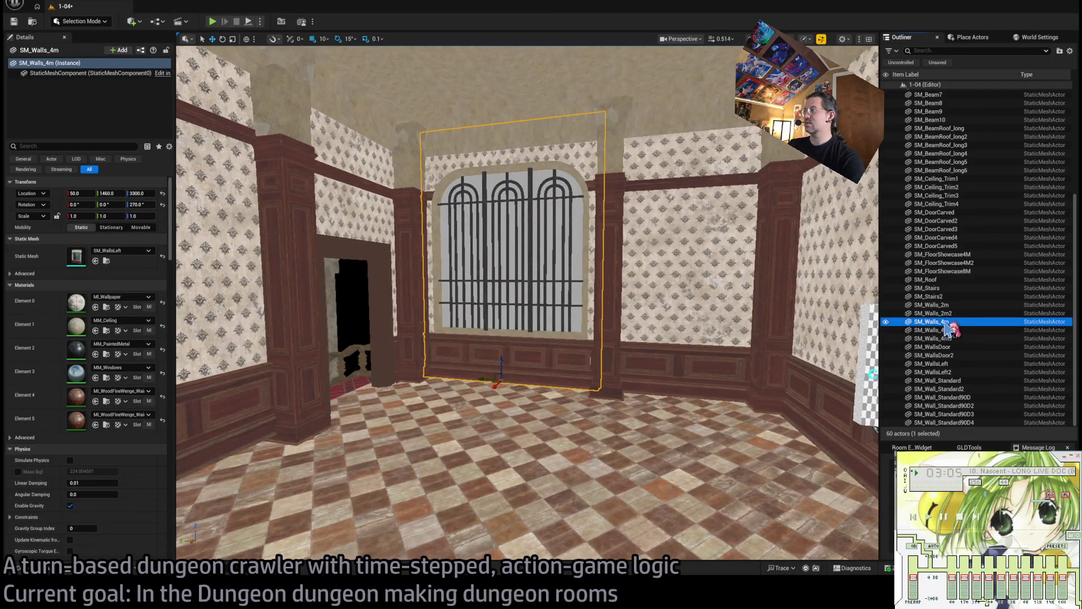
key("F2")
type("CafeWindow2")
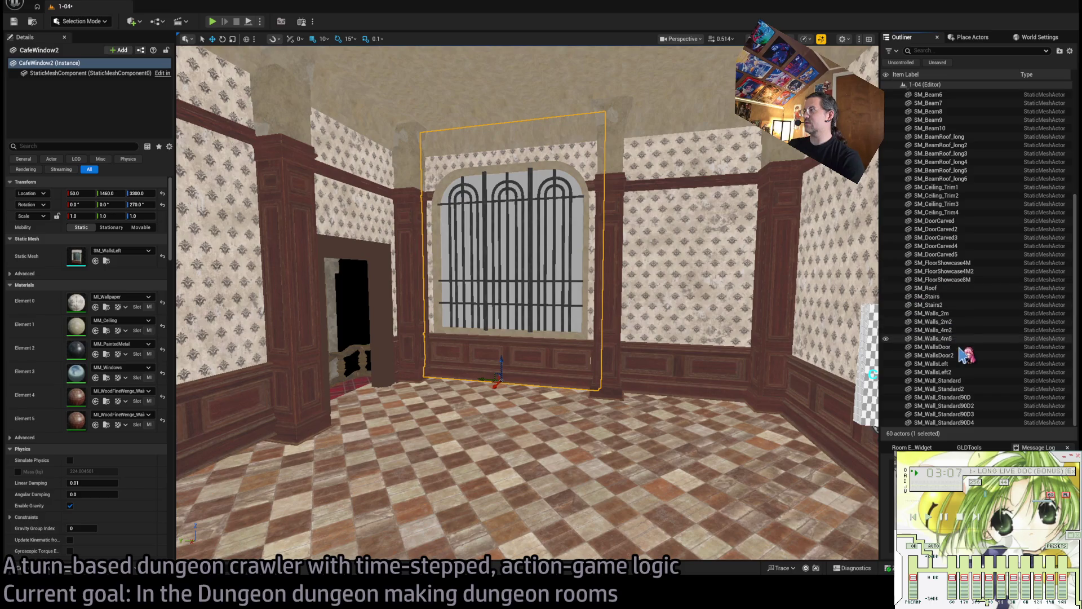
key("Return")
Rename the CafeWindow wall to CafeWindow1 and frame it in the view.
scroll(964, 353, "up", 3)
left_click(949, 93)
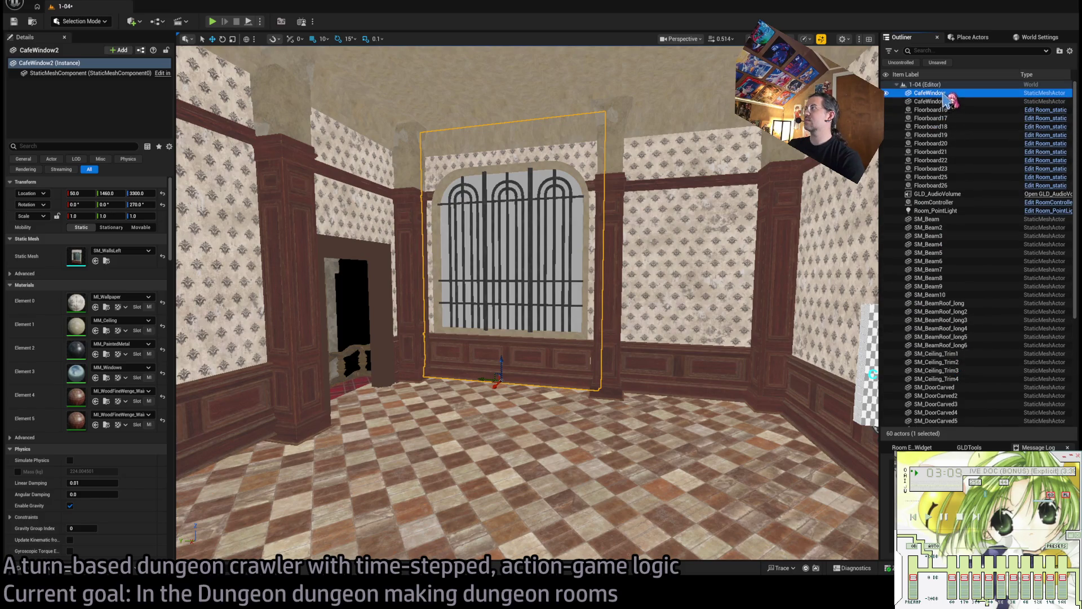
key("F2")
type("CafeWindow1")
key("Return")
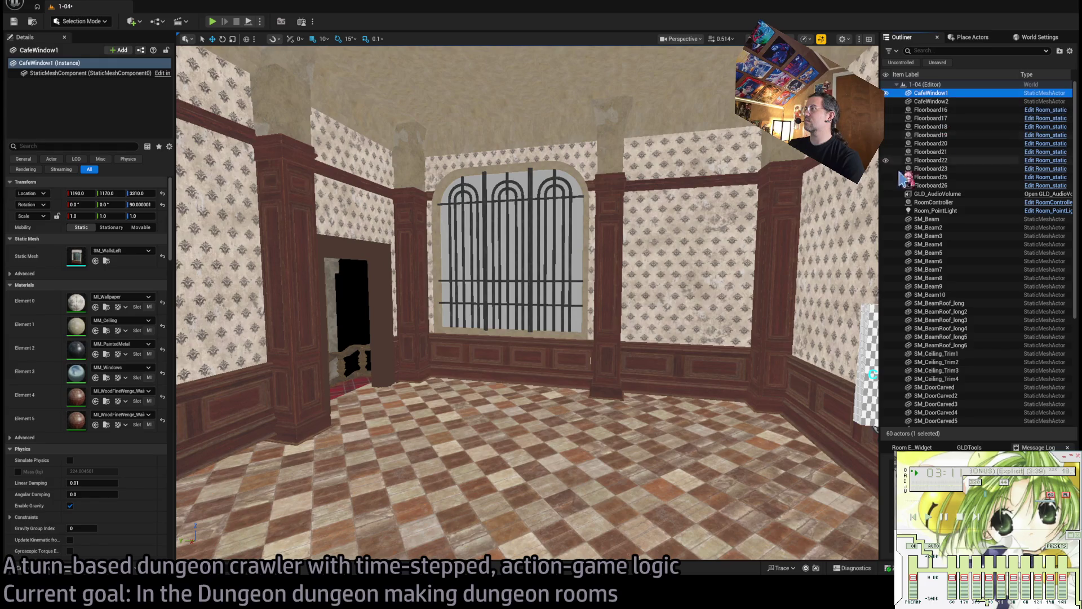
key("f")
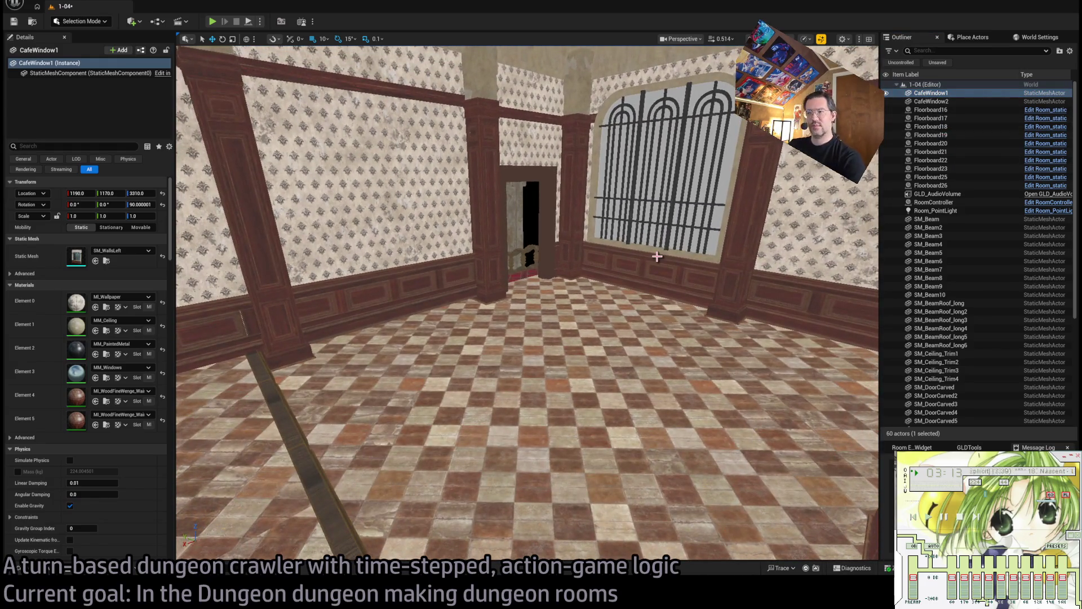
Lower the wainscot wall SM_Walls_4m2 by the doorway by 20 units.
mouse_move(657, 256)
left_mouse_down()
mouse_move(564, 209)
mouse_move(584, 292)
mouse_move(597, 295)
mouse_move(558, 291)
mouse_move(580, 293)
mouse_move(657, 257)
left_mouse_up()
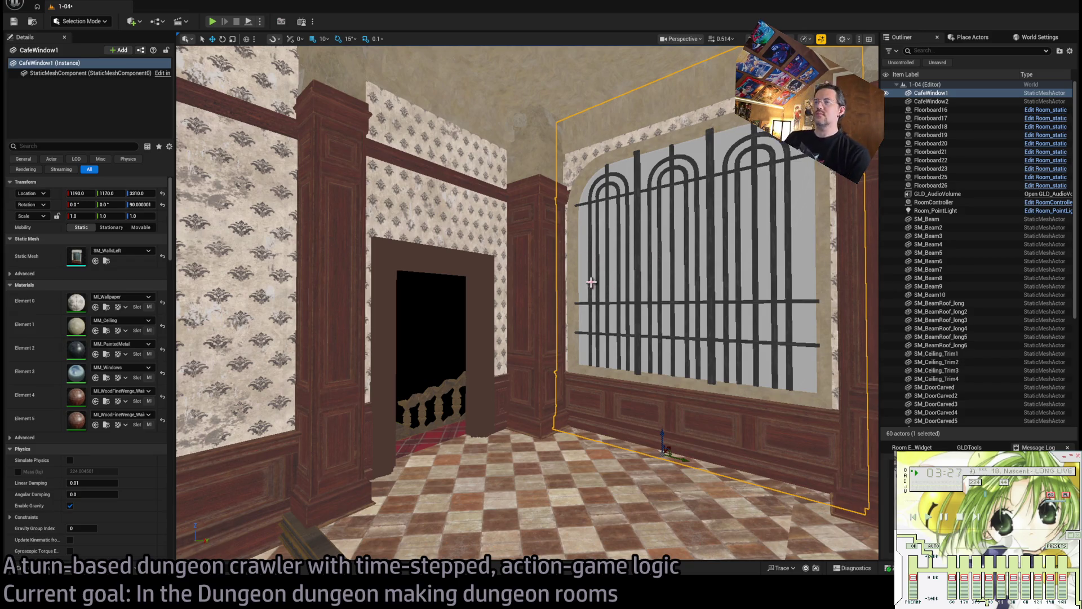
mouse_move(591, 281)
left_mouse_down()
mouse_move(648, 285)
mouse_move(609, 282)
mouse_move(586, 225)
mouse_move(572, 282)
mouse_move(486, 302)
left_mouse_up()
left_click(486, 301)
mouse_move(375, 353)
left_mouse_down()
mouse_move(374, 374)
mouse_move(430, 249)
mouse_move(425, 234)
mouse_move(478, 229)
mouse_move(478, 316)
mouse_move(479, 230)
left_mouse_up()
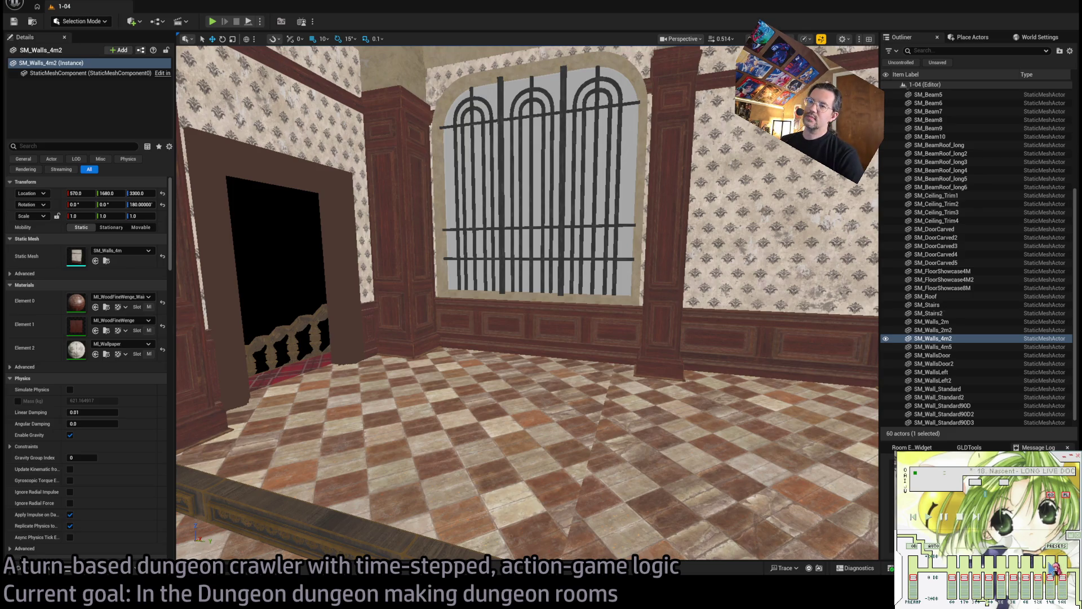
Circle around the room and fly through into the dark stone room.
mouse_move(527, 304)
left_mouse_down()
mouse_move(349, 304)
mouse_move(564, 304)
mouse_move(564, 203)
mouse_move(566, 338)
left_mouse_up()
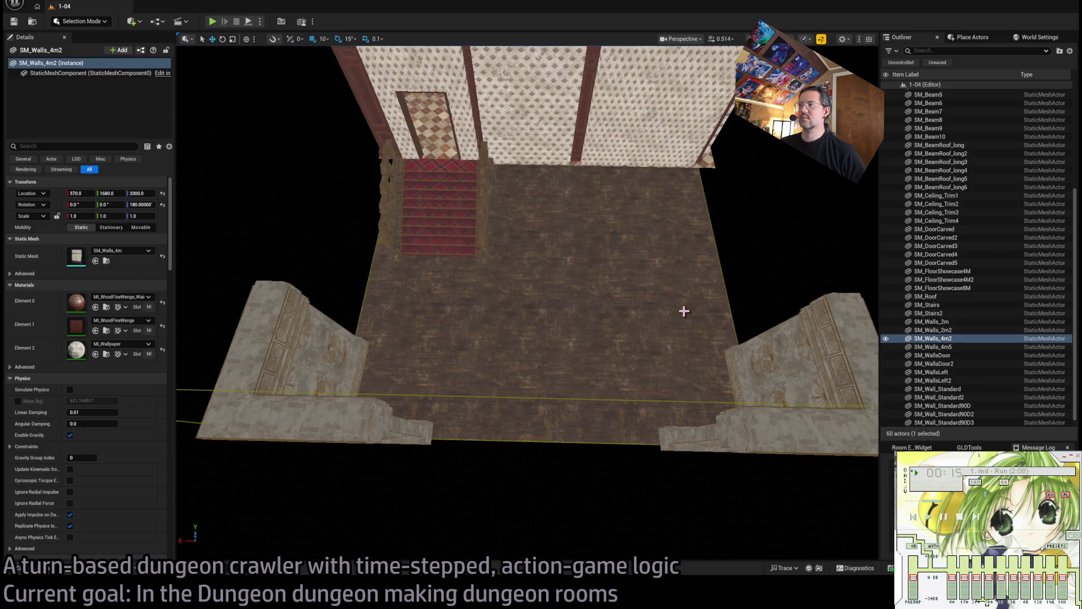
mouse_move(689, 315)
left_mouse_down()
mouse_move(648, 304)
mouse_move(575, 321)
mouse_move(552, 355)
mouse_move(507, 361)
mouse_move(465, 276)
left_mouse_up()
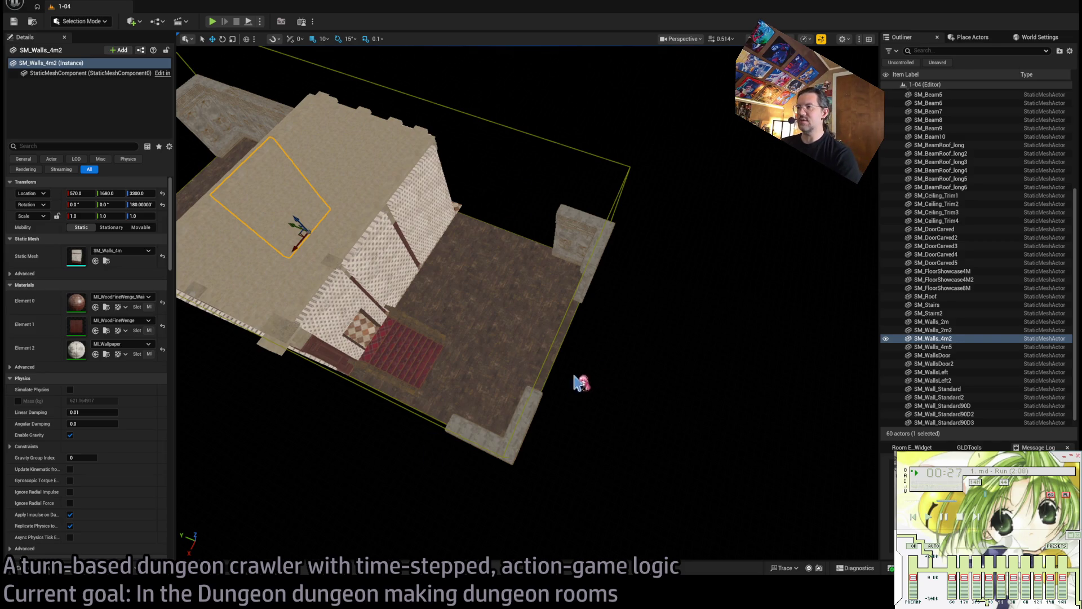
left_click_drag(577, 384, 375, 197)
key("f")
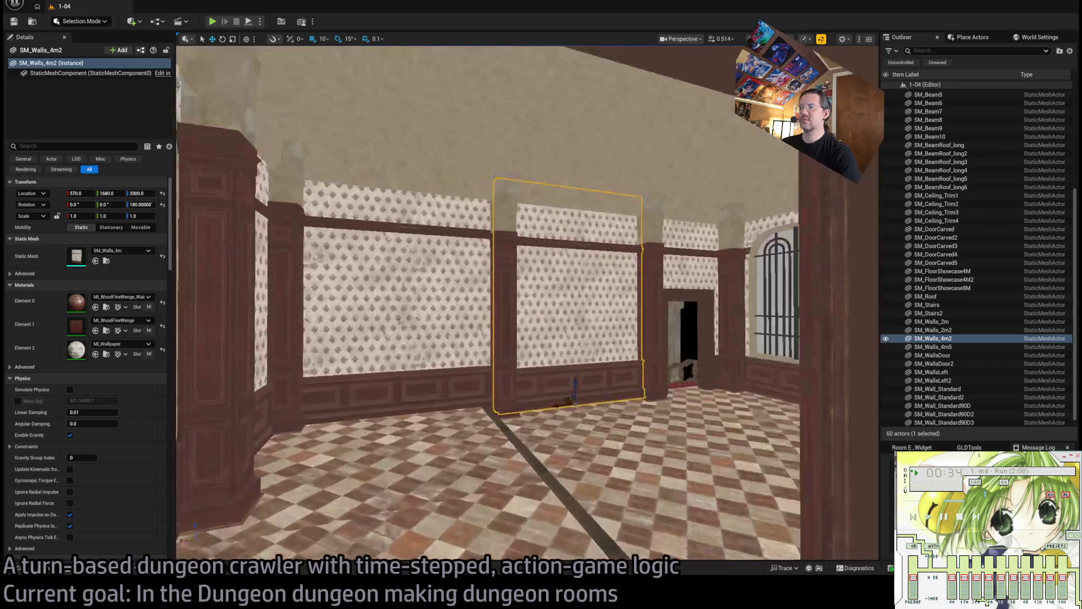
mouse_move(527, 305)
left_mouse_down()
mouse_move(490, 307)
mouse_move(502, 304)
mouse_move(451, 270)
mouse_move(252, 50)
mouse_move(237, 50)
left_mouse_up()
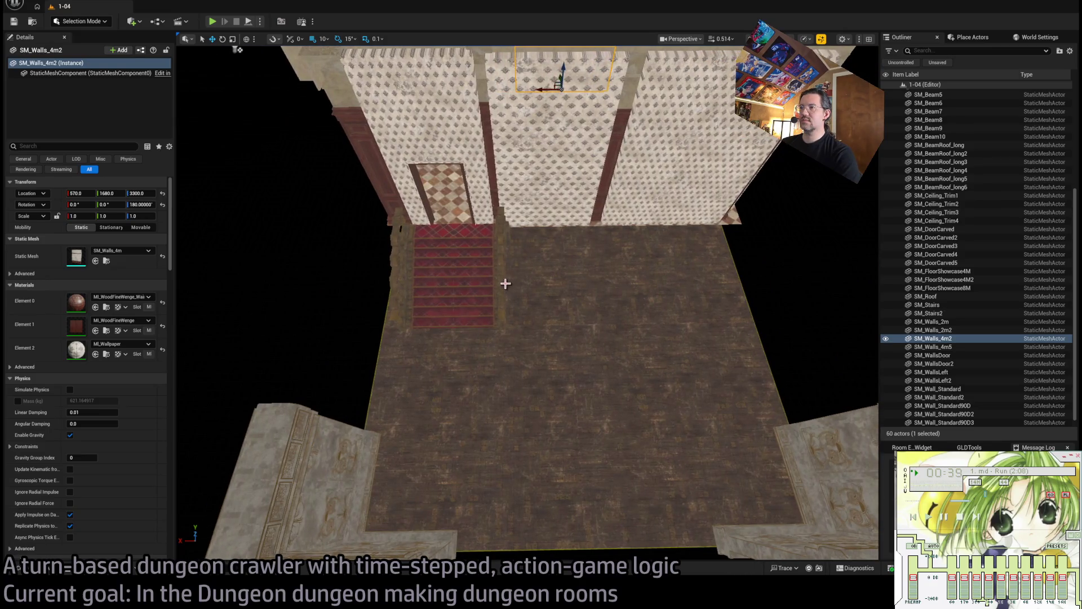
Try a shifted copy of stone wall SM_Wall_Standard2, then undo it and reframe.
left_click(53, 569)
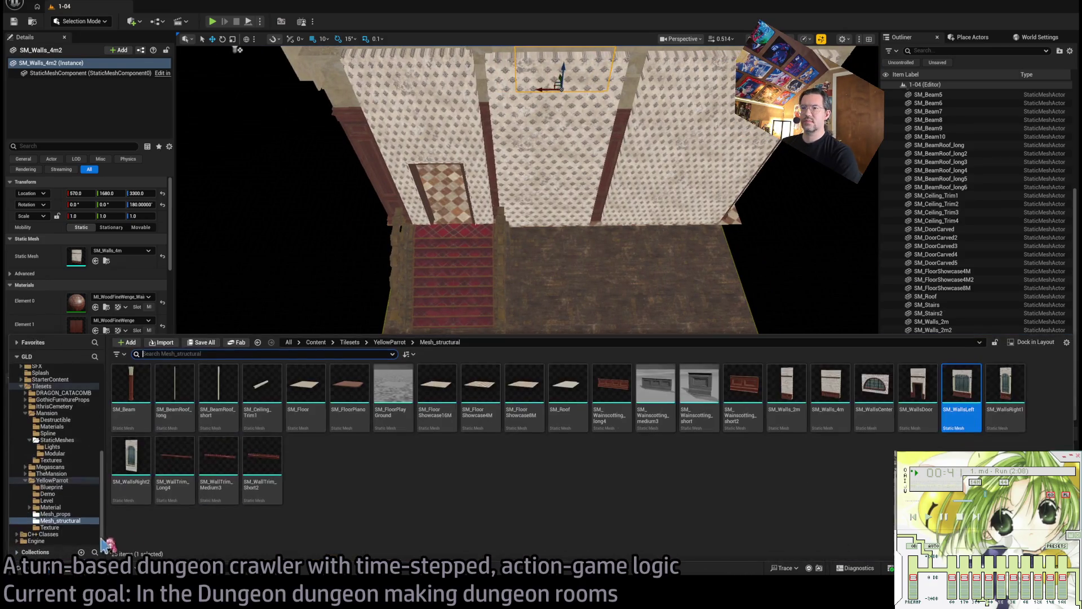
left_click(672, 385)
mouse_move(338, 370)
left_mouse_down()
mouse_move(229, 350)
mouse_move(225, 508)
mouse_move(430, 424)
left_mouse_up()
left_click(502, 399)
left_click_drag(340, 395, 548, 394, "alt")
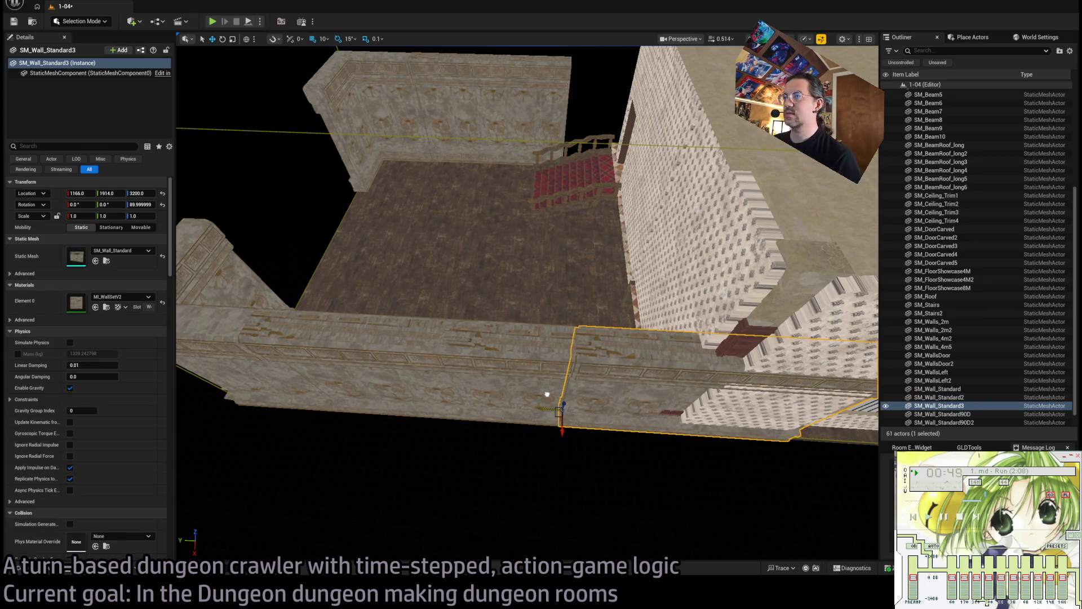
key("ctrl+z")
left_click(345, 389)
key("f")
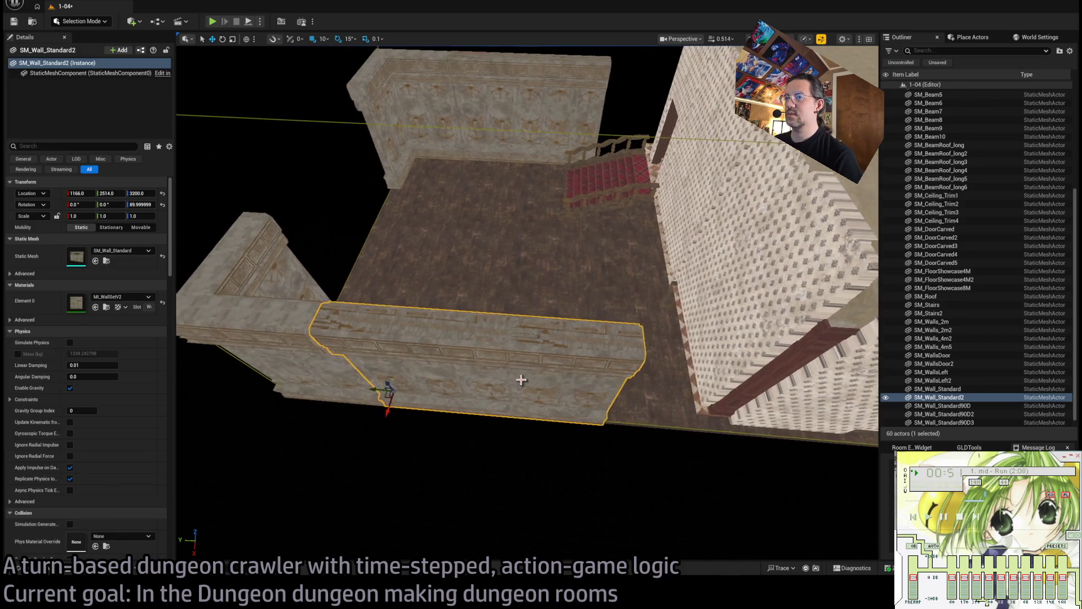
Alt-drag a copy of the back wall SM_Wall_Standard toward the stairs.
left_click(555, 106)
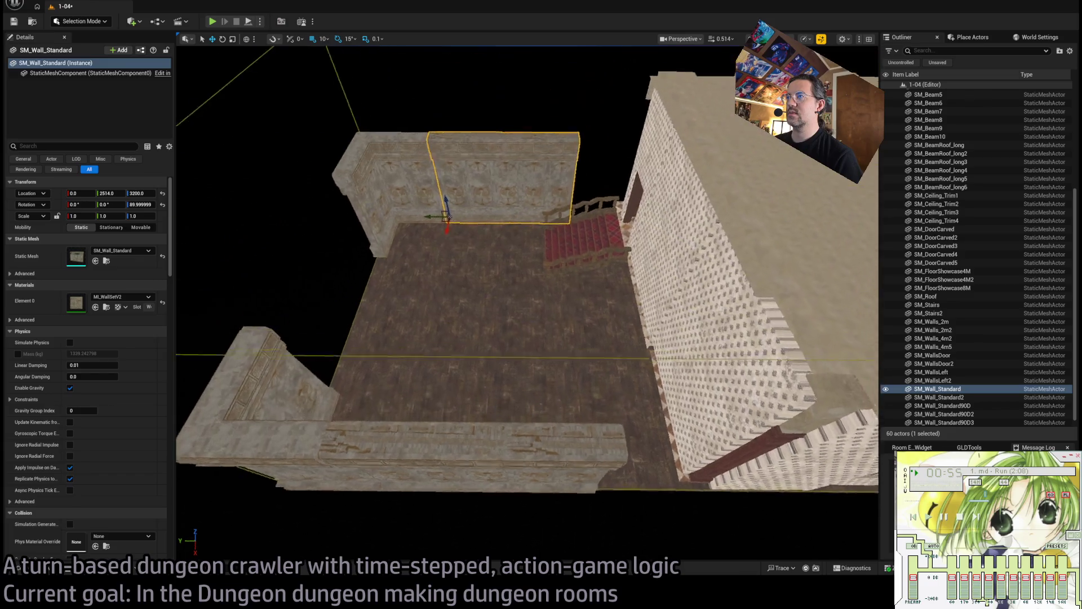
left_click_drag(403, 267, 517, 246, "alt")
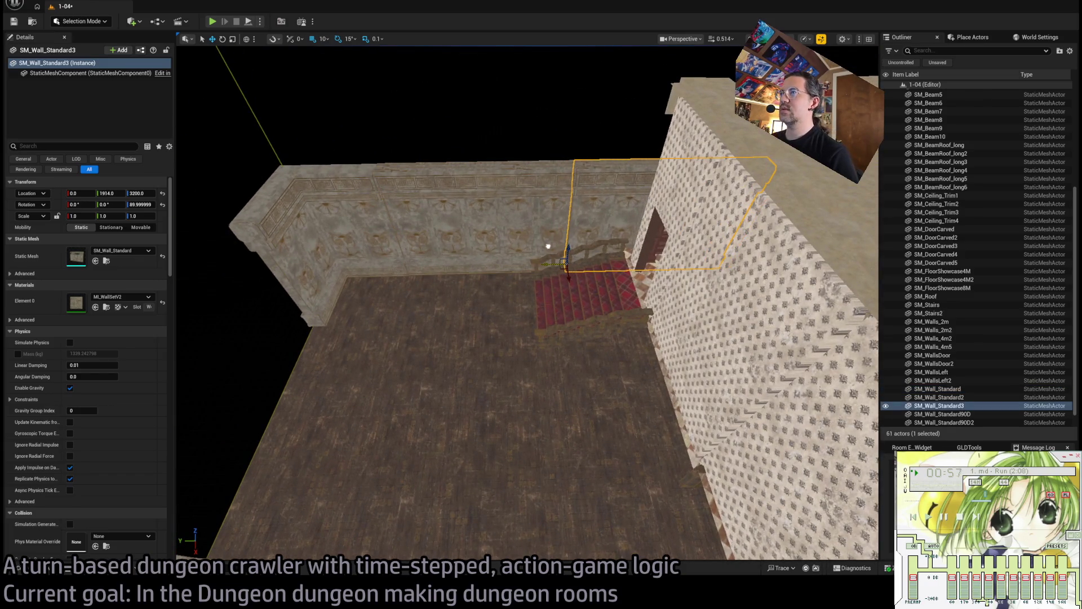
left_click(34, 567)
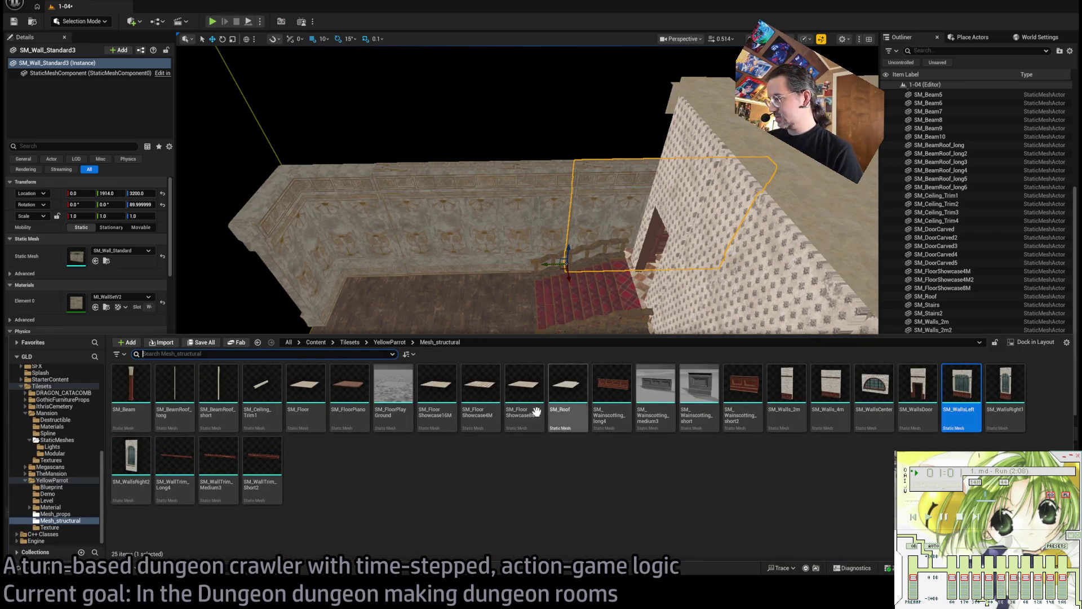
key("ctrl+space")
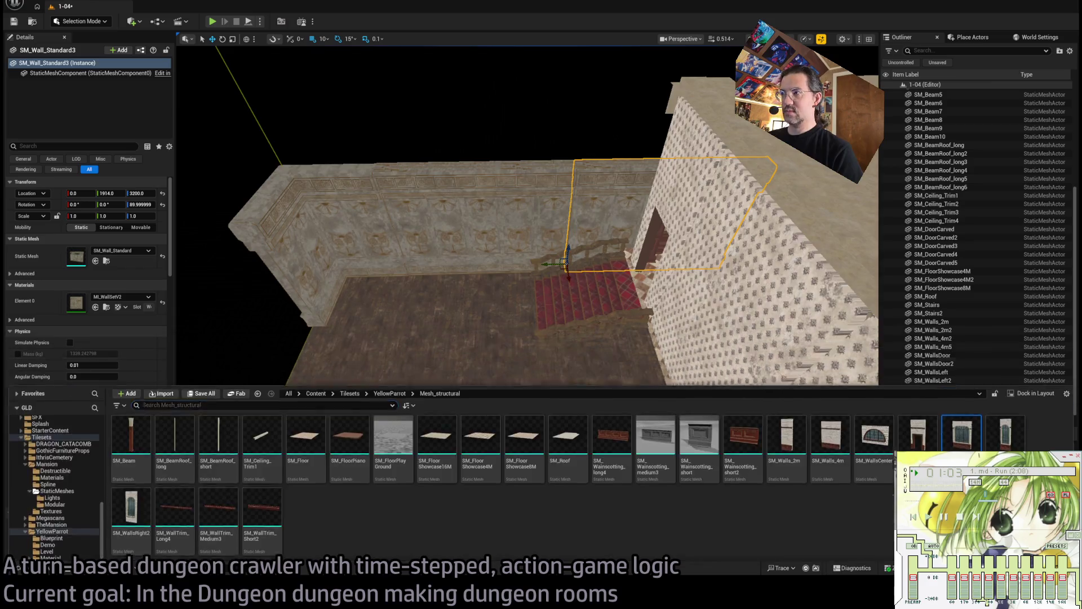
key("f")
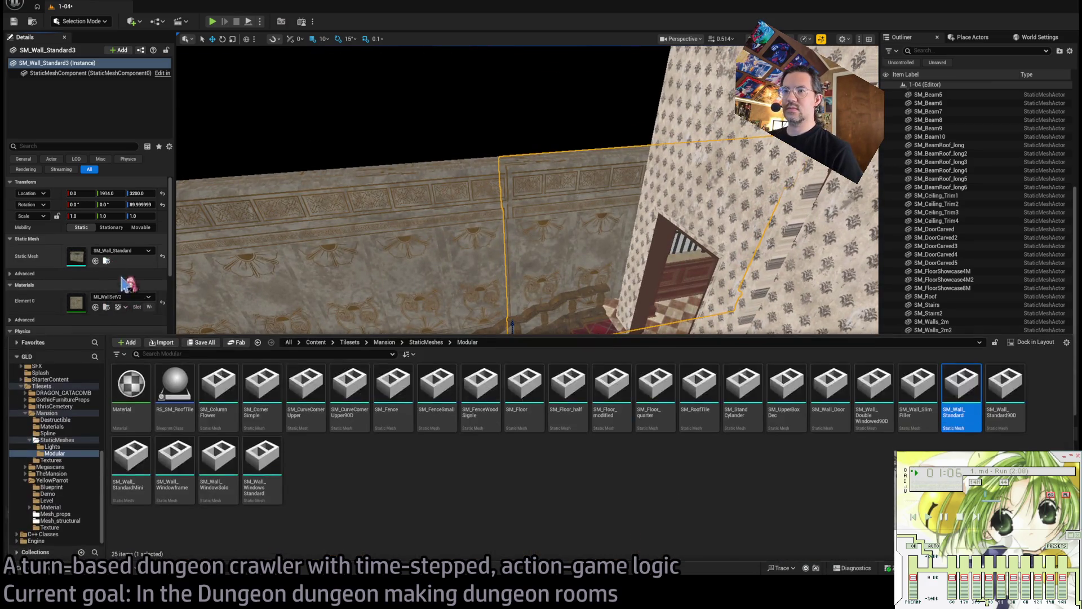
Swap the copy's mesh to SM_Wall_Standard90D, then to the short SM_Wall_StandardMini.
left_click(106, 261)
left_click(1005, 389)
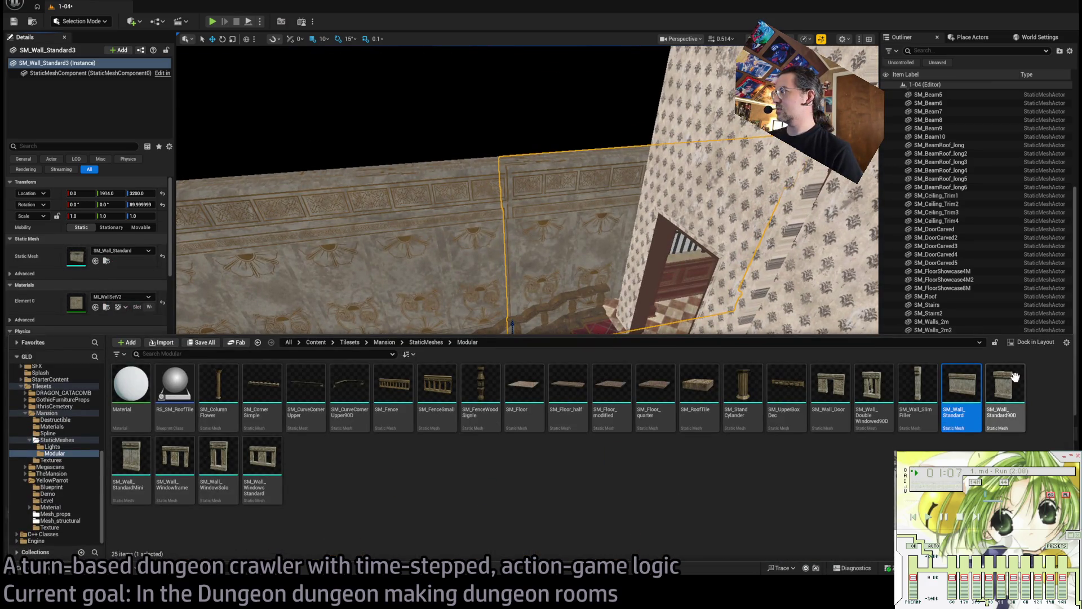
left_click(97, 261)
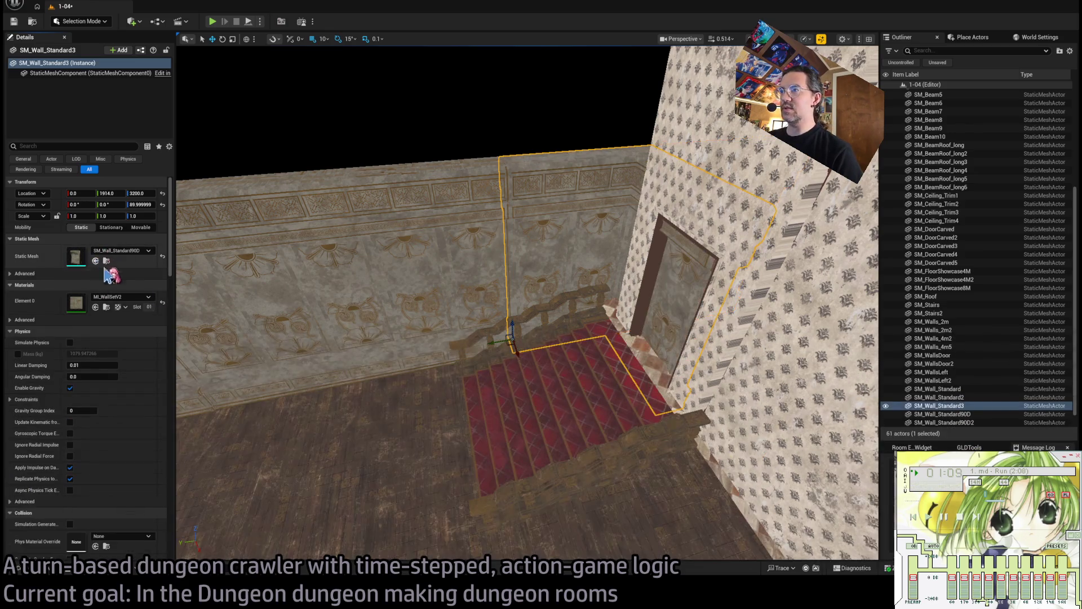
left_click(34, 569)
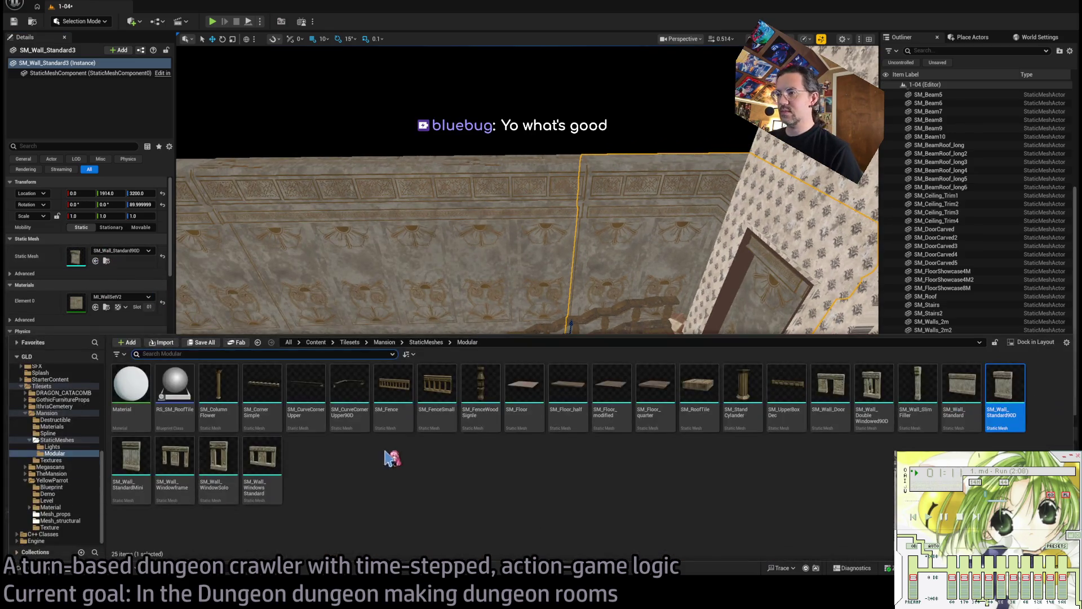
left_click(131, 457)
left_click(95, 260)
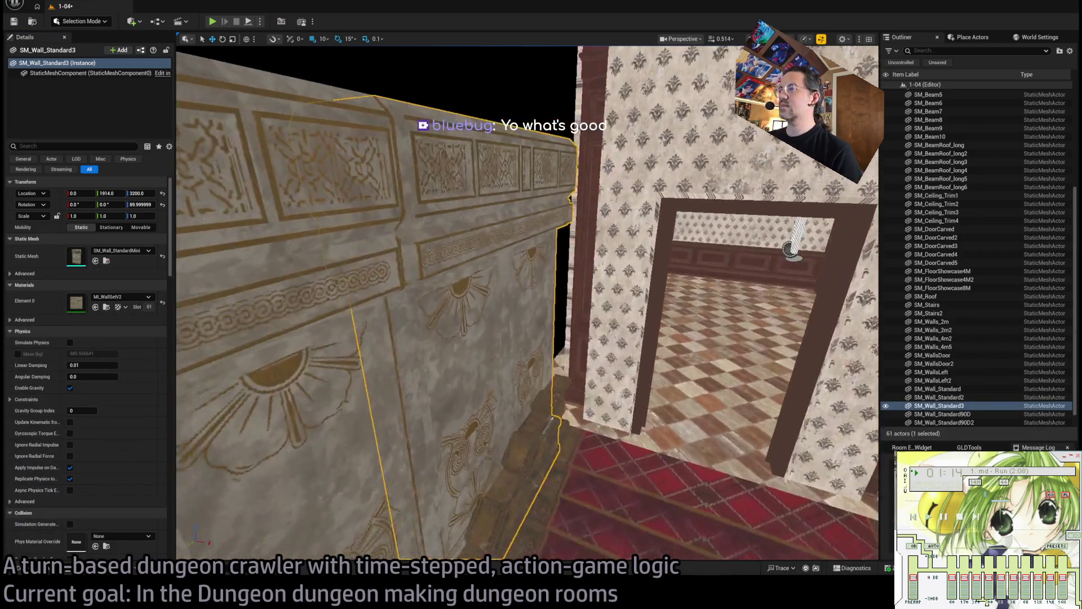
Fly around the stone room to face the doorway area.
left_click_drag(649, 427, 632, 438)
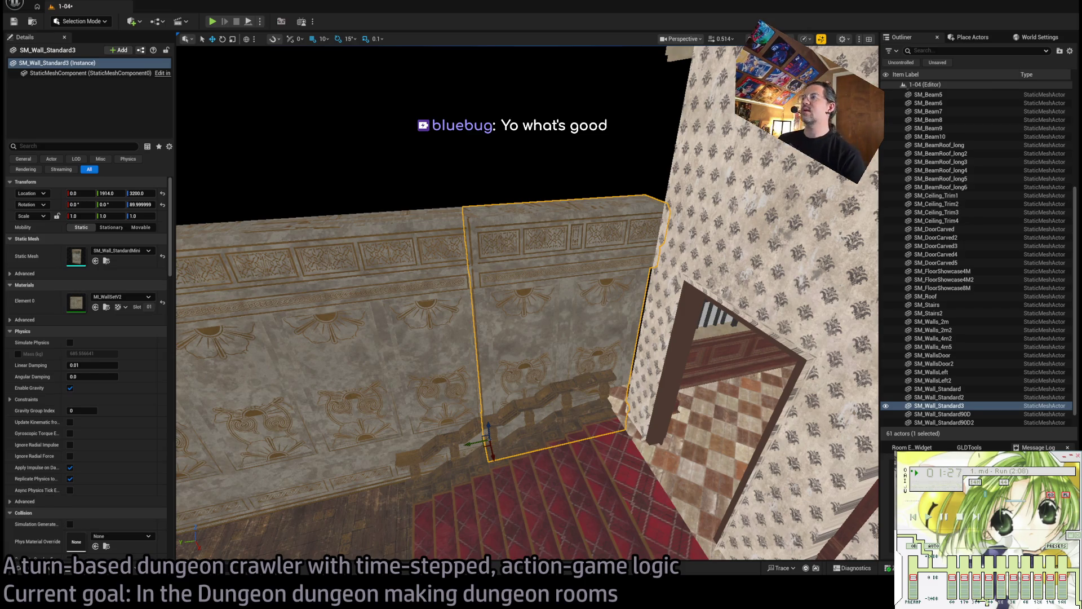
mouse_move(482, 450)
left_mouse_down()
mouse_move(835, 299)
mouse_move(790, 316)
mouse_move(780, 251)
mouse_move(800, 294)
mouse_move(486, 437)
left_mouse_up()
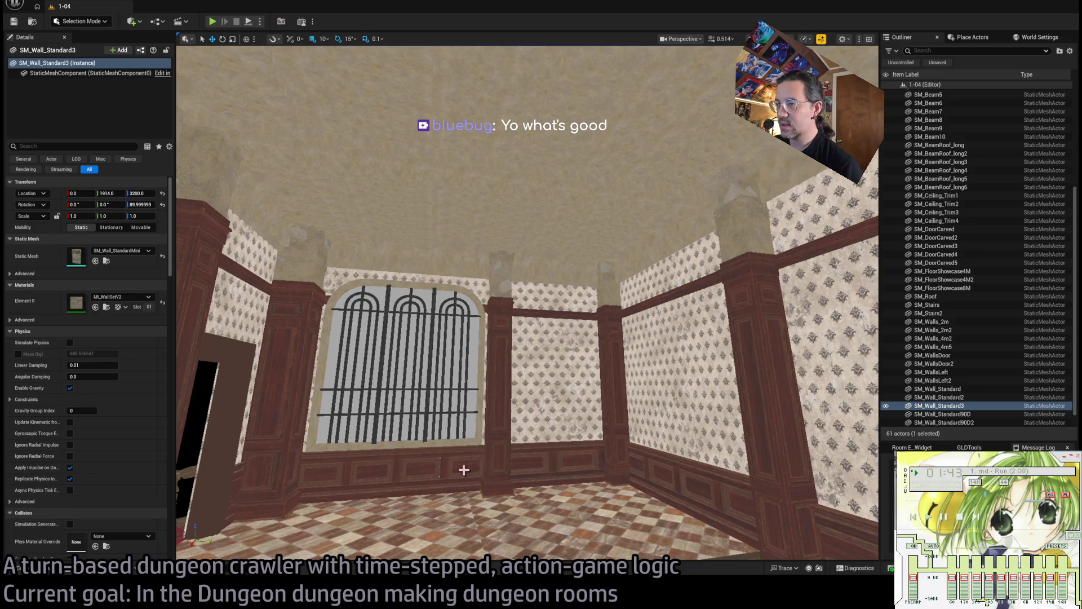
mouse_move(466, 423)
left_mouse_down()
mouse_move(546, 375)
mouse_move(513, 369)
mouse_move(524, 371)
mouse_move(515, 406)
mouse_move(515, 389)
left_mouse_up()
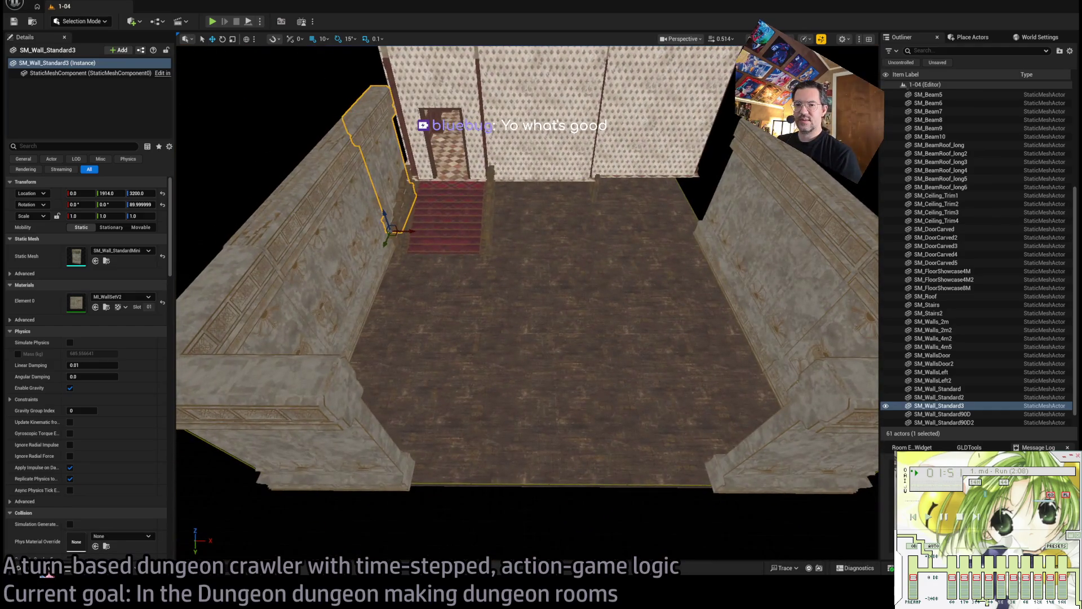
key("ctrl+space")
Place an SM_Wall_Door doorway wall and move it to X 910, height 3200.
left_click_drag(821, 406, 553, 467)
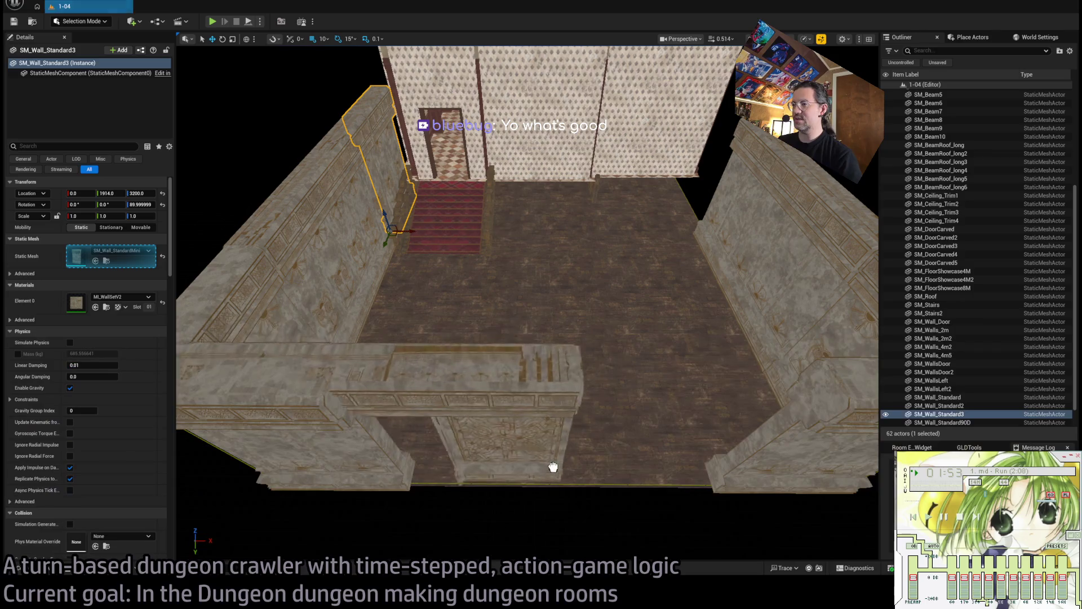
left_click(709, 473)
key("f")
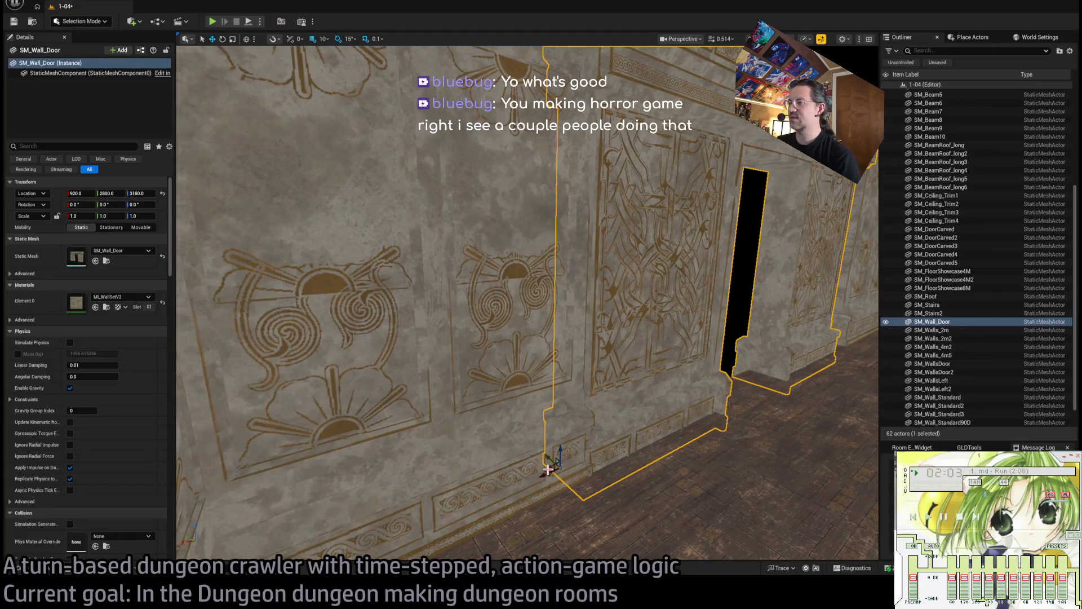
left_click_drag(548, 473, 542, 476)
key("f")
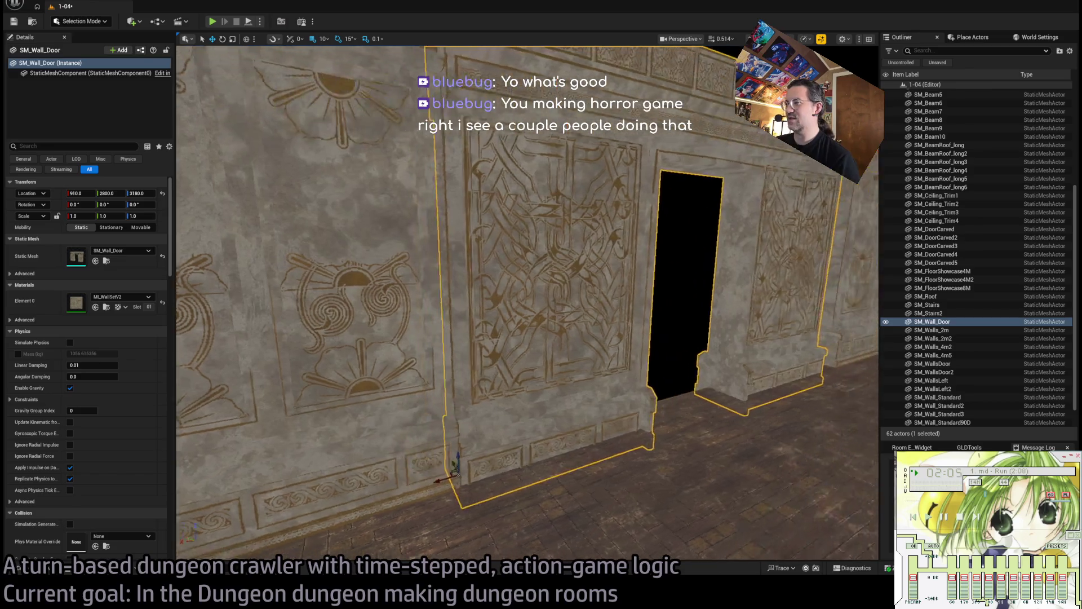
mouse_move(427, 429)
left_mouse_down()
mouse_move(422, 420)
mouse_move(361, 421)
mouse_move(428, 423)
left_mouse_up()
mouse_move(608, 469)
left_mouse_down()
mouse_move(586, 469)
mouse_move(608, 469)
left_mouse_up()
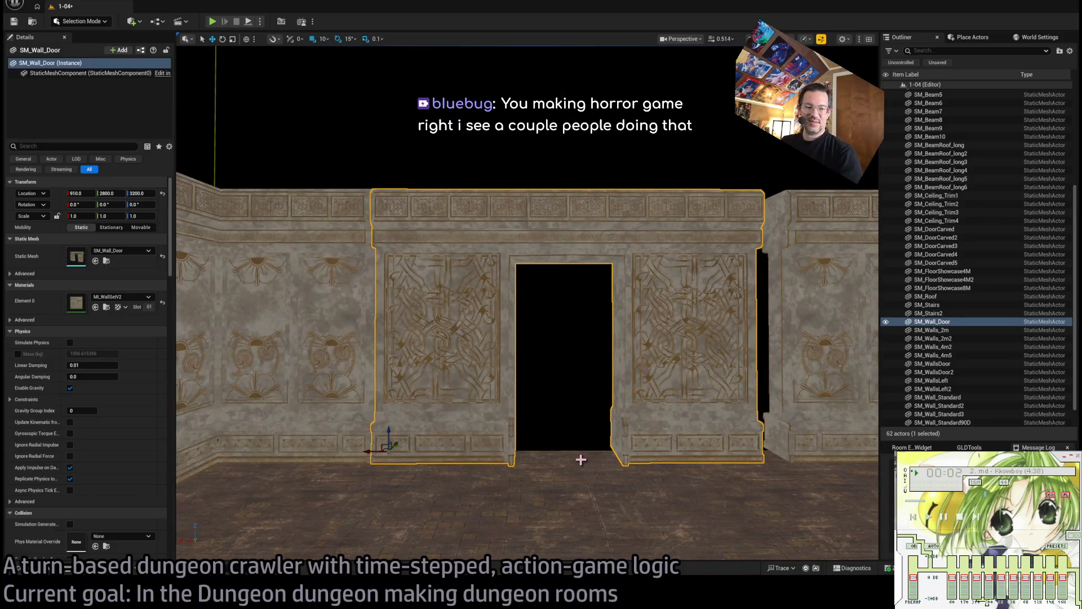
Look down into the room and select corner wall SM_Wall_Standard90D2.
key("alt+Tab")
key("alt+Tab")
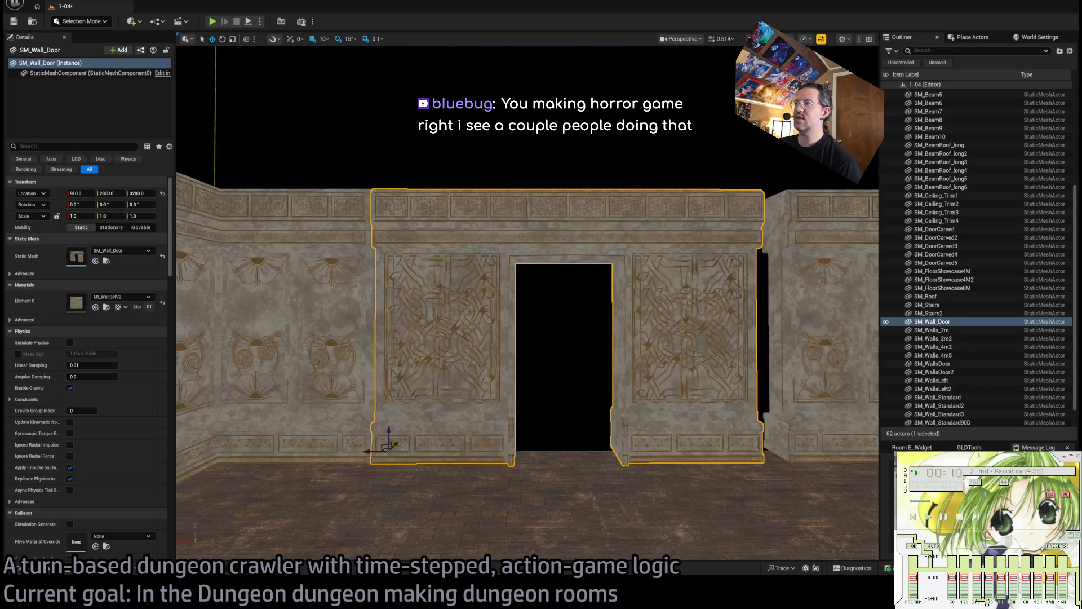
mouse_move(527, 304)
left_mouse_down()
mouse_move(457, 349)
mouse_move(709, 344)
mouse_move(616, 111)
mouse_move(521, 173)
mouse_move(473, 130)
left_mouse_up()
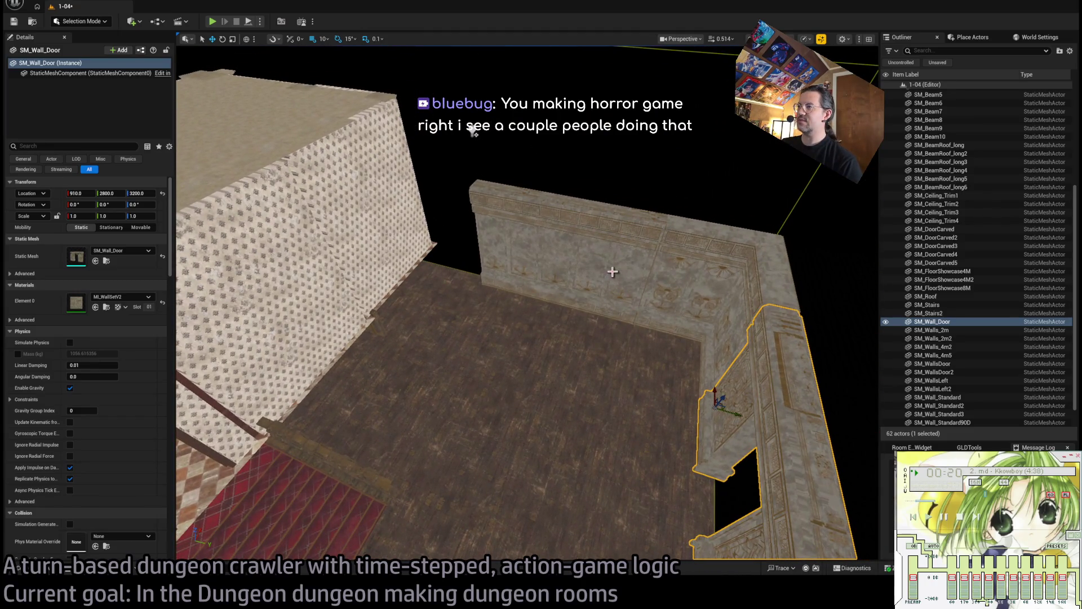
left_click(685, 282)
left_click_drag(700, 310, 704, 309)
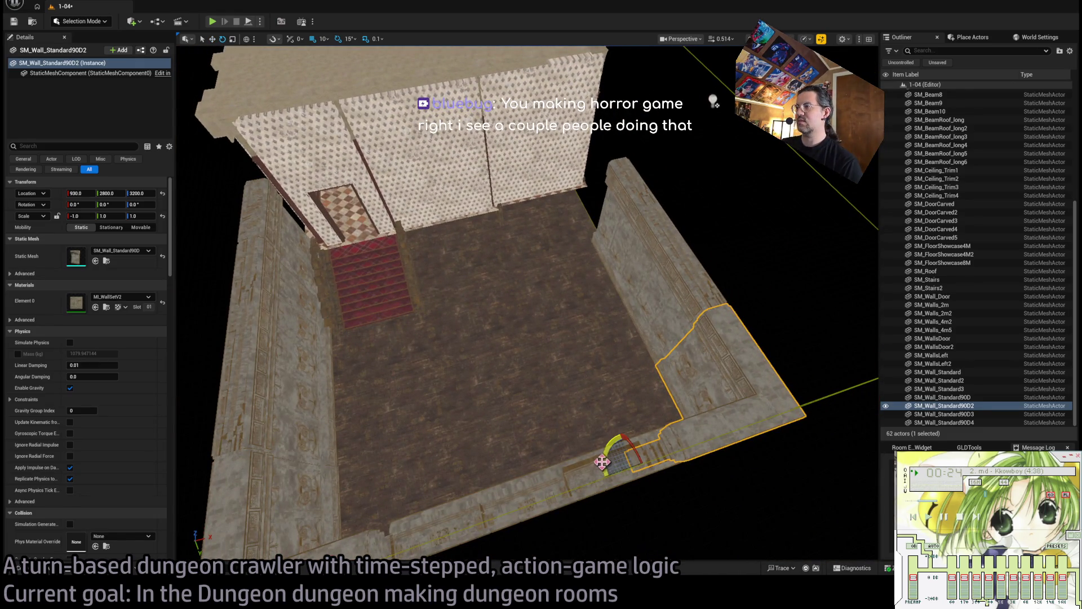
Copy corner wall SM_Wall_Standard90D4 rotated, set Scale X to 1.0, and turn it 180°.
left_click_drag(602, 461, 626, 436, "alt")
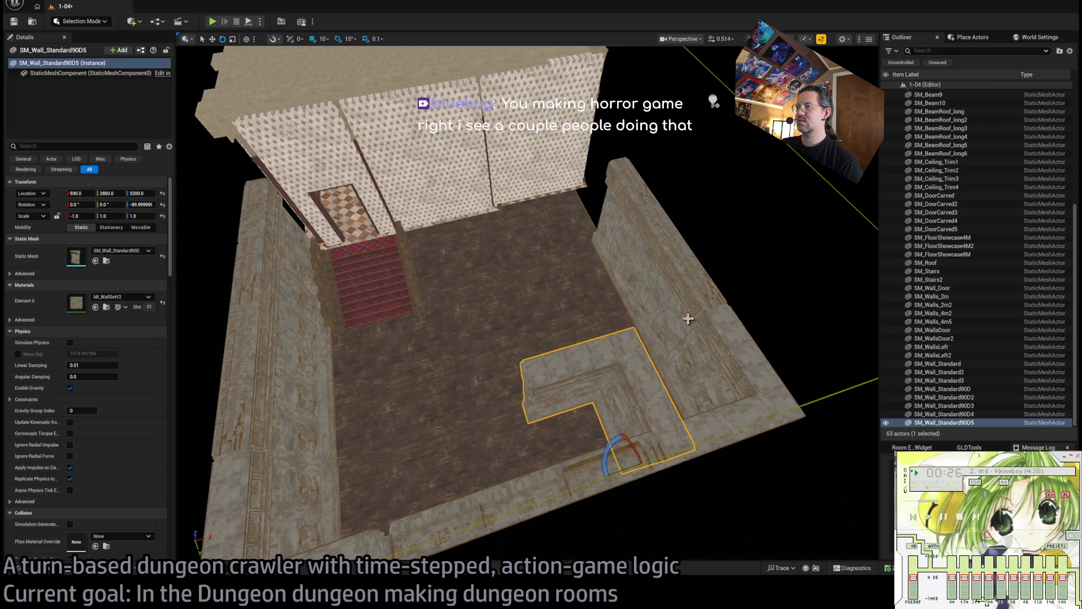
key("ctrl+z")
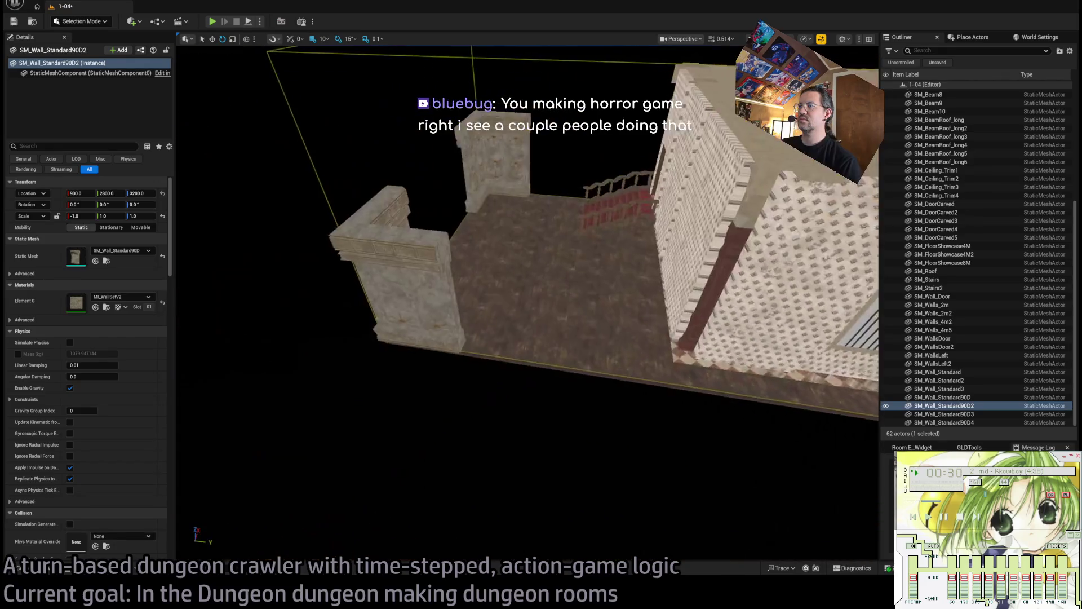
left_click(382, 411)
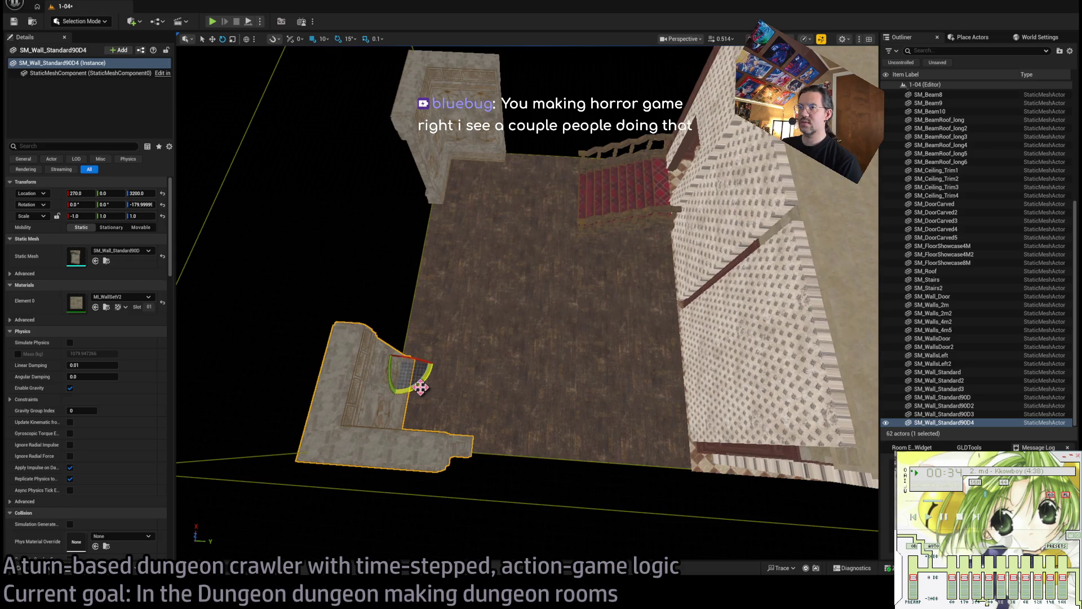
left_click_drag(407, 333, 375, 361)
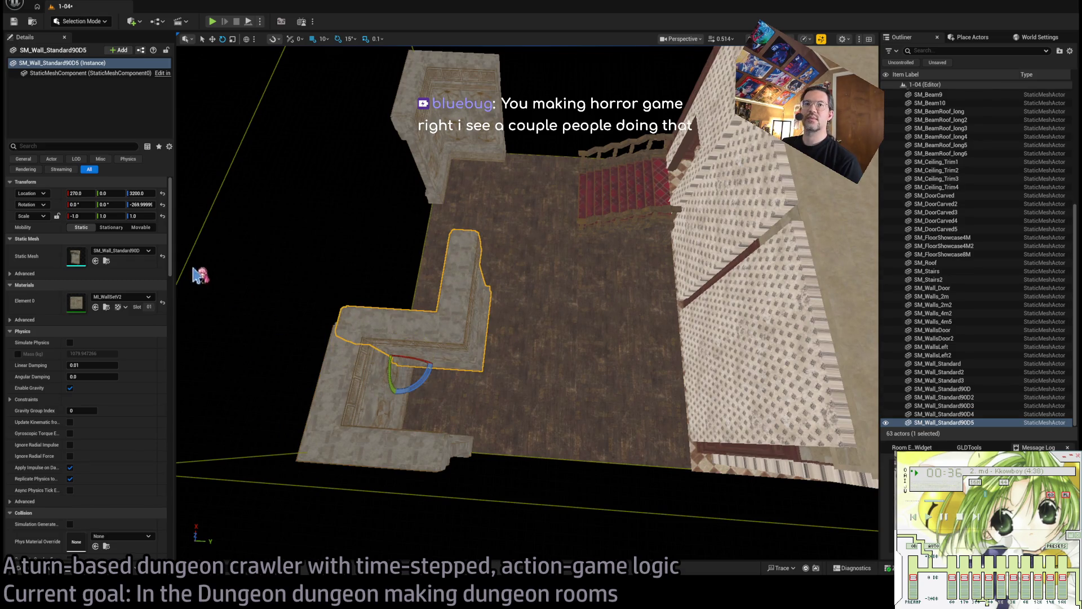
left_click(84, 217)
type("1")
key("Return")
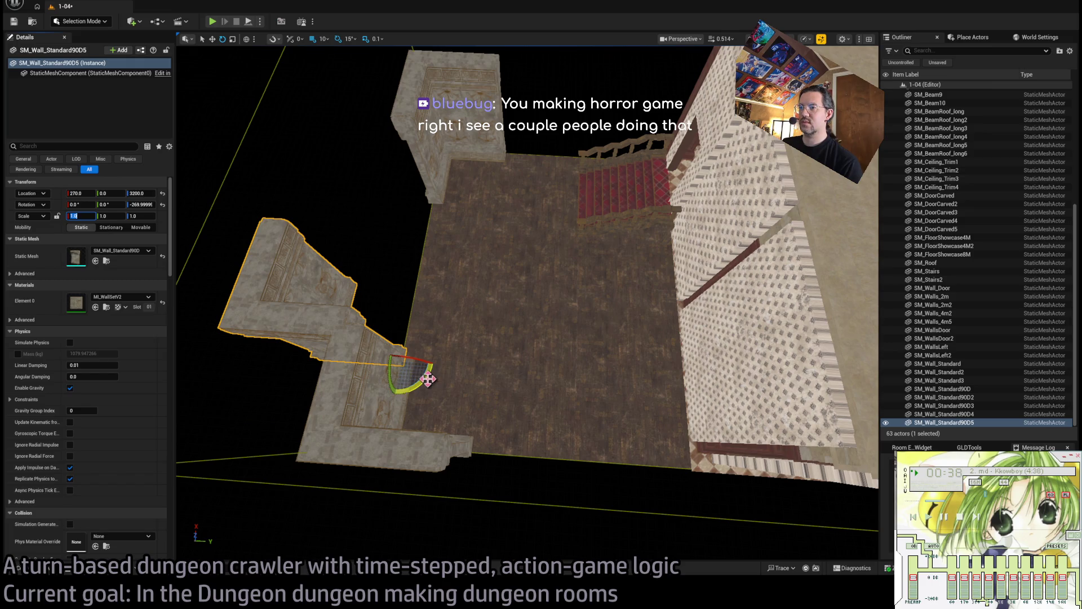
mouse_move(428, 378)
left_mouse_down()
mouse_move(394, 408)
mouse_move(372, 361)
mouse_move(596, 367)
mouse_move(538, 358)
mouse_move(536, 372)
mouse_move(502, 321)
mouse_move(546, 367)
left_mouse_up()
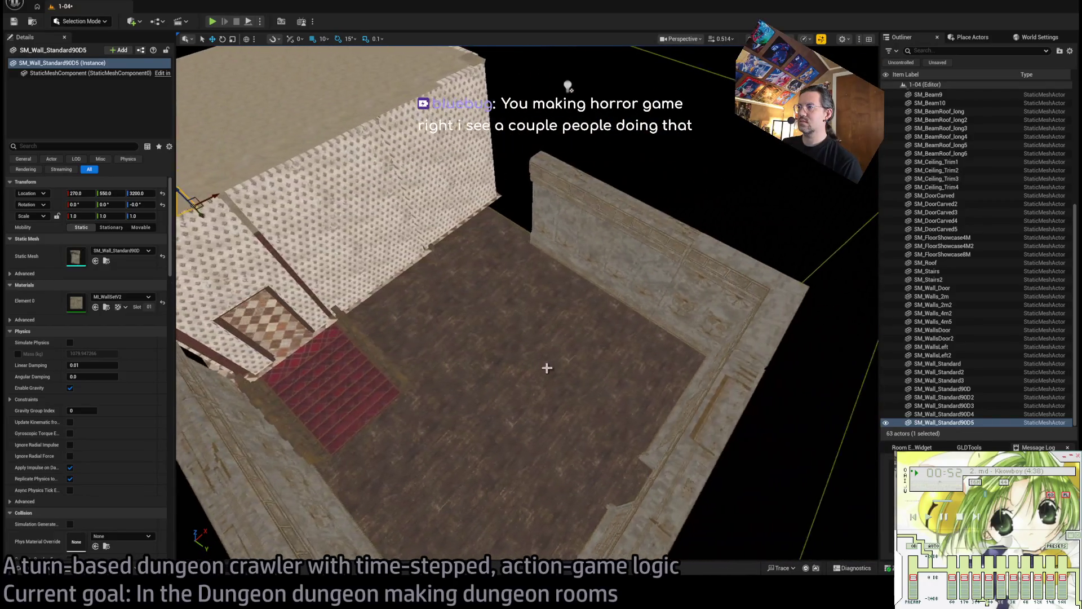
Delete back wall SM_Wall_Standard2 and add another corner wall copy turned 180°.
left_click(687, 260)
key("Delete")
left_click(705, 362)
key("e")
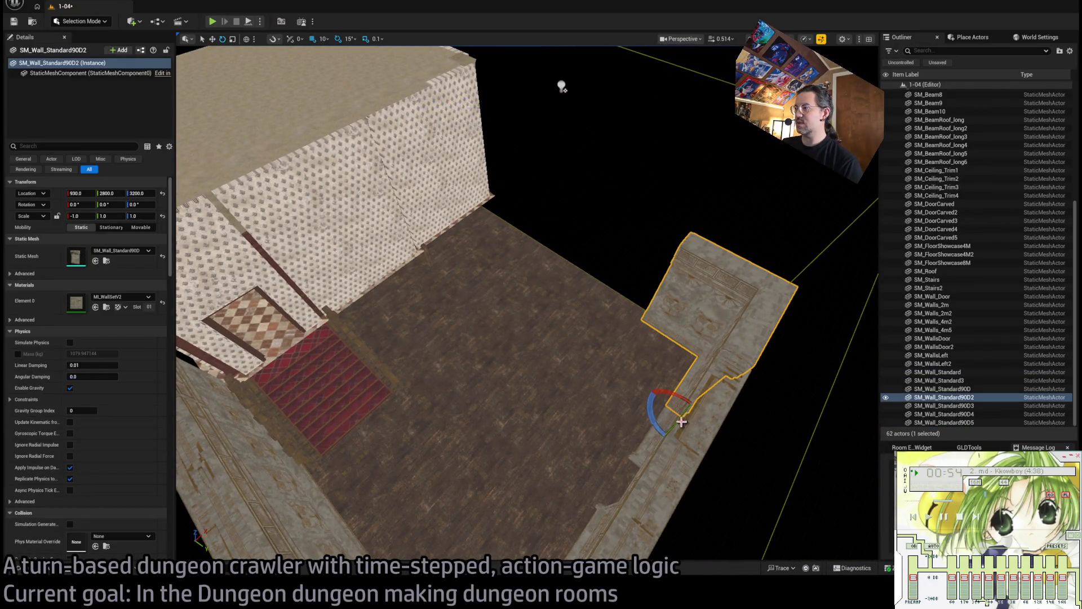
left_click_drag(698, 389, 715, 443)
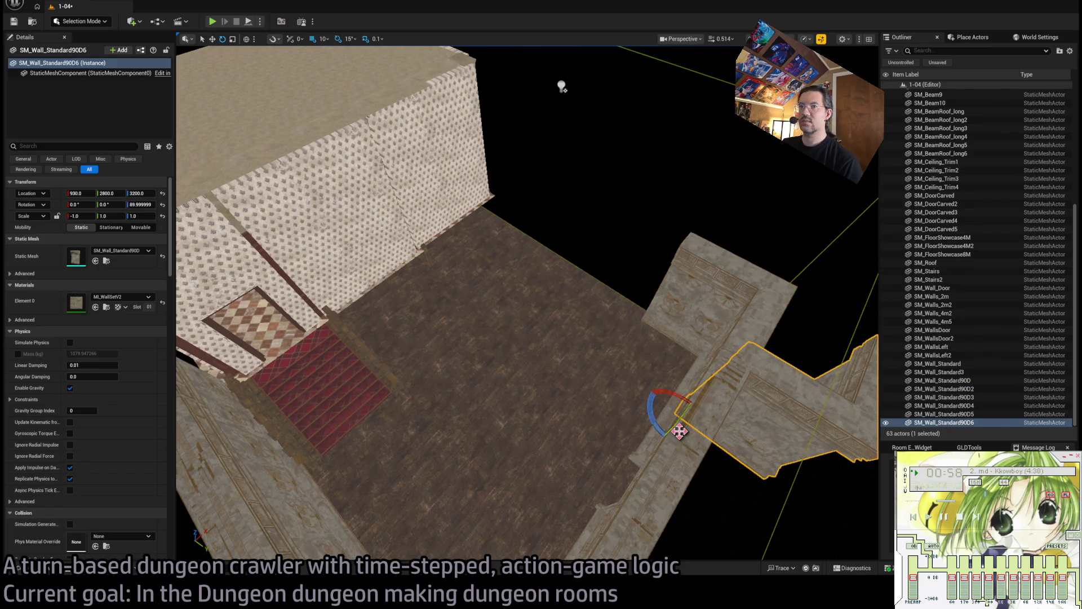
key("ctrl+z")
key("w")
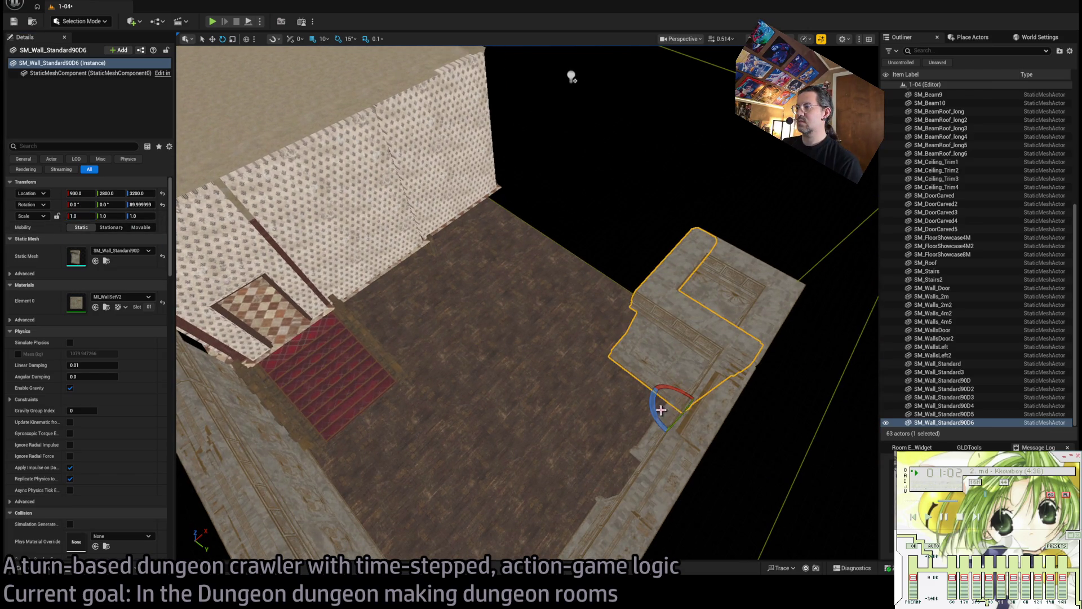
mouse_move(660, 409)
left_mouse_down()
mouse_move(698, 419)
mouse_move(693, 394)
mouse_move(553, 331)
mouse_move(555, 264)
left_mouse_up()
key("w")
mouse_move(554, 334)
left_mouse_down()
mouse_move(611, 336)
mouse_move(459, 383)
left_mouse_up()
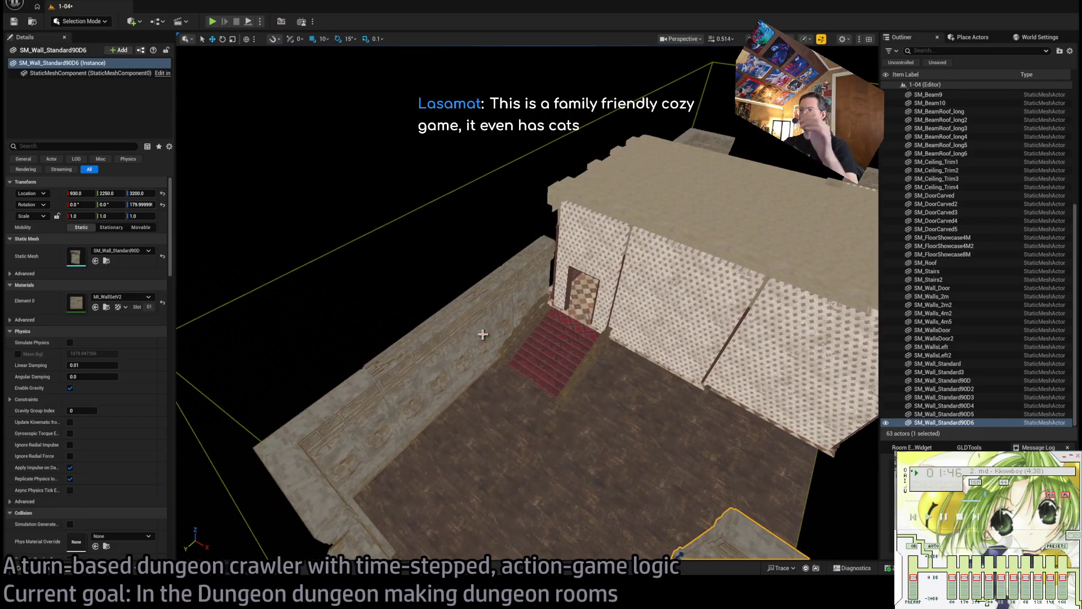
Duplicate the L-shaped corner wall at 180° and move the copy toward the stairs.
left_click(494, 455)
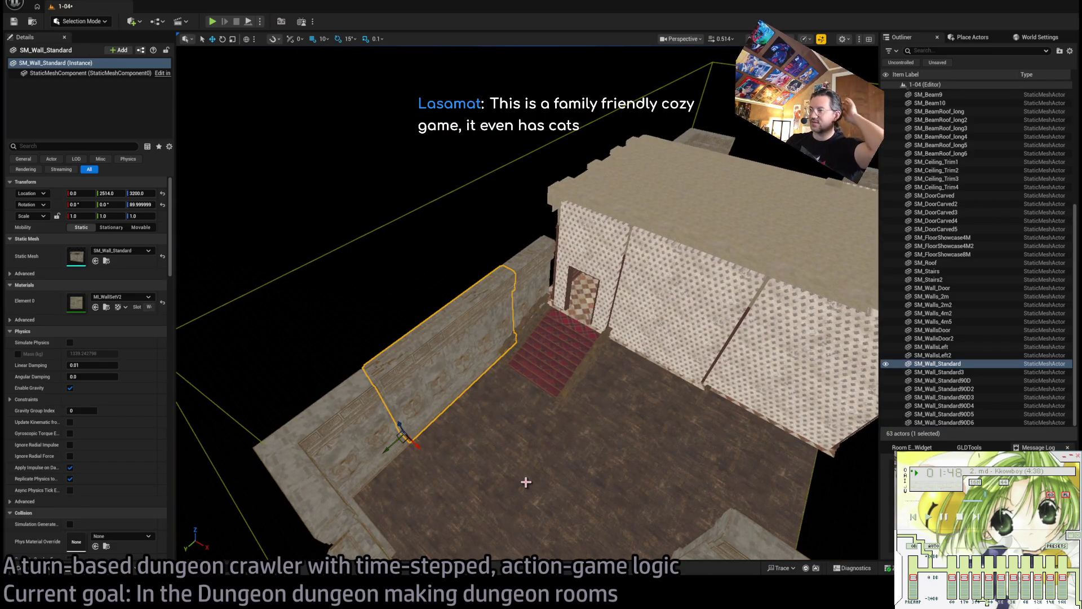
left_click_drag(527, 481, 587, 472)
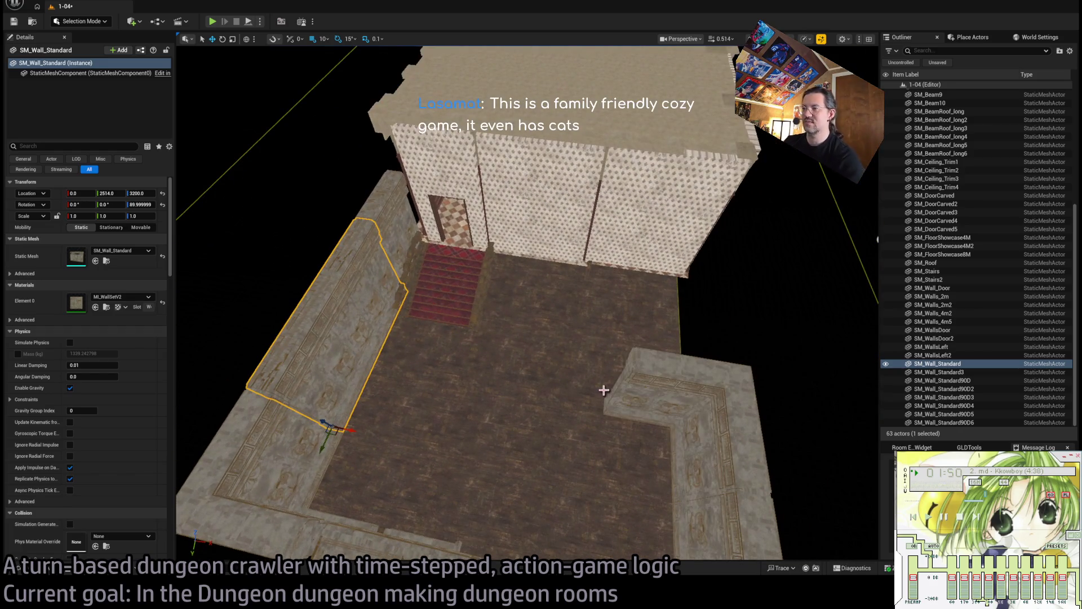
left_click(671, 392)
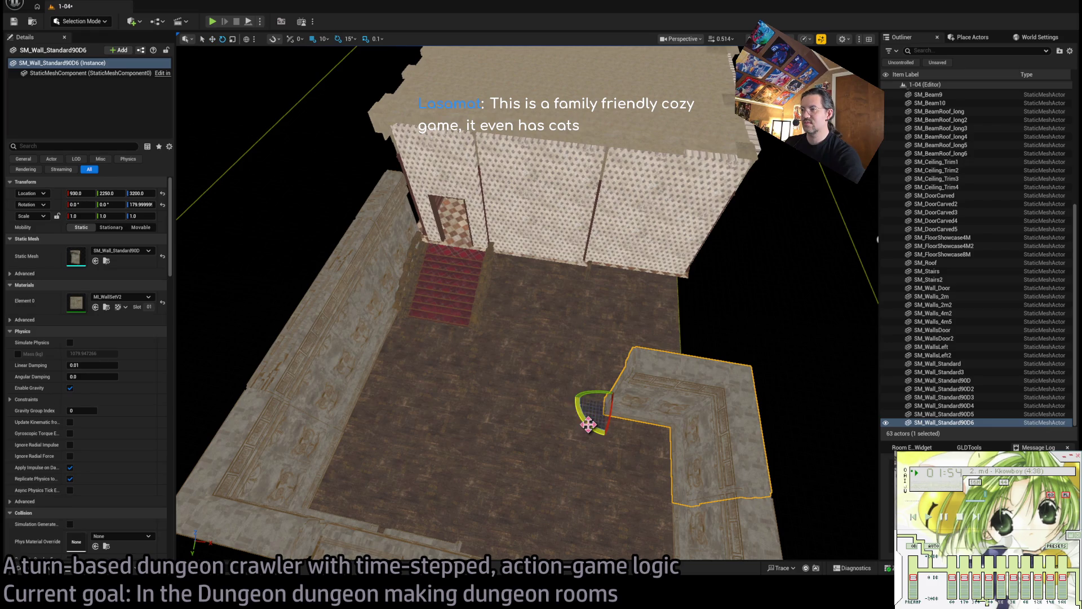
left_click_drag(588, 424, 637, 407)
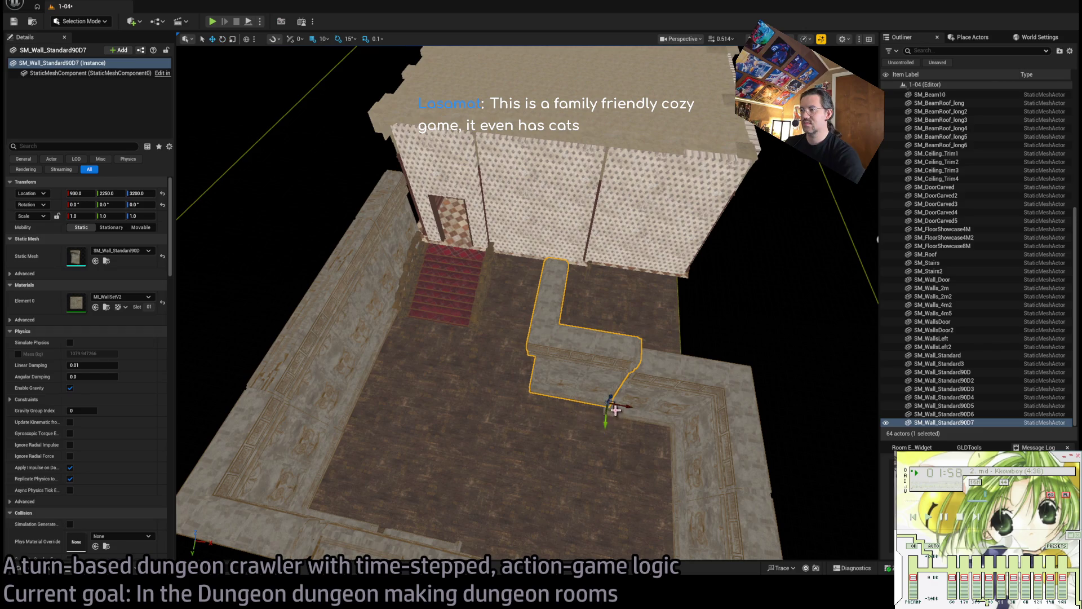
mouse_move(615, 410)
left_mouse_down()
mouse_move(539, 405)
mouse_move(632, 402)
left_mouse_up()
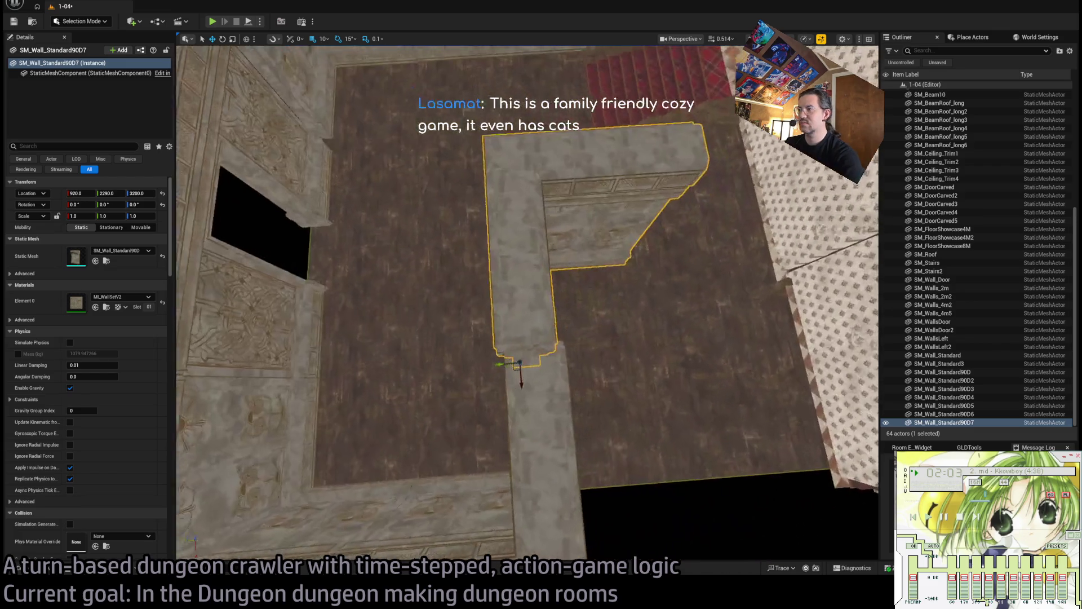
mouse_move(517, 385)
left_mouse_down()
mouse_move(496, 363)
mouse_move(652, 447)
mouse_move(674, 439)
mouse_move(562, 428)
mouse_move(573, 435)
mouse_move(860, 213)
mouse_move(733, 282)
left_mouse_up()
mouse_move(529, 430)
left_mouse_down()
mouse_move(496, 388)
mouse_move(529, 430)
left_mouse_up()
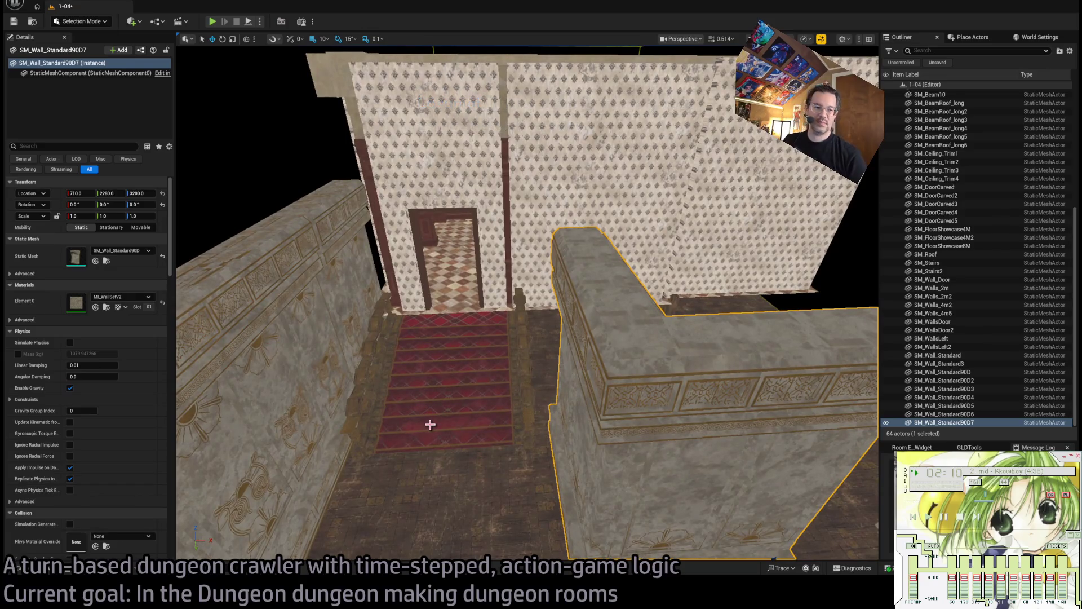
mouse_move(650, 416)
left_mouse_down()
mouse_move(596, 418)
mouse_move(581, 452)
mouse_move(536, 454)
mouse_move(677, 454)
left_mouse_up()
mouse_move(823, 488)
left_mouse_down()
mouse_move(535, 390)
mouse_move(471, 446)
left_mouse_up()
Add another straight wall piece beside the red stairs and check it from several angles.
left_click(588, 354)
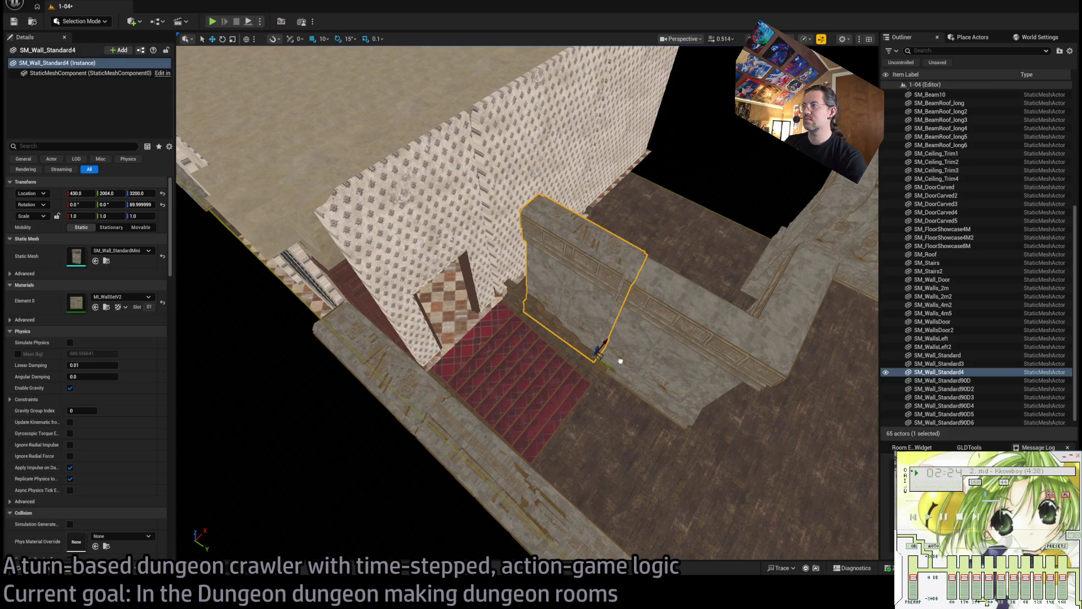
mouse_move(620, 360)
left_mouse_down()
mouse_move(561, 336)
mouse_move(619, 341)
mouse_move(527, 376)
mouse_move(533, 408)
mouse_move(489, 401)
mouse_move(524, 379)
mouse_move(529, 268)
mouse_move(526, 293)
left_mouse_up()
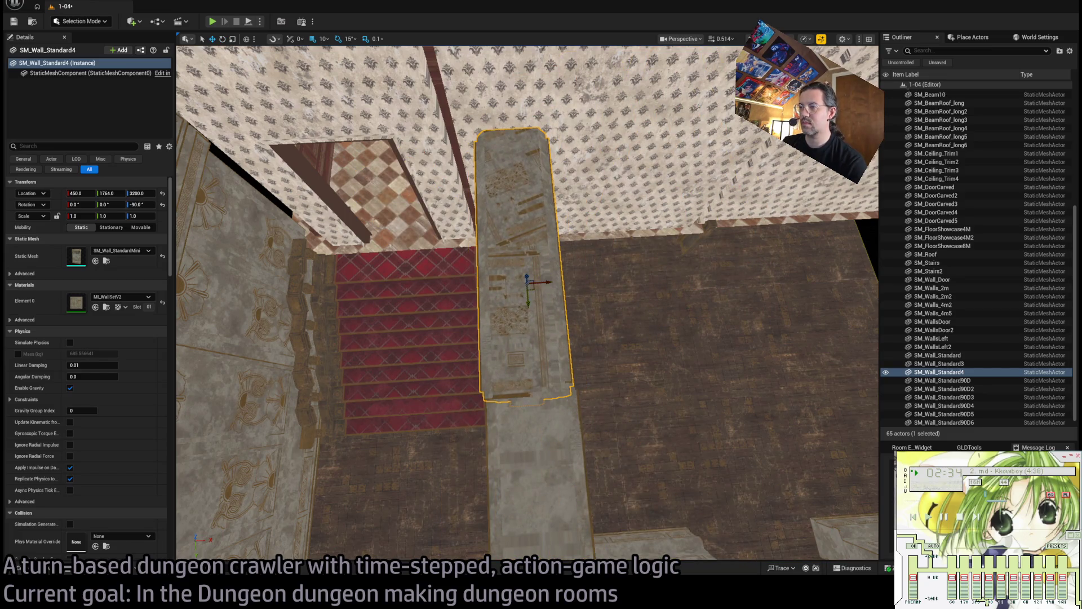
mouse_move(456, 464)
left_mouse_down()
mouse_move(501, 409)
mouse_move(454, 414)
mouse_move(439, 464)
mouse_move(537, 421)
left_mouse_up()
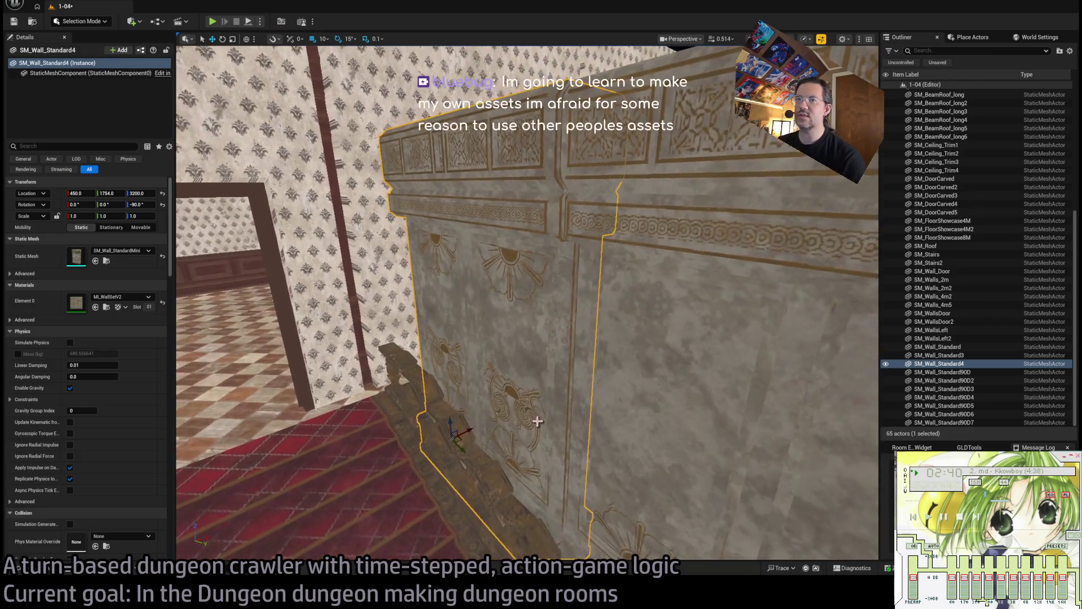
mouse_move(175, 235)
left_mouse_down()
mouse_move(507, 293)
mouse_move(832, 175)
mouse_move(513, 327)
mouse_move(651, 374)
left_mouse_up()
left_click(652, 374)
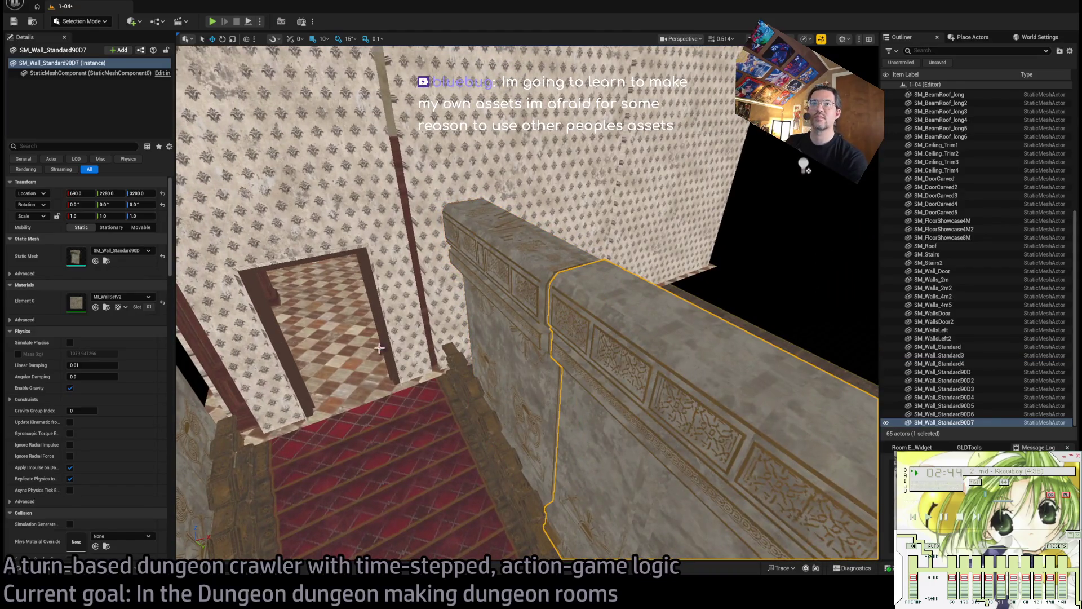
left_click_drag(379, 348, 448, 296)
left_click(448, 296)
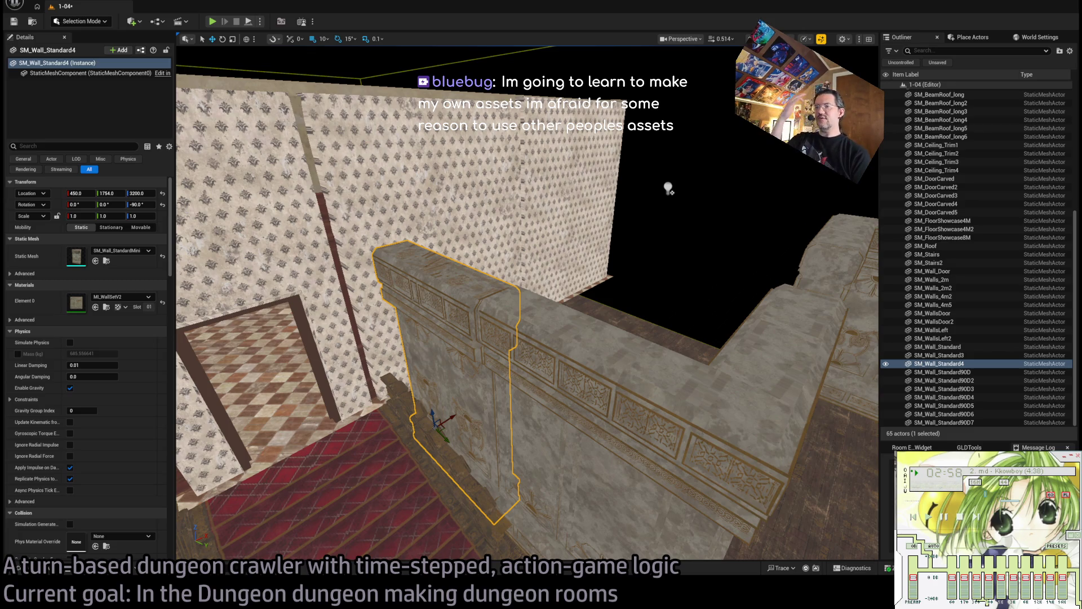
mouse_move(528, 304)
left_mouse_down()
mouse_move(496, 321)
mouse_move(530, 293)
mouse_move(511, 332)
mouse_move(461, 330)
mouse_move(495, 327)
mouse_move(479, 300)
mouse_move(472, 315)
left_mouse_up()
mouse_move(527, 302)
left_mouse_down()
mouse_move(527, 254)
mouse_move(596, 307)
left_mouse_up()
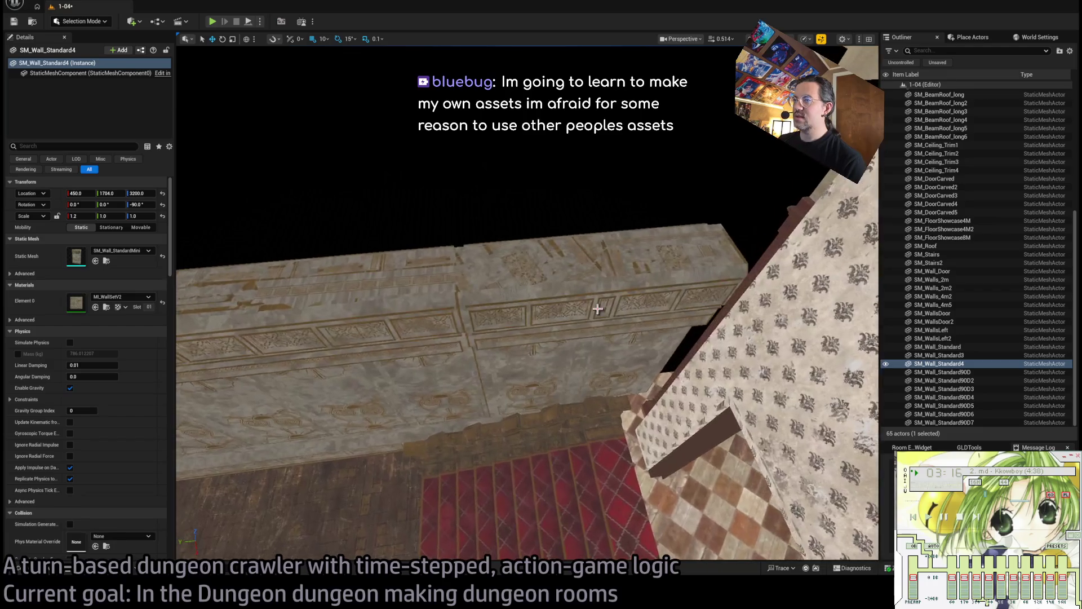
Review wall SM_Wall_Standard3 and the L-shaped wall, then fly through the doorway.
left_click(556, 376)
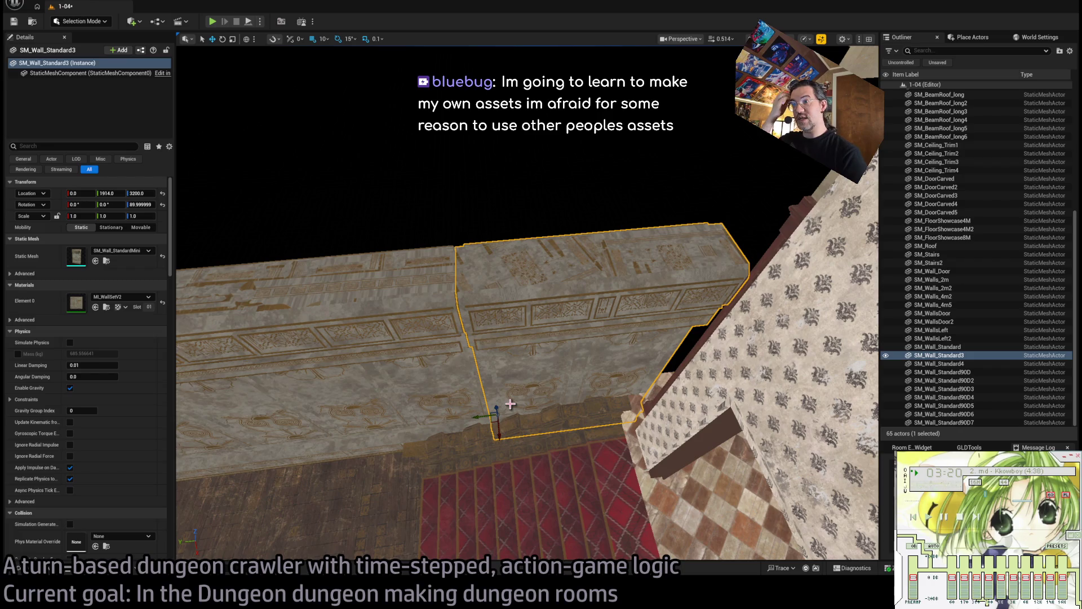
mouse_move(521, 398)
left_mouse_down()
mouse_move(496, 415)
mouse_move(641, 241)
left_mouse_up()
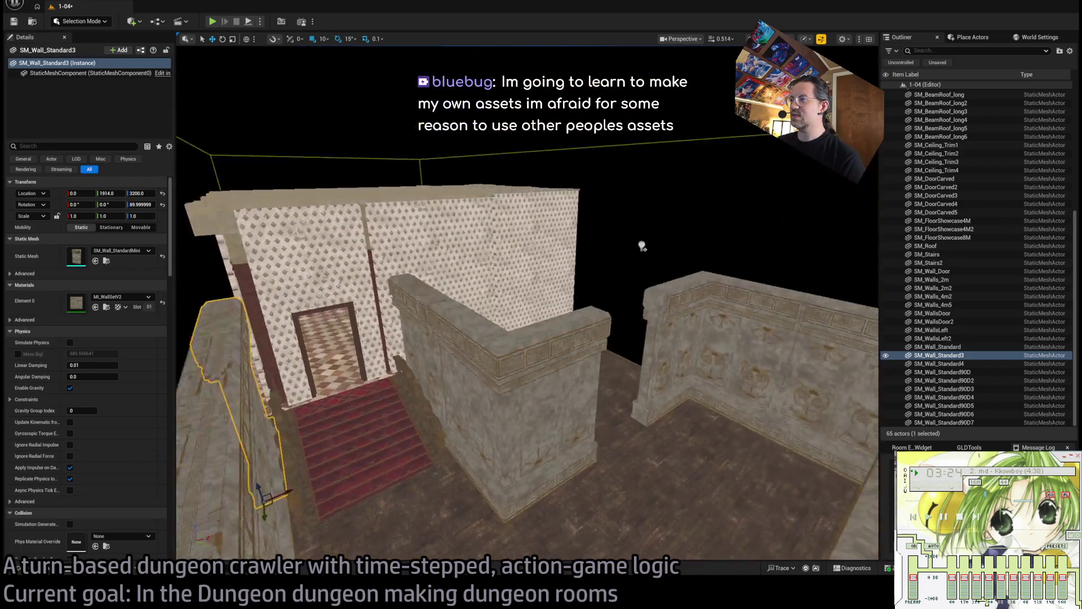
scroll(678, 150, "up", 3)
scroll(378, 304, "up", 2)
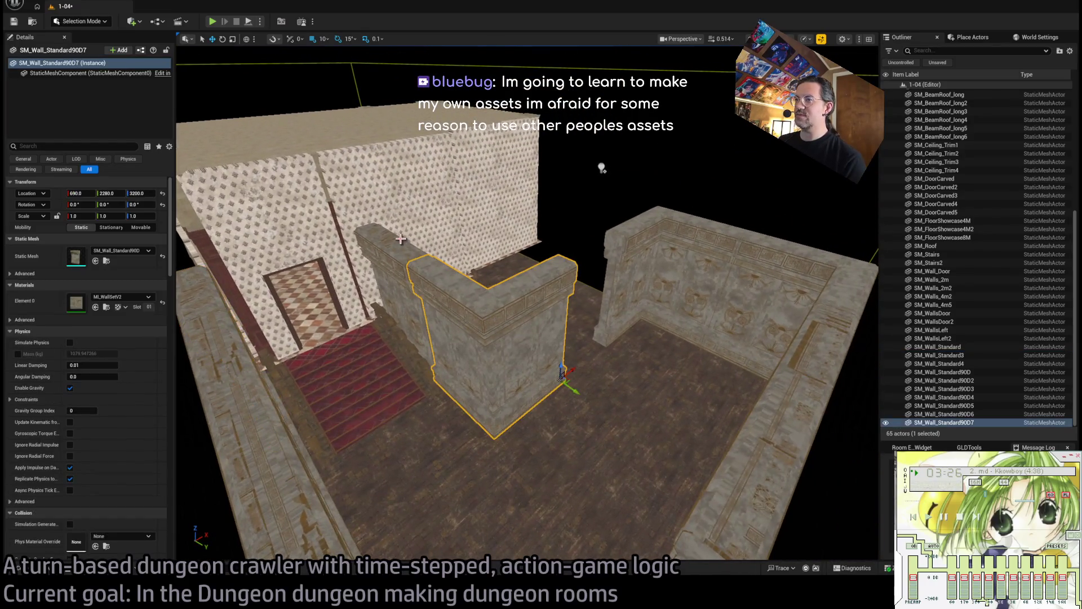
left_click(378, 304)
mouse_move(539, 349)
left_mouse_down()
mouse_move(527, 304)
mouse_move(587, 387)
mouse_move(564, 406)
mouse_move(553, 439)
mouse_move(571, 419)
left_mouse_up()
left_click(587, 387)
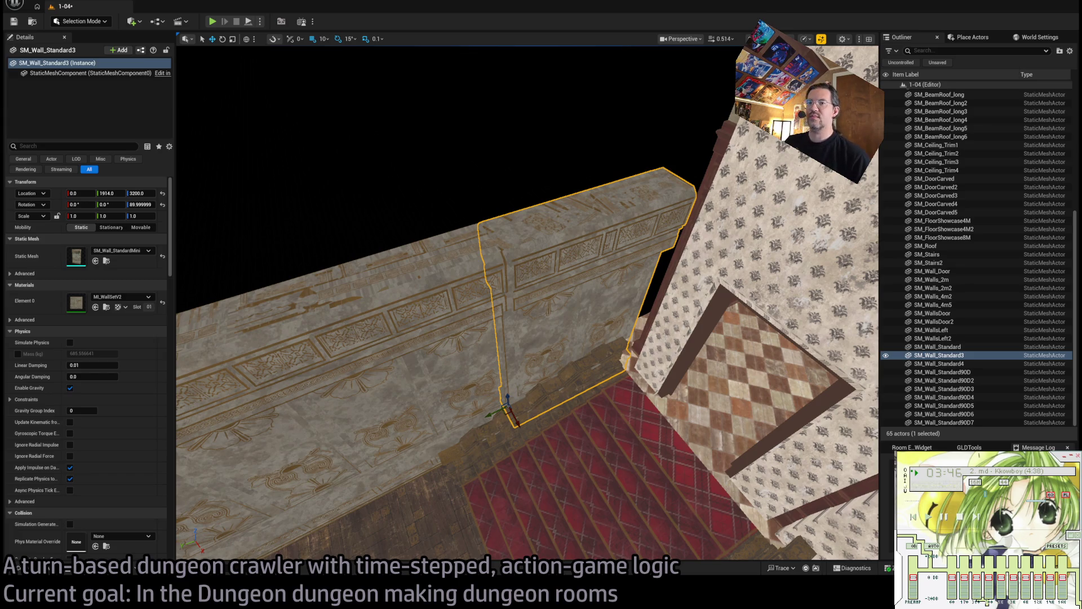
key("w")
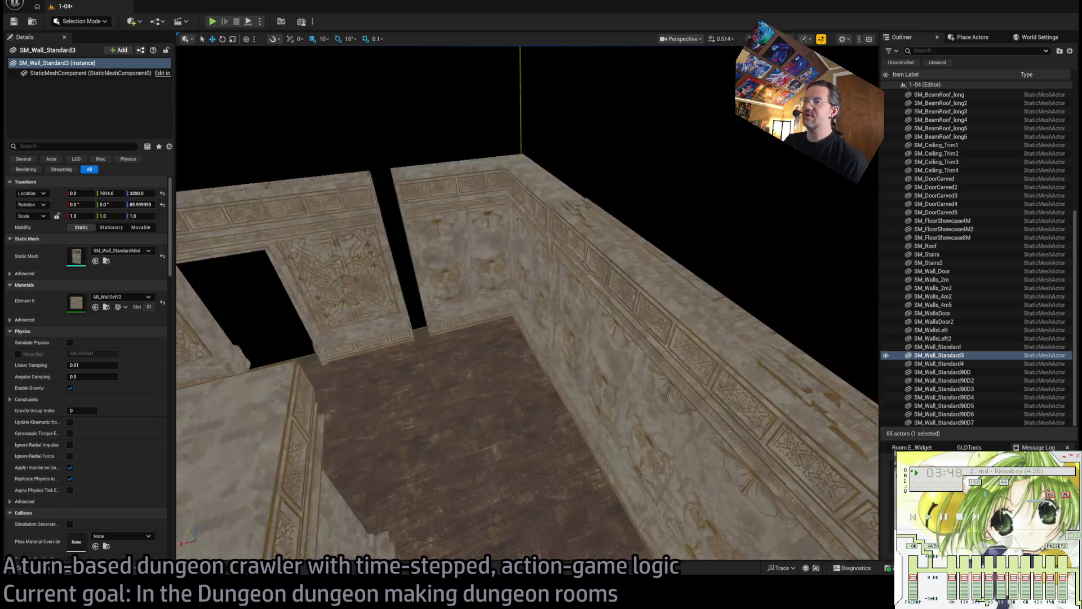
key("w")
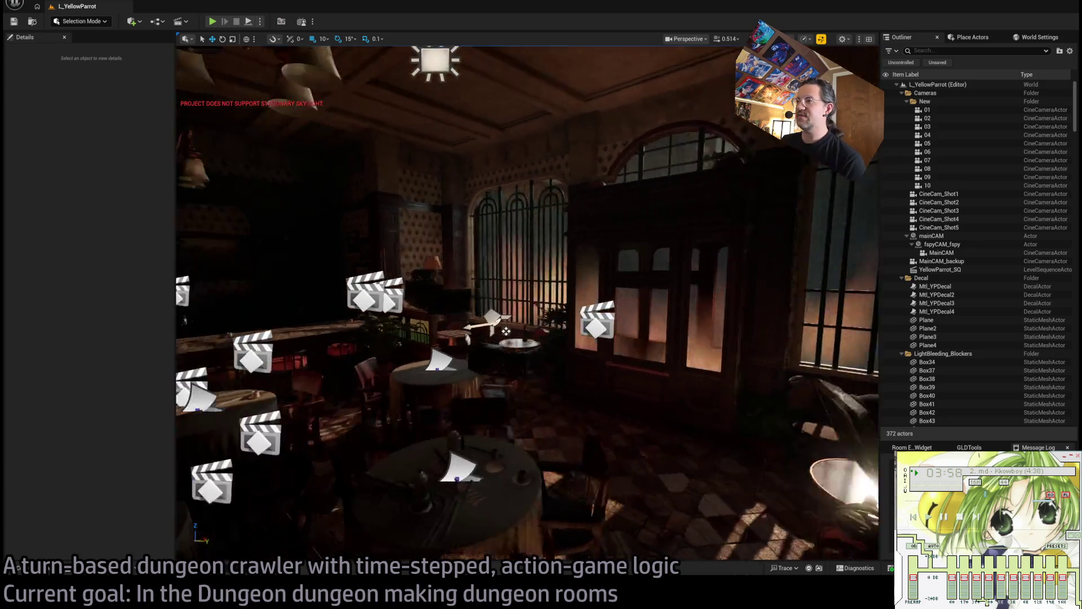
mouse_move(506, 330)
left_mouse_down()
mouse_move(406, 322)
mouse_move(460, 330)
mouse_move(417, 323)
left_mouse_up()
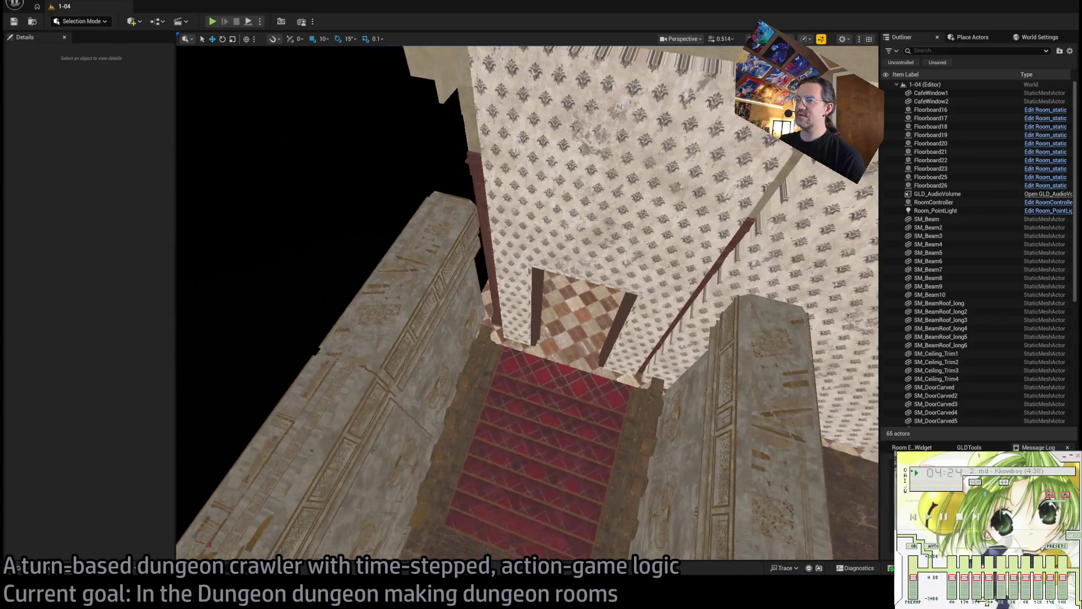
Place an SM_StandCylander stand by the stair doorway, delete it, and return to the Mansion modular meshes.
left_click(48, 569)
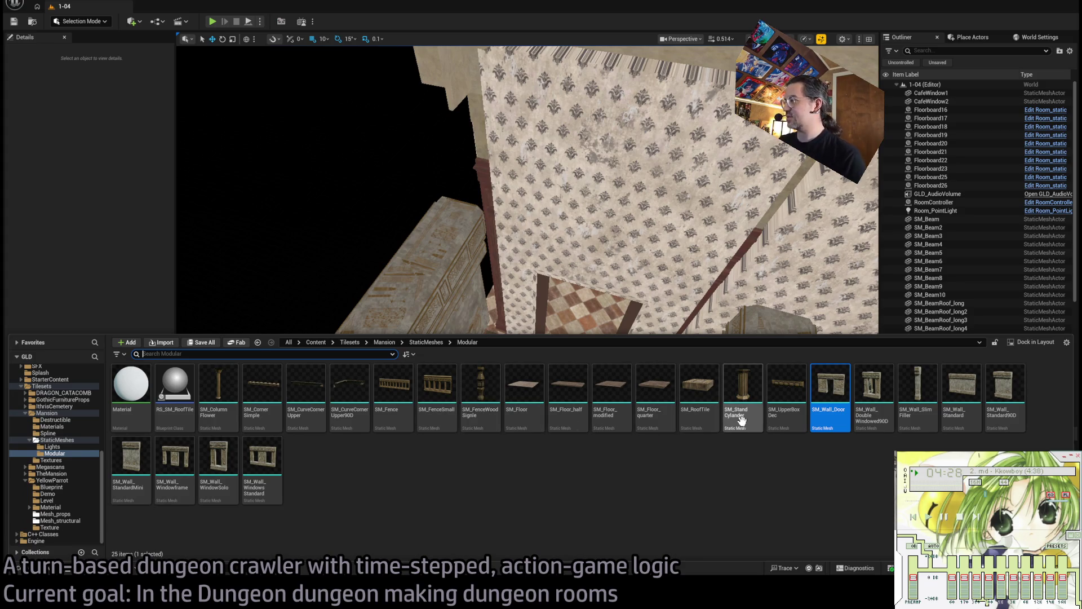
left_click(560, 321)
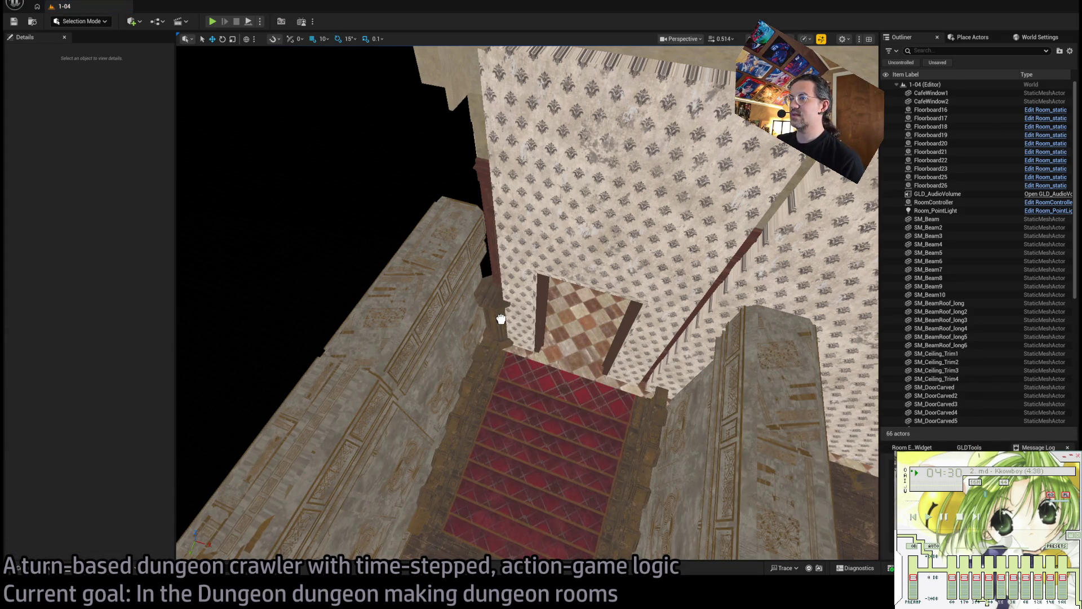
left_click_drag(495, 310, 494, 313)
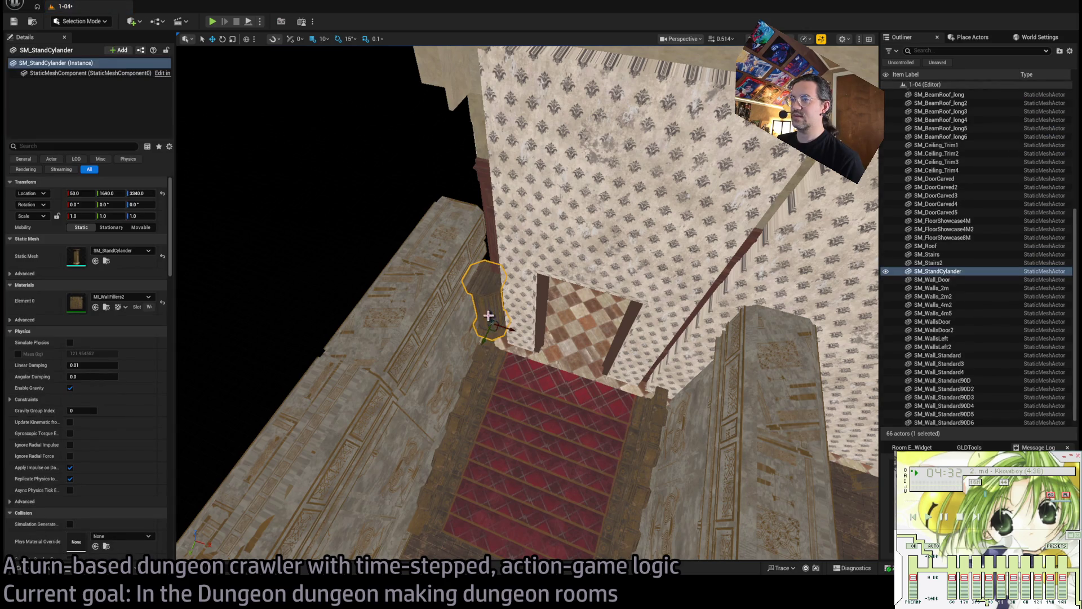
scroll(488, 323, "up", 10)
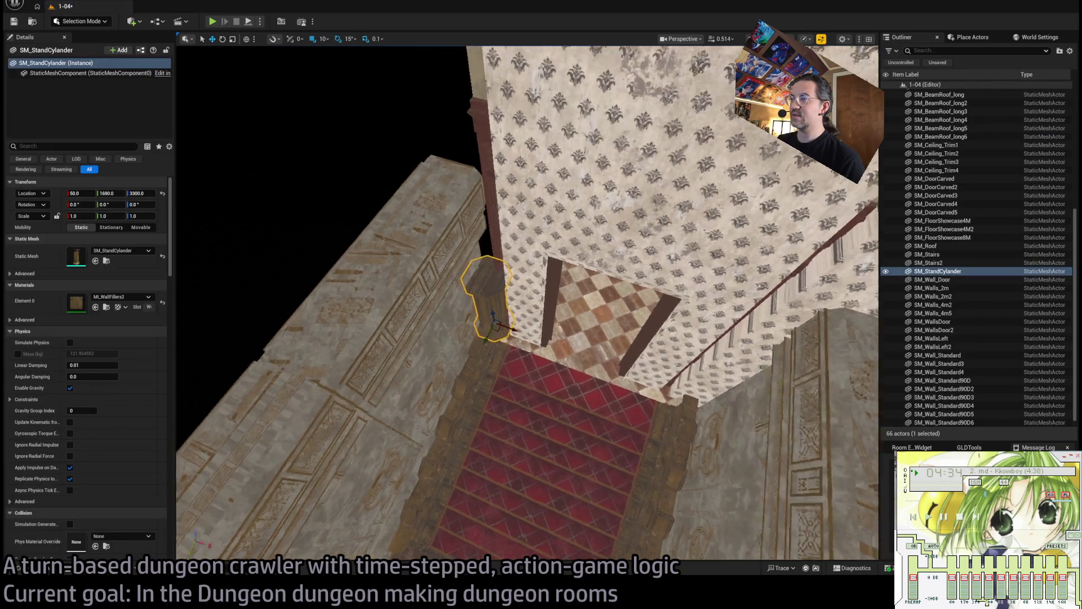
scroll(488, 322, "down", 8)
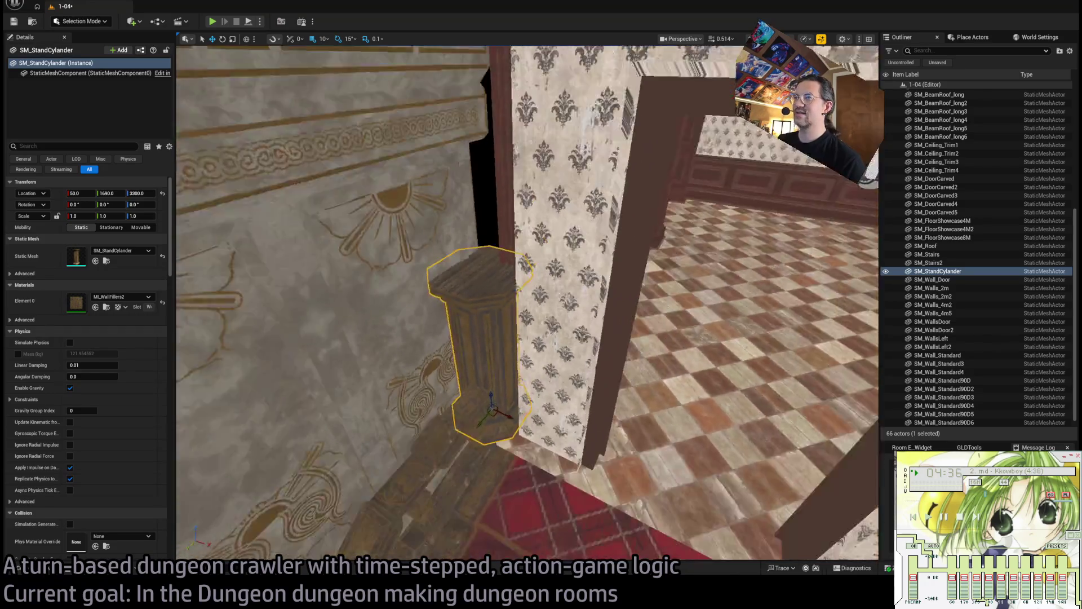
key("Delete")
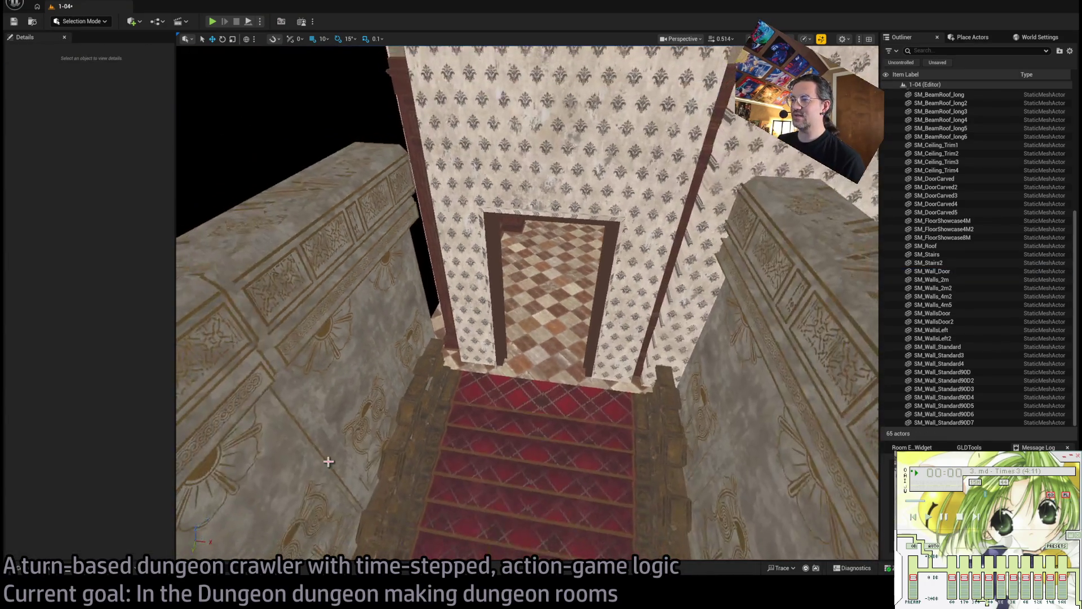
left_click(45, 569)
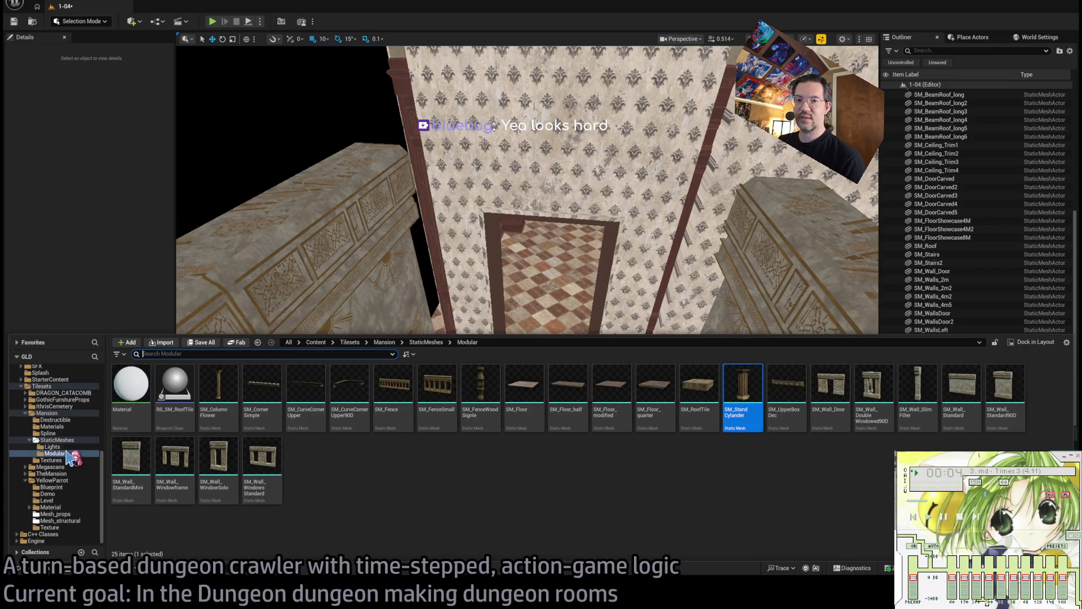
Browse past the YellowParrot and Megascans folders into TheMansion static meshes.
left_click(57, 440)
left_click(56, 514)
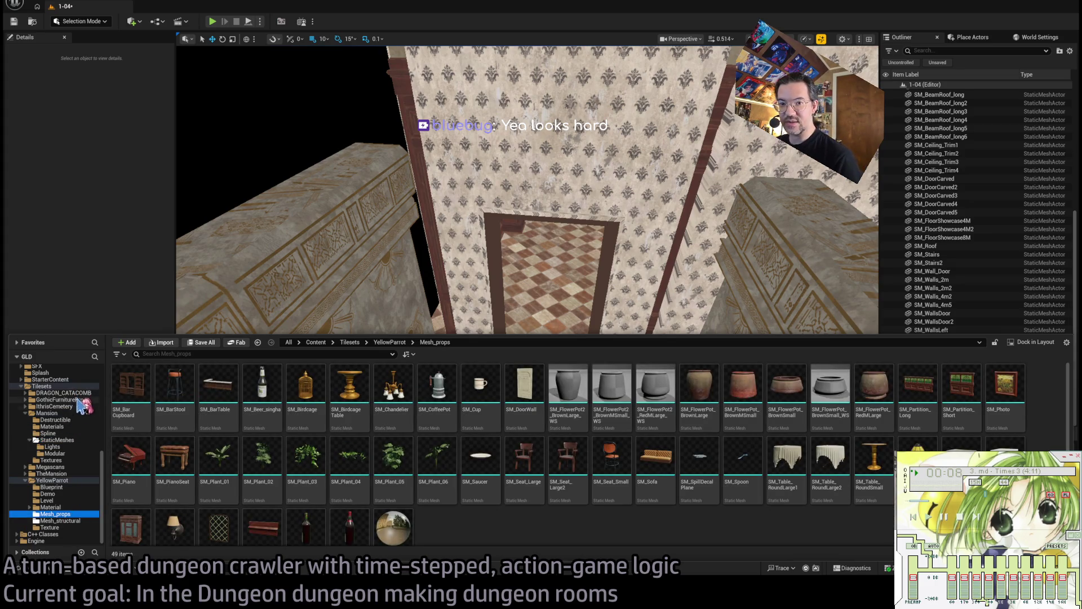
scroll(79, 423, "up", 2)
scroll(61, 486, "down", 2)
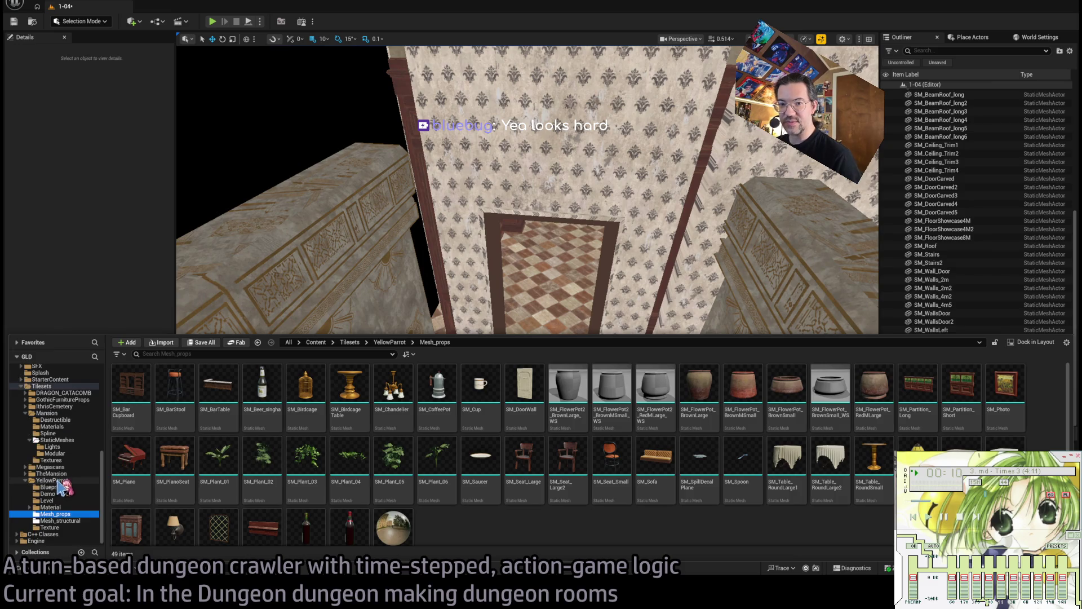
left_click(51, 467)
left_click(136, 398)
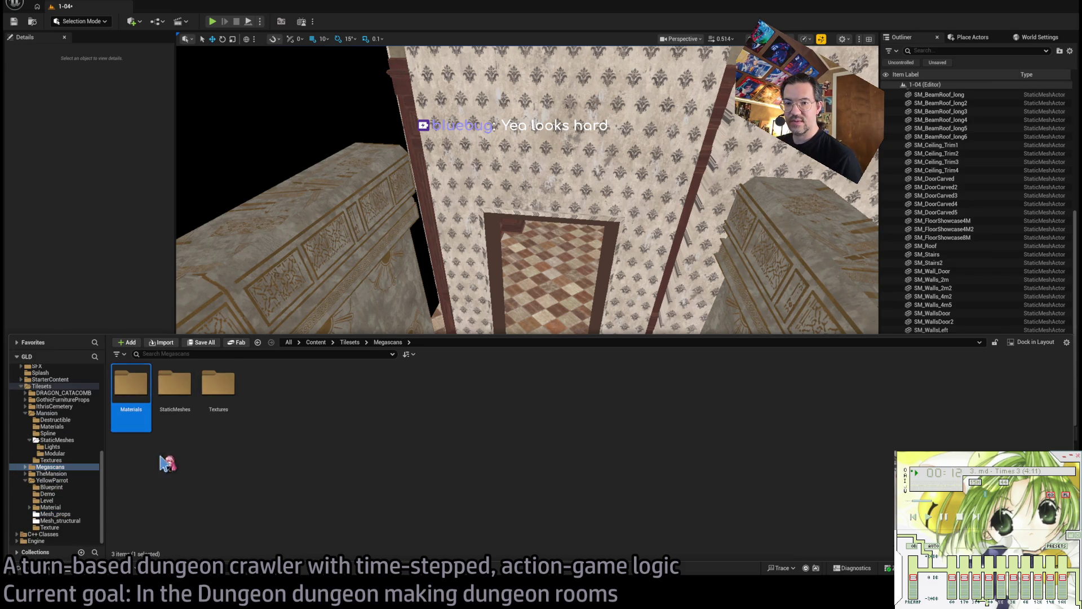
left_click(54, 474)
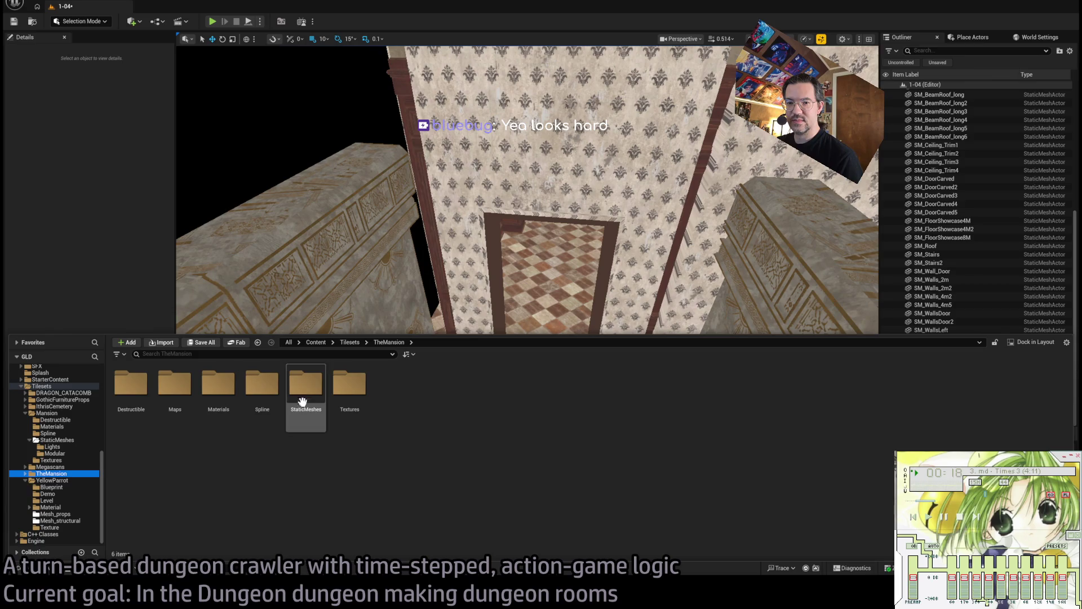
double_click(307, 384)
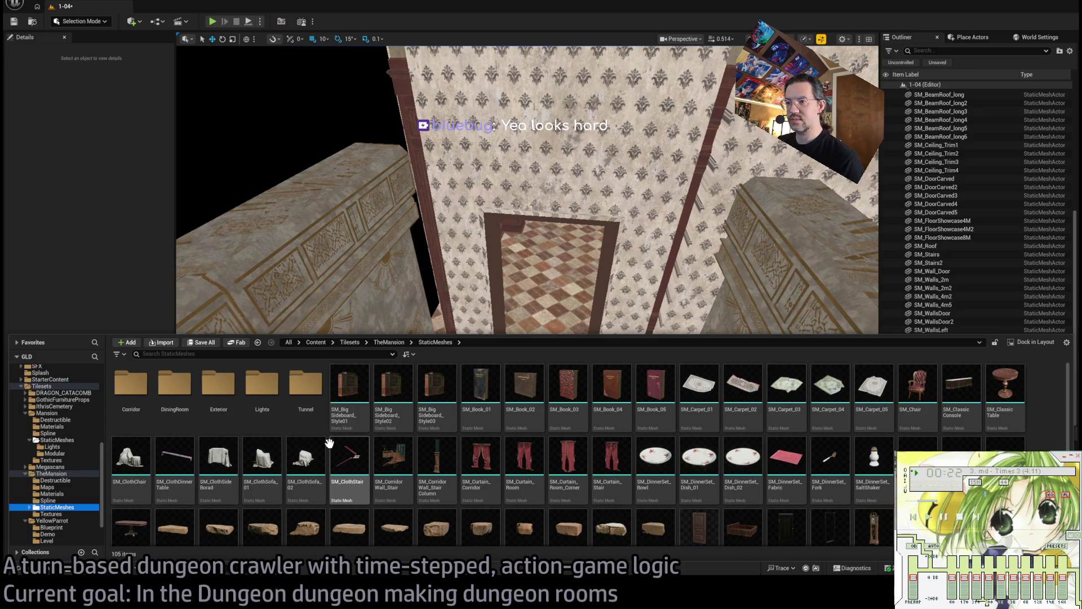
Place SM_DinnerRoom_SmallDoor from DiningRoom in the stair-top doorway, rotated -90°.
scroll(365, 445, "down", 3)
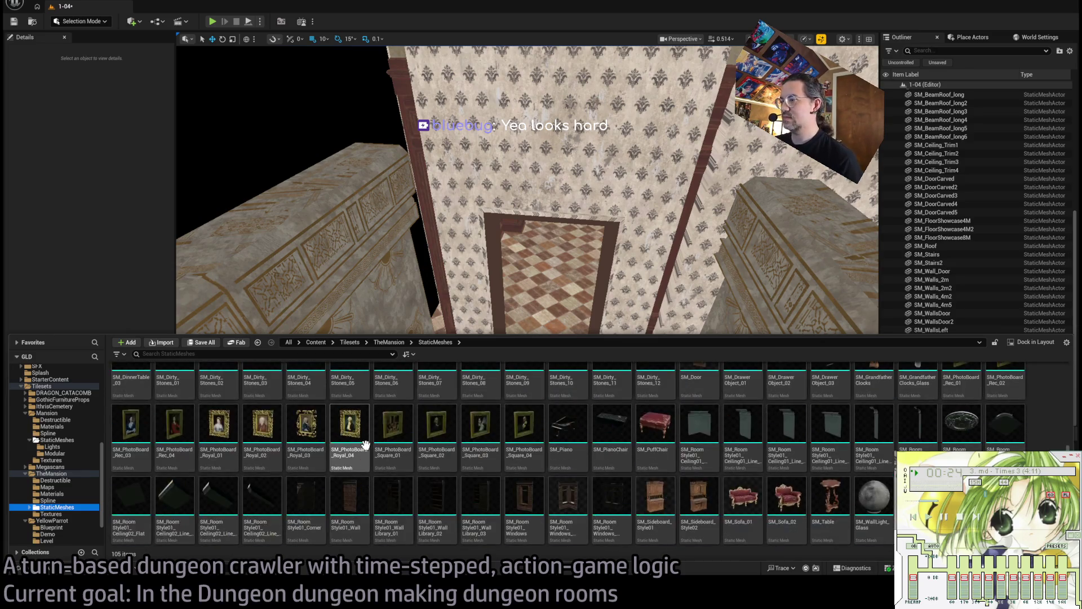
scroll(365, 445, "up", 3)
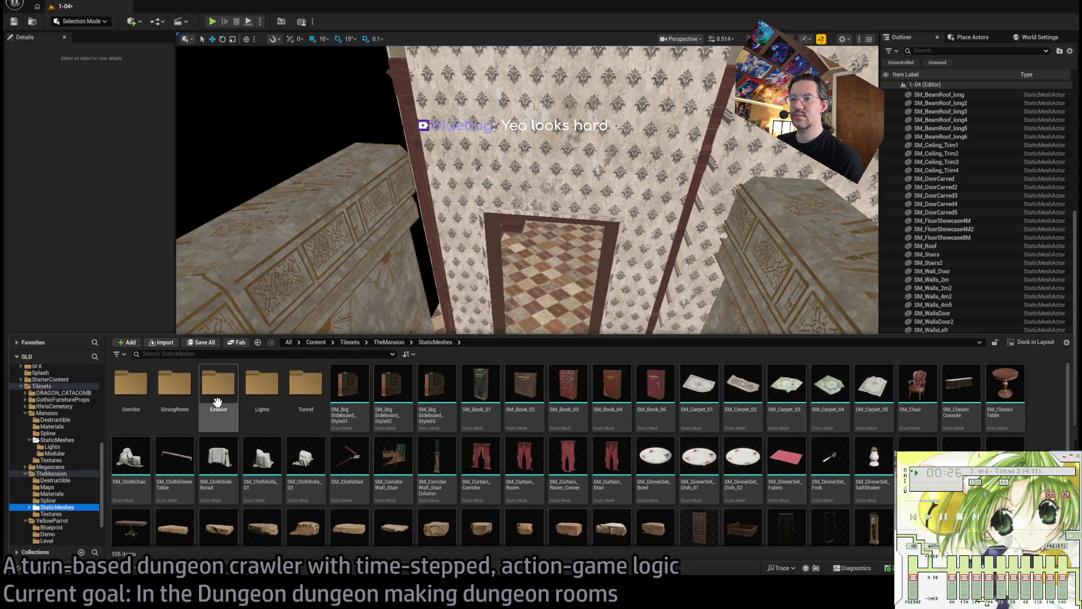
double_click(177, 393)
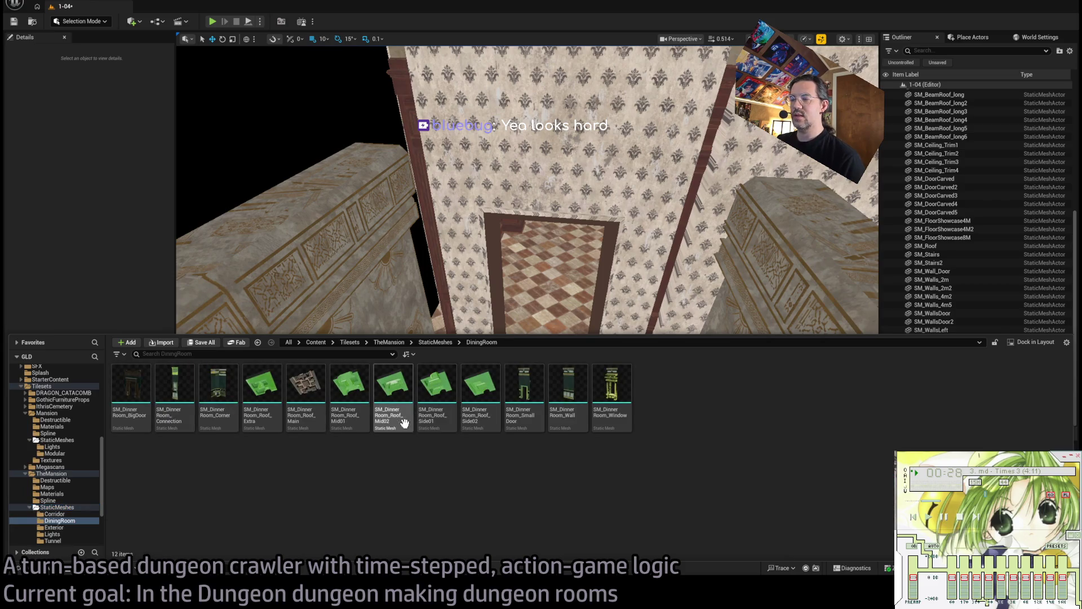
mouse_move(513, 279)
left_mouse_down()
mouse_move(524, 415)
mouse_move(558, 434)
mouse_move(516, 451)
mouse_move(617, 389)
left_mouse_up()
key("e")
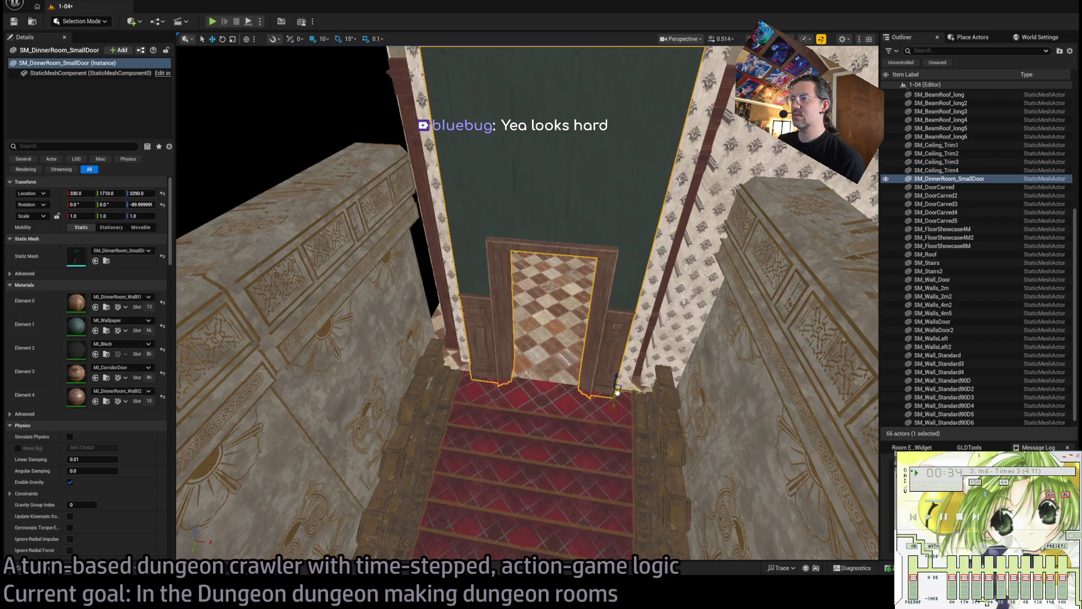
Move the small door up 10 units to Z 3300 and 20 units along Y to 1730.
key("w")
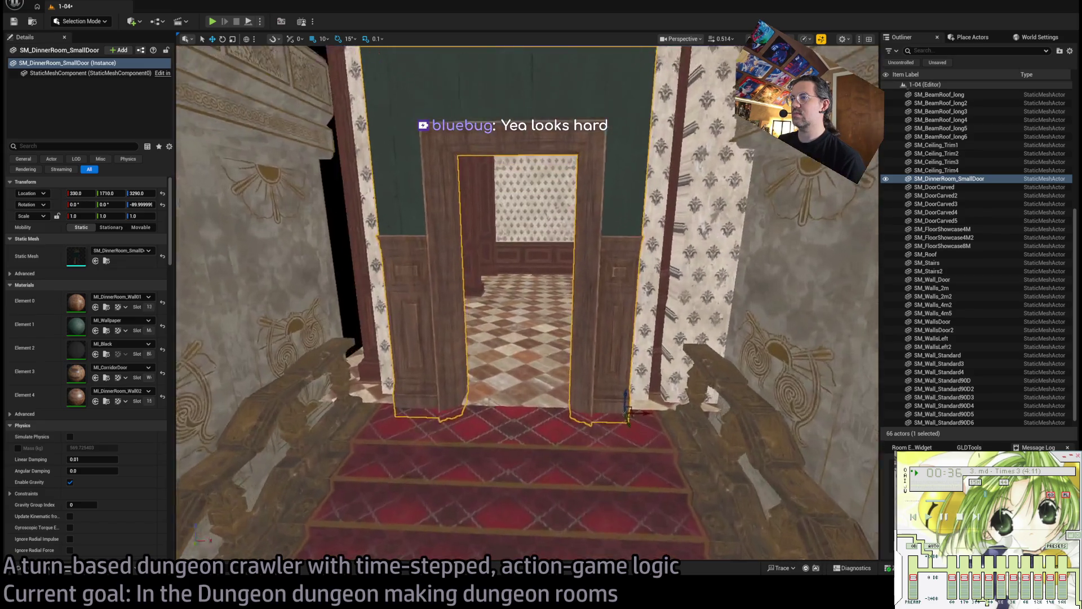
key("s")
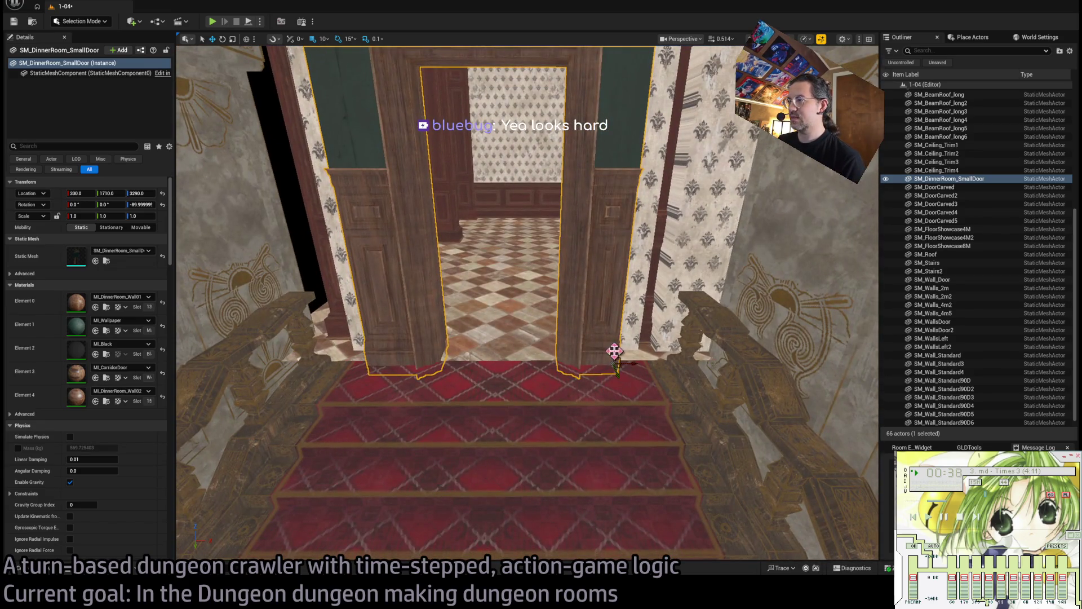
left_click_drag(614, 351, 613, 340)
key("w")
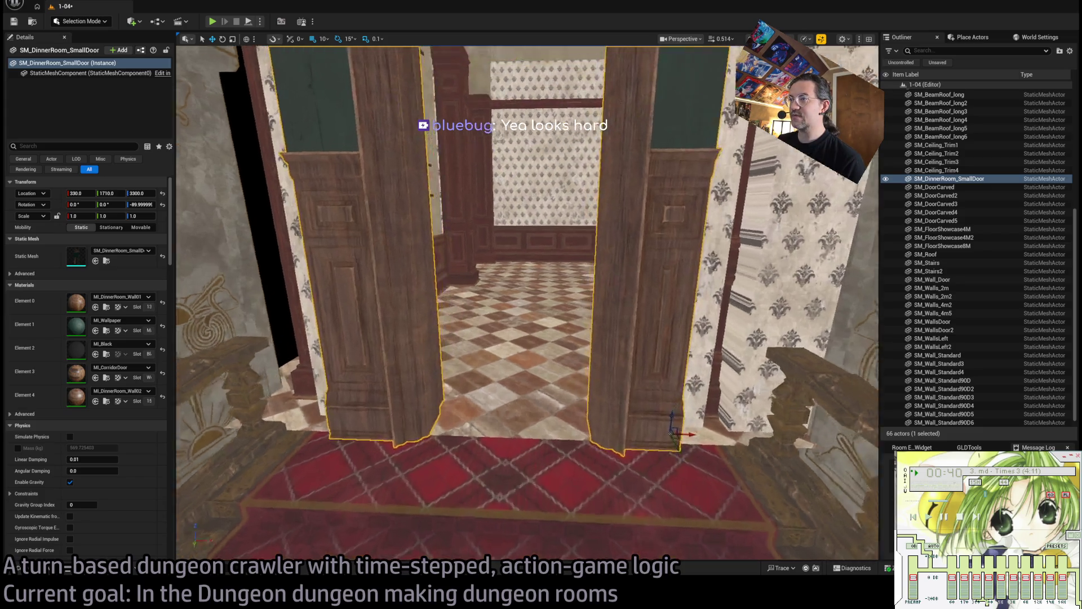
key("s")
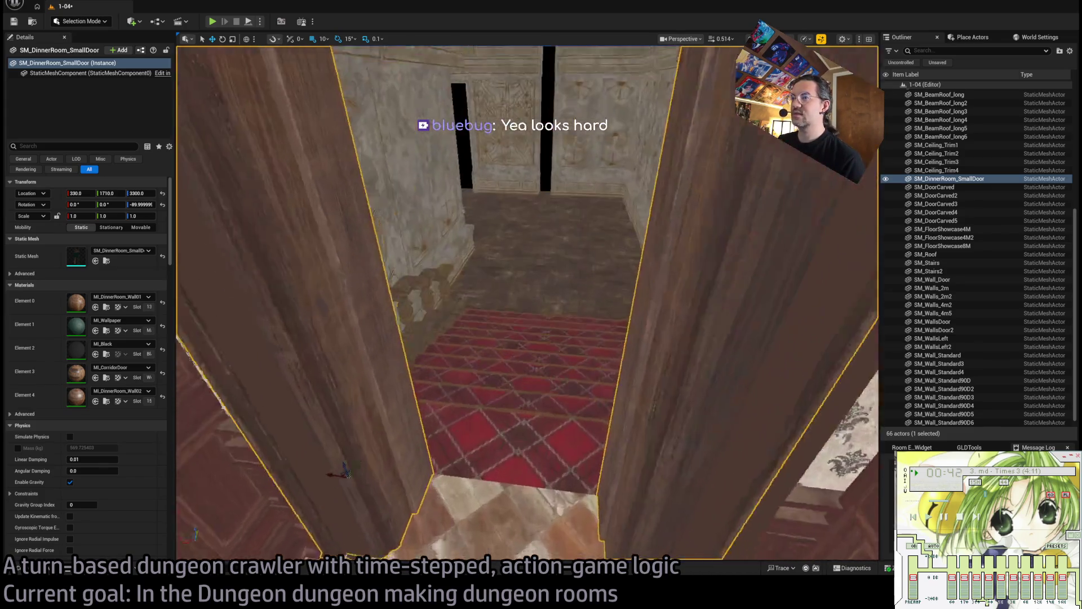
left_click_drag(412, 417, 460, 409)
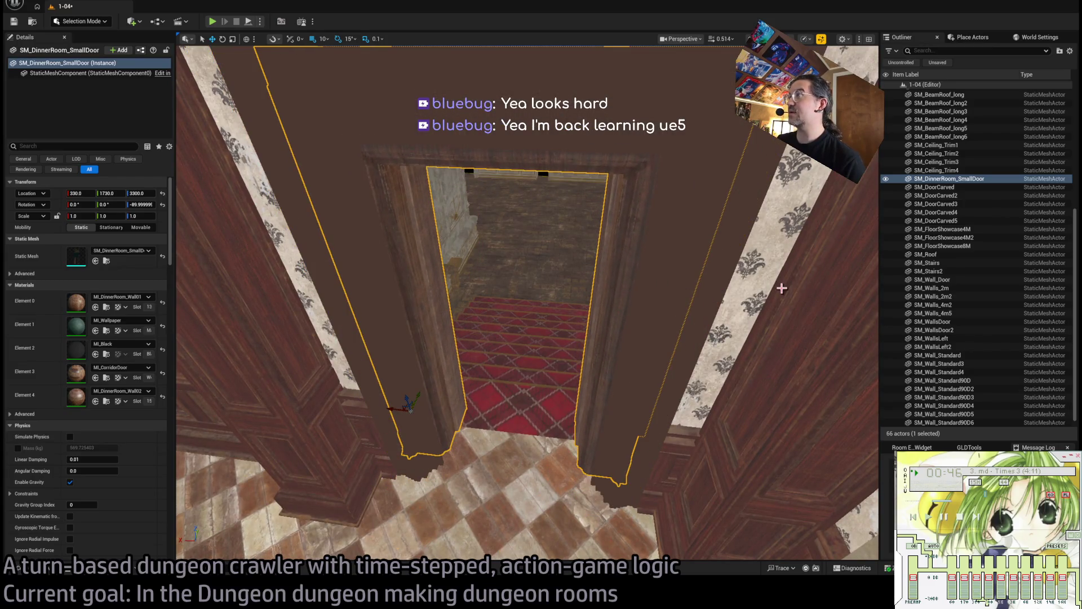
Check the door's fit in the doorway and select the SM_WallsDoor wall piece.
key("w")
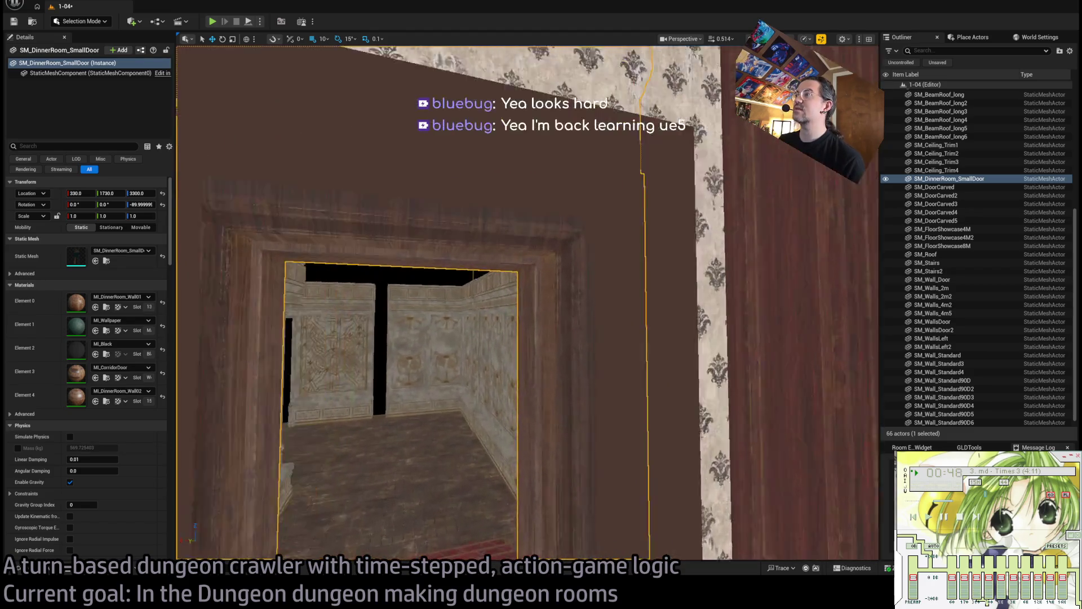
key("s")
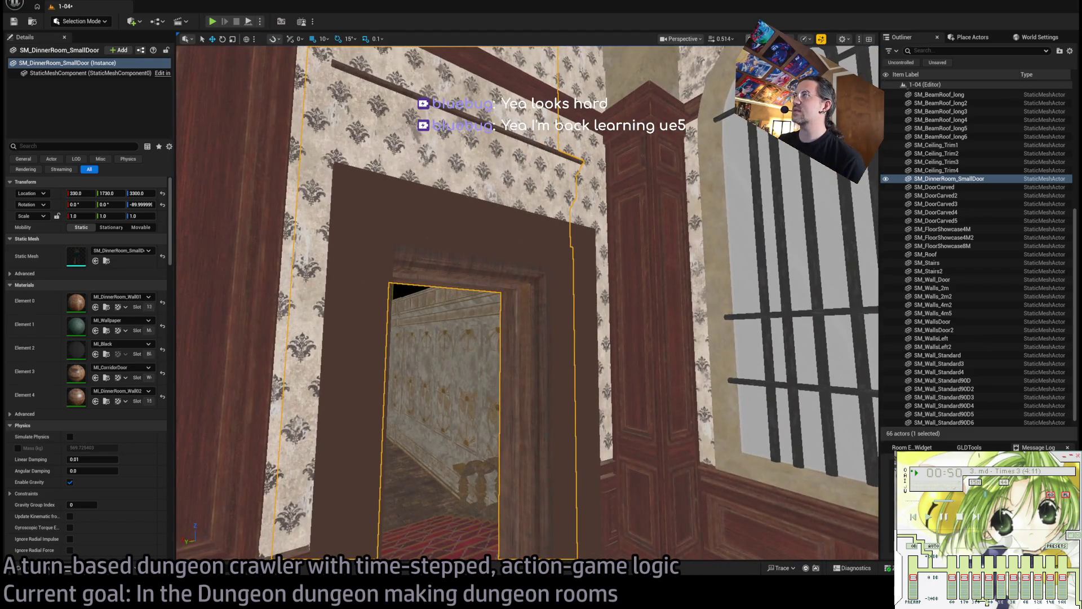
key("w")
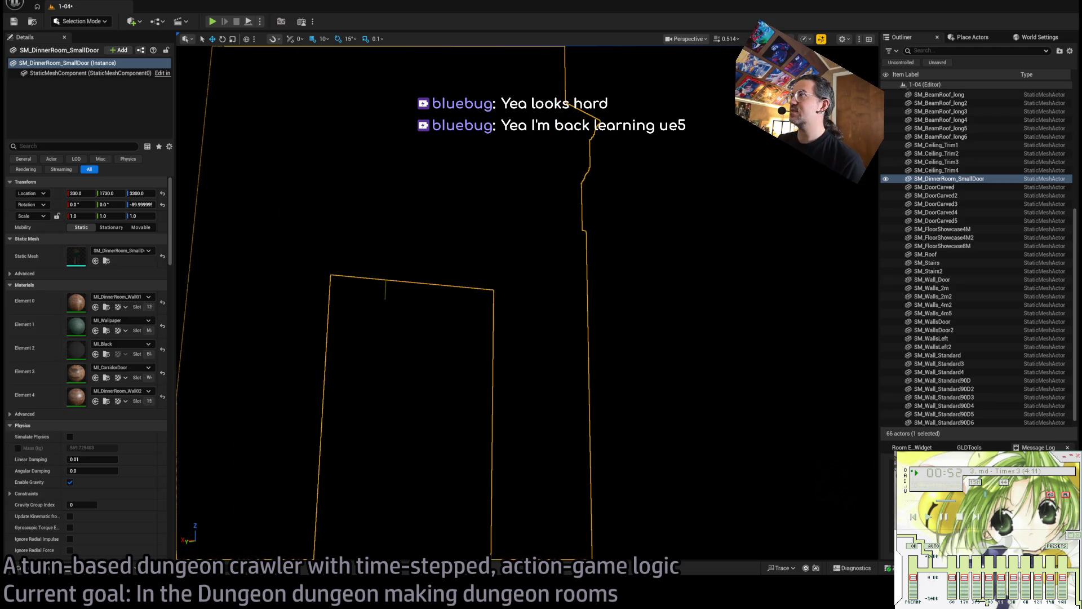
key("s")
left_click(572, 237)
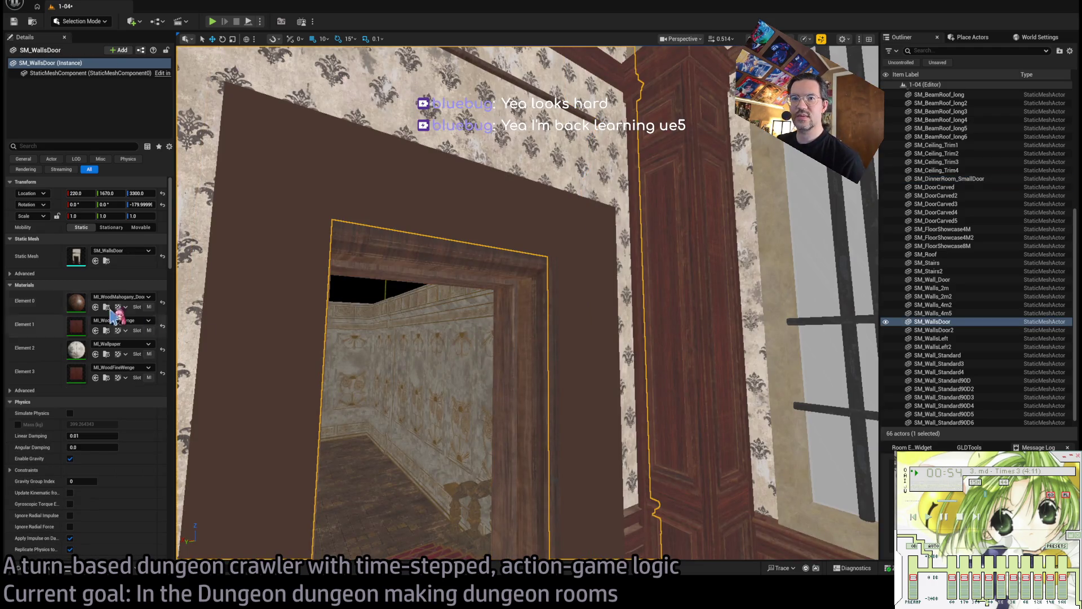
key("w")
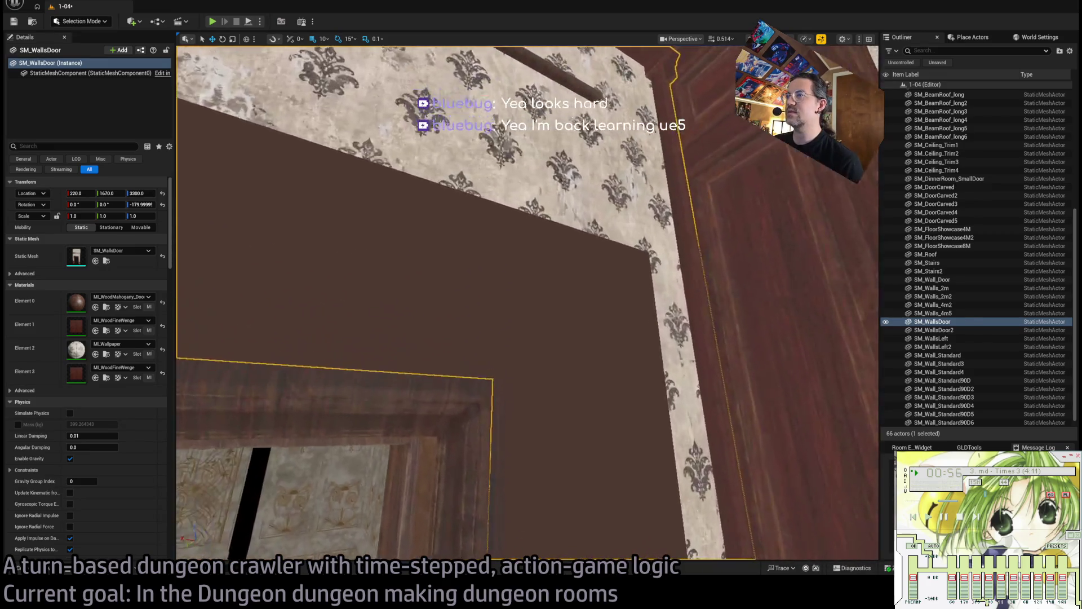
key("s")
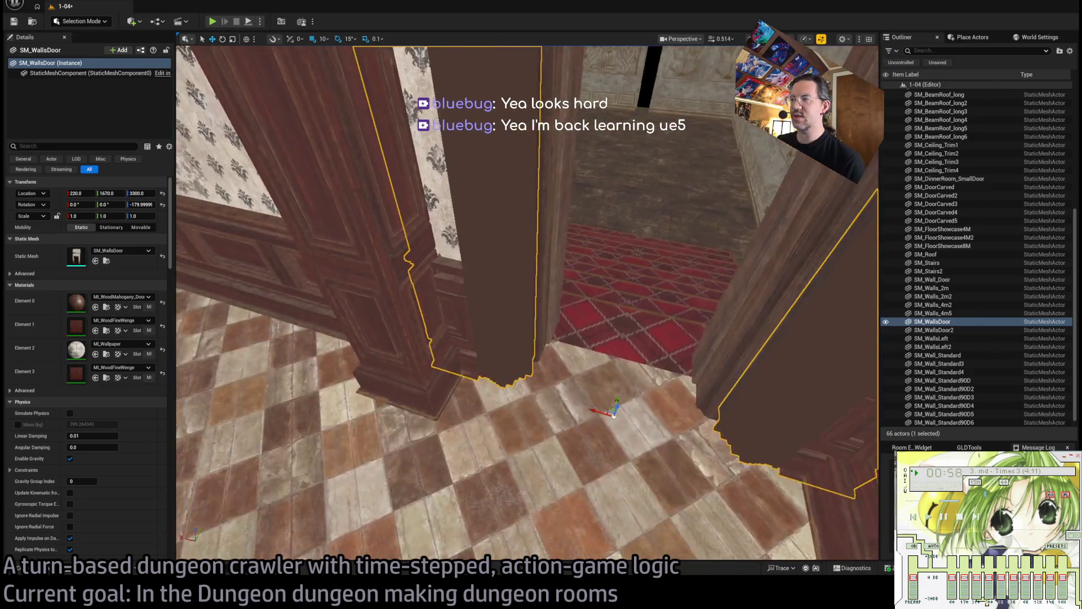
key("s")
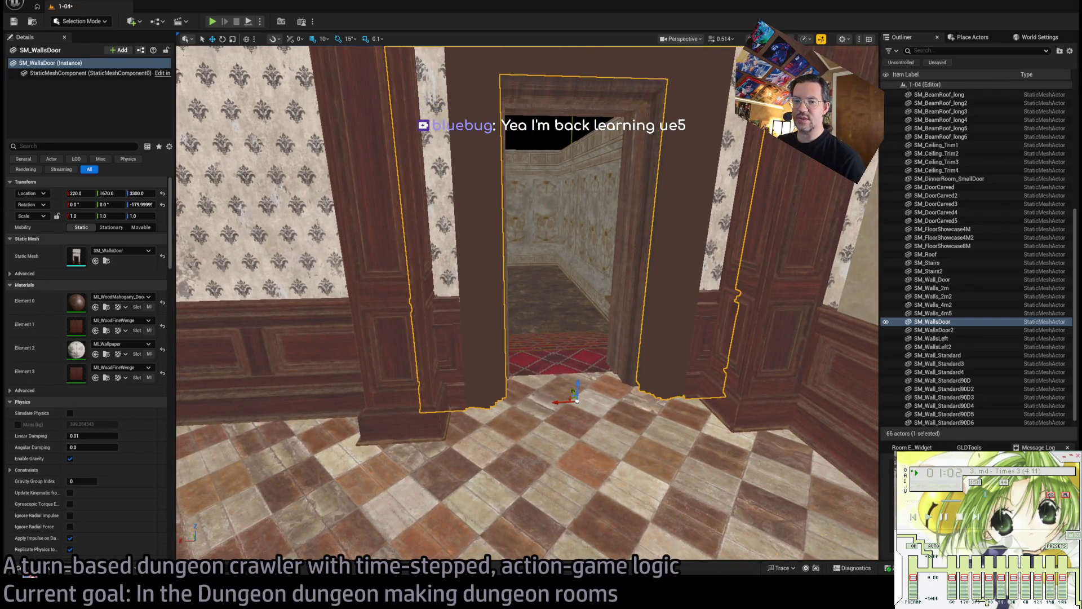
key("ctrl+space")
Place a Room_PointLight from the Room_actors folder at the doorway.
left_click(80, 449)
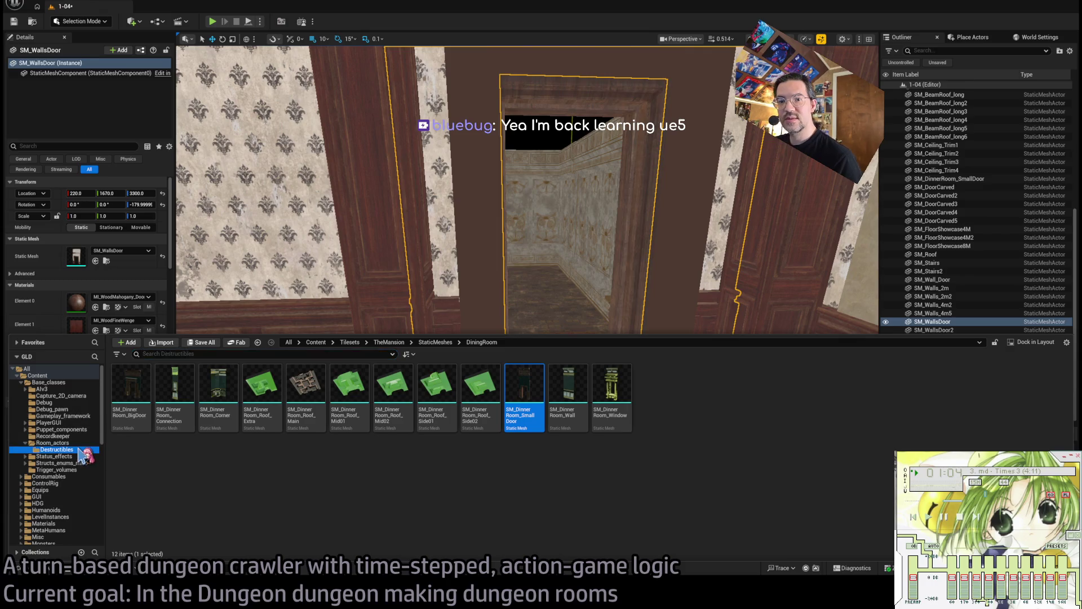
double_click(64, 443)
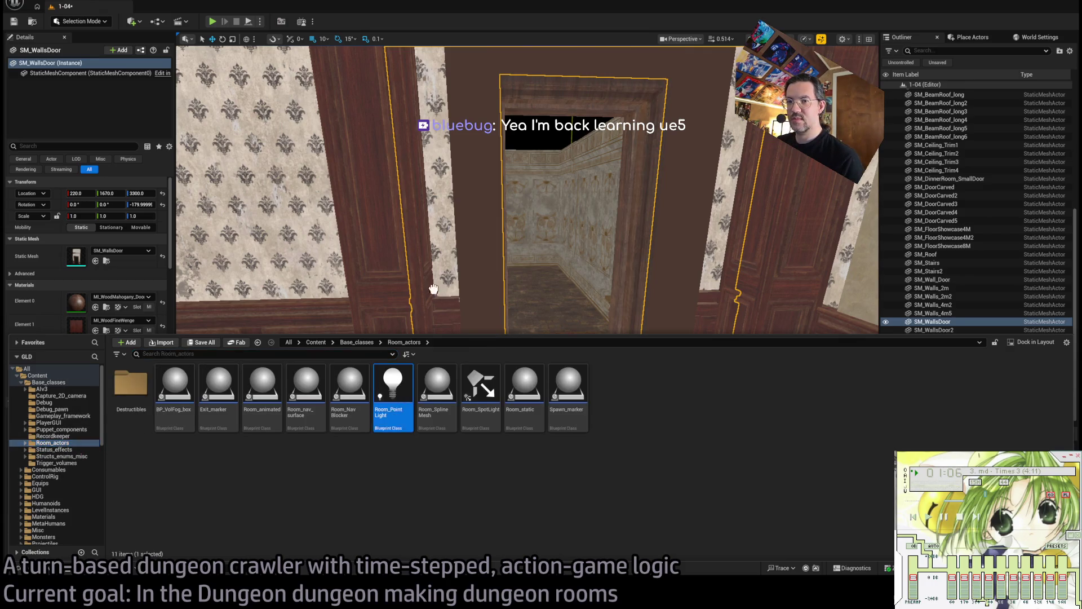
left_click_drag(433, 289, 563, 434)
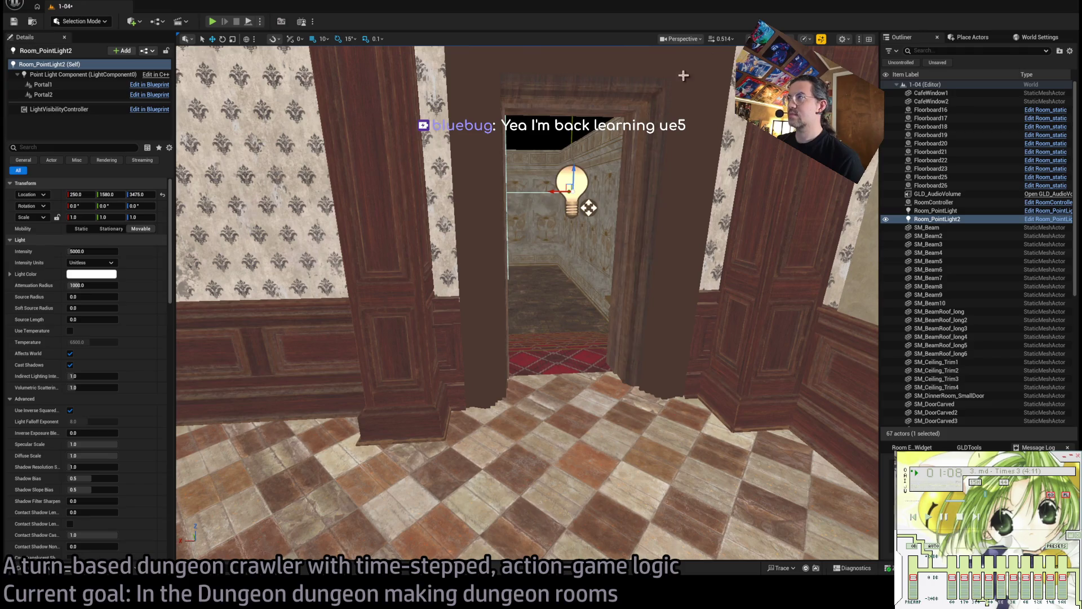
key("w")
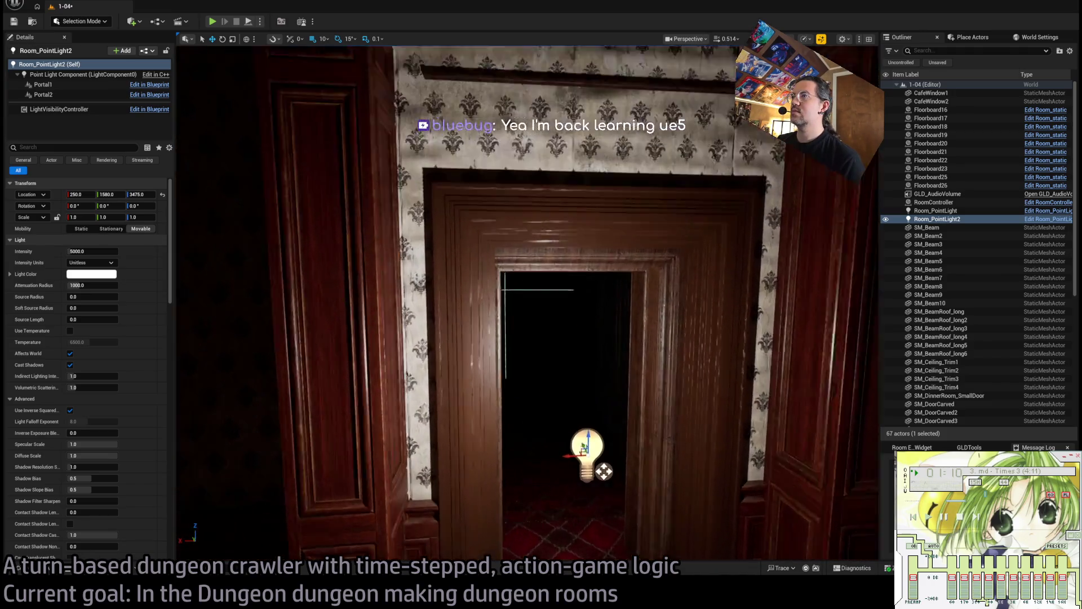
key("a")
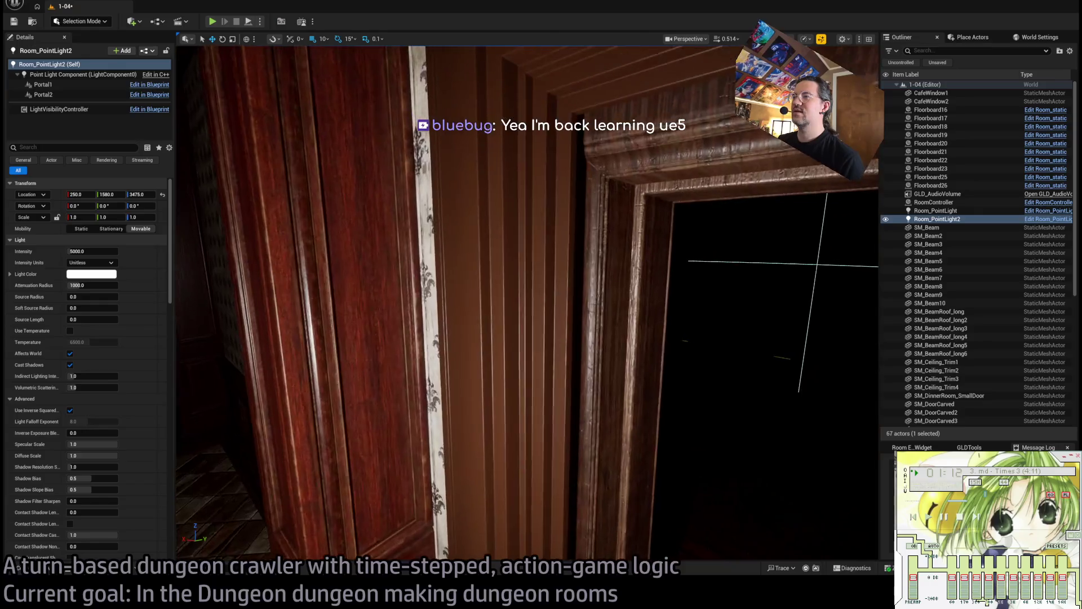
Inspect SM_WallsDoor unlit in the Static Mesh Editor, then close it and return to the level.
left_click(496, 282)
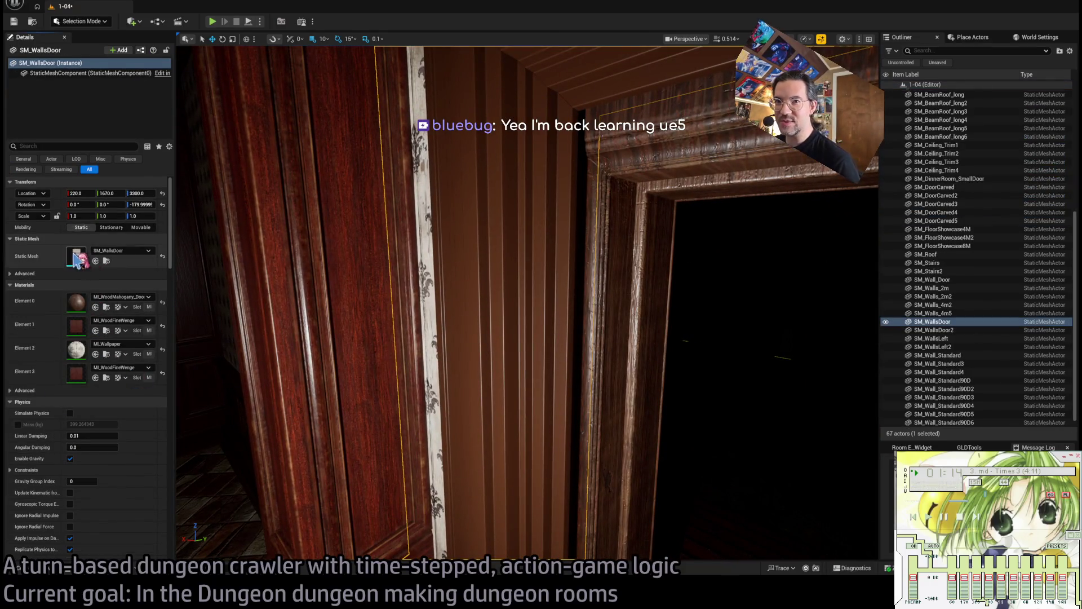
key("ctrl+e")
left_click_drag(450, 292, 450, 248)
key("alt+3")
mouse_move(637, 89)
left_mouse_down()
mouse_move(592, 91)
mouse_move(665, 96)
mouse_move(597, 102)
mouse_move(767, 135)
mouse_move(775, 127)
left_mouse_up()
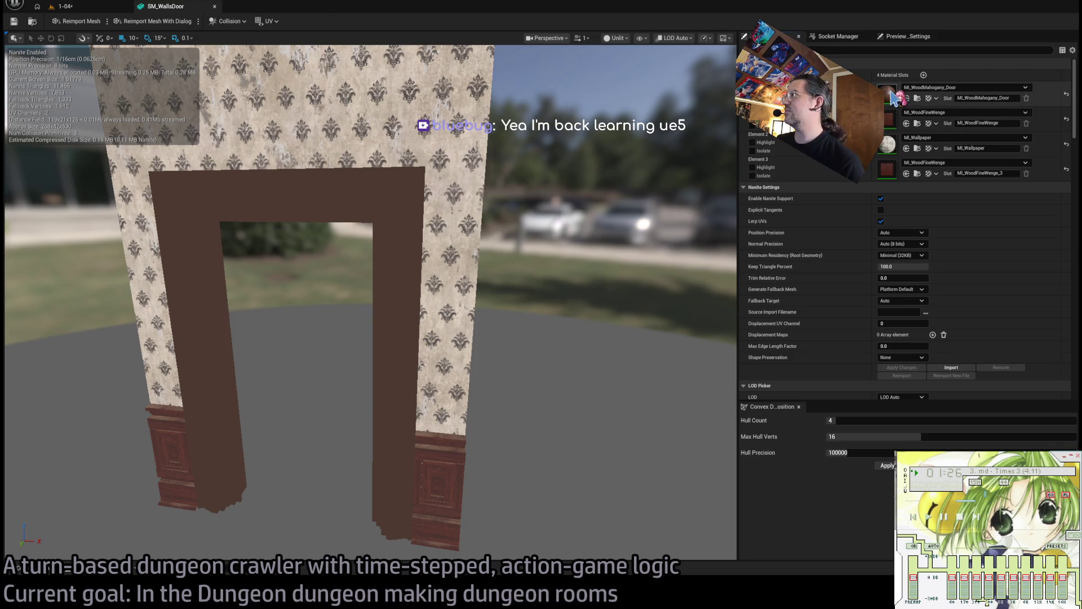
middle_click(183, 12)
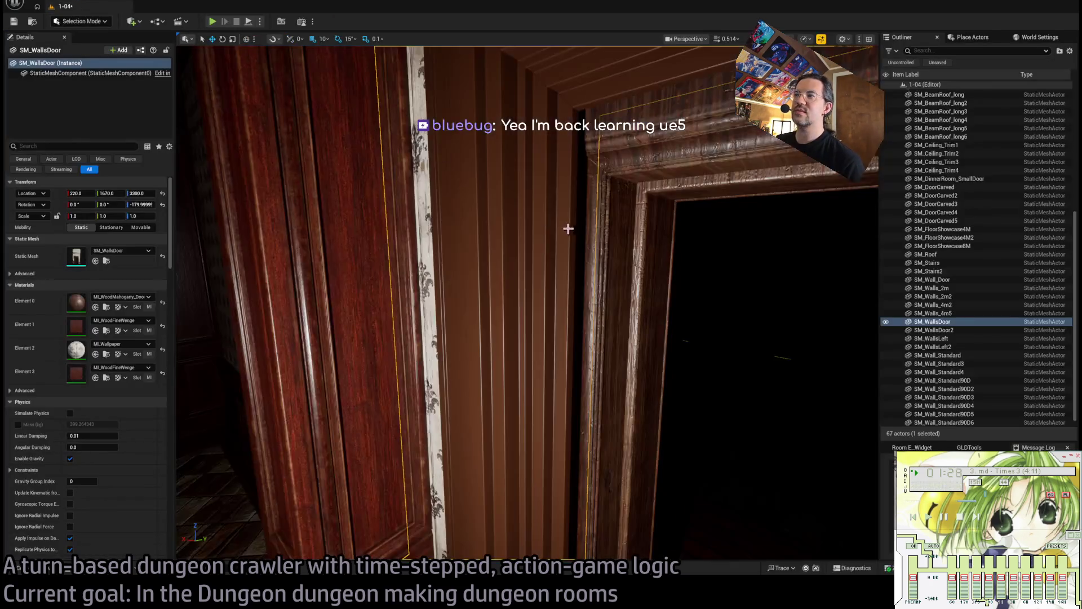
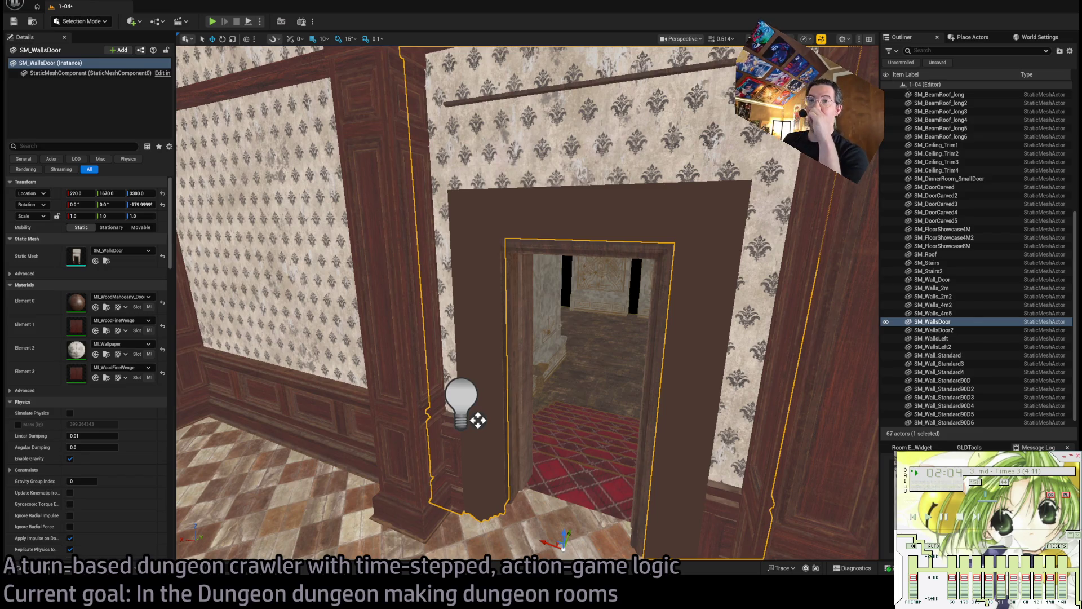
Fly the camera around the SM_WallsDoor doorway, then open the Content Drawer at Room_actors.
key("w")
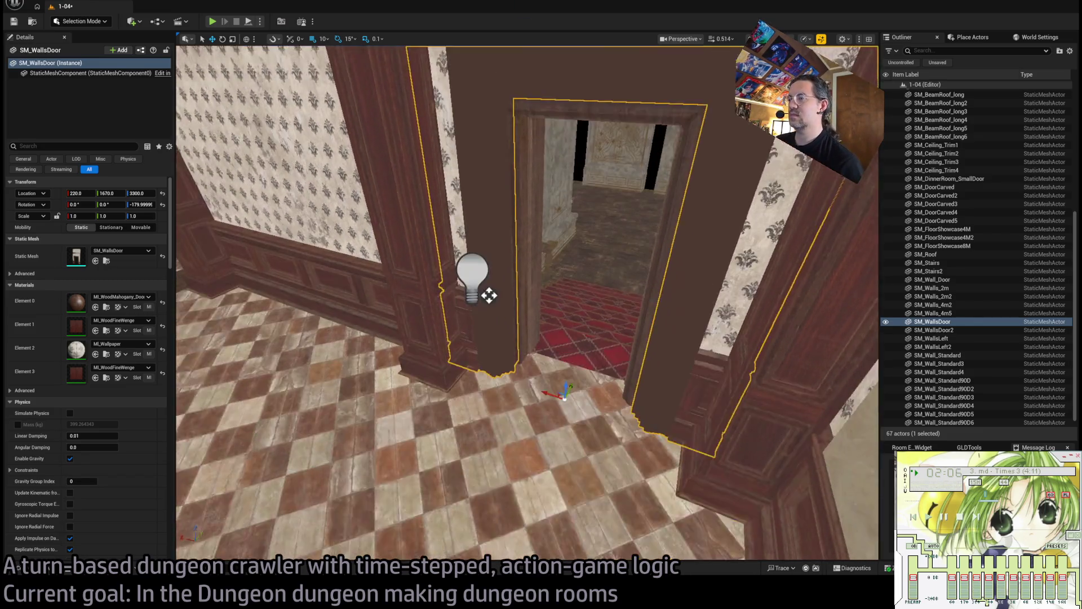
key("w")
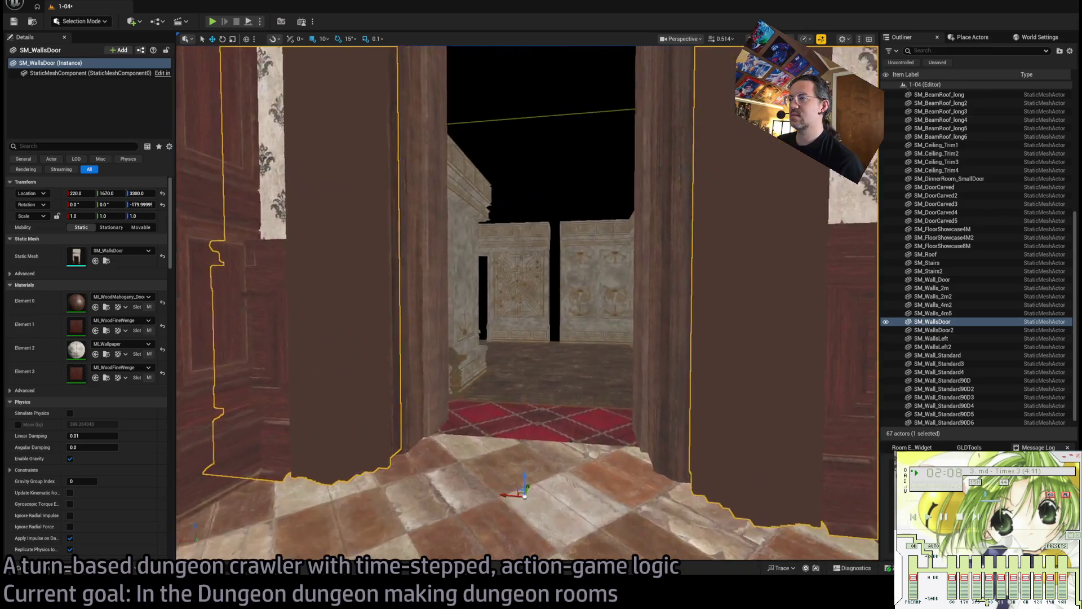
key("s")
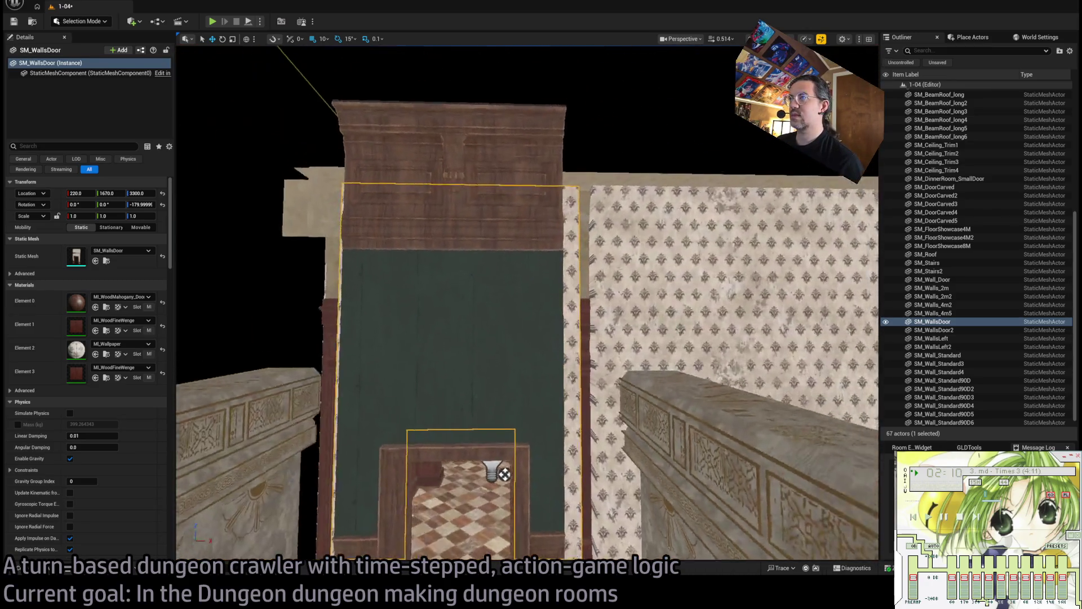
key("w")
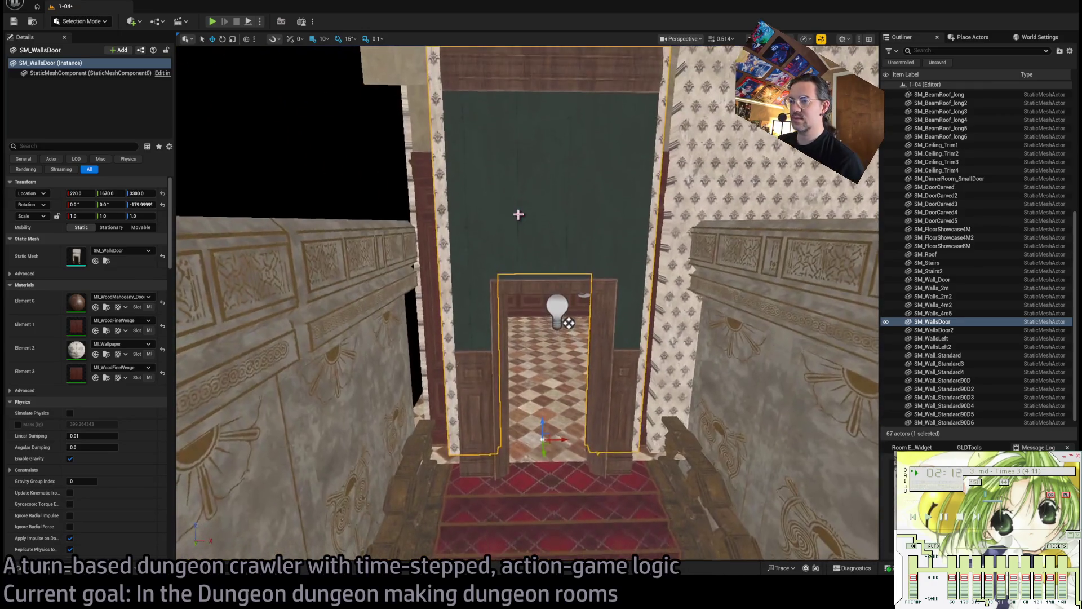
left_click(35, 570)
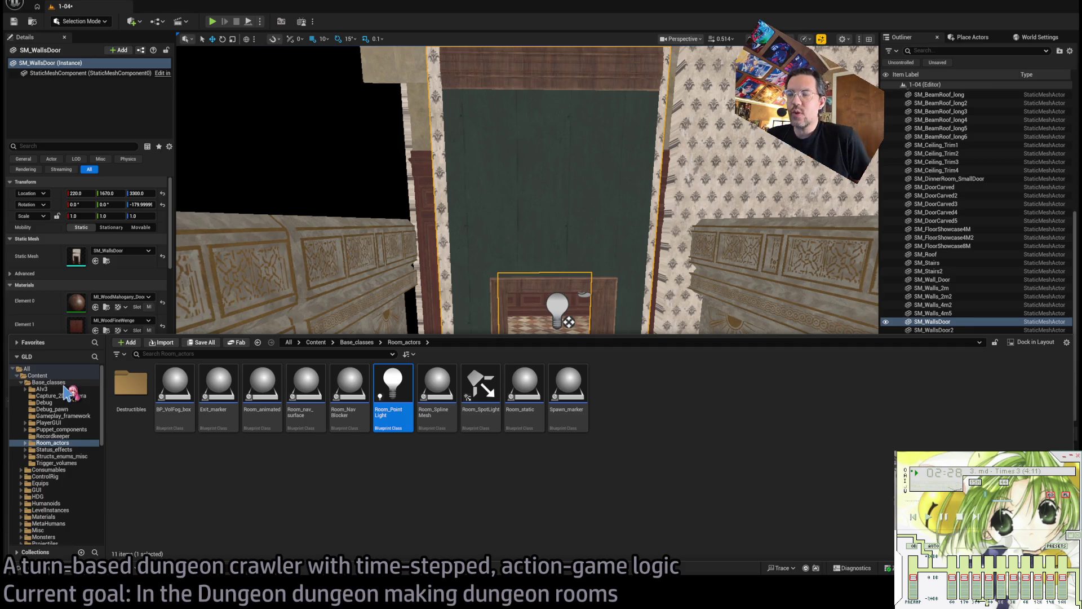
Browse Base_classes, Mansion/StaticMeshes, TheMansion/StaticMeshes and YellowParrot/Mesh_props, ending on the Mansion meshes.
left_click(63, 383)
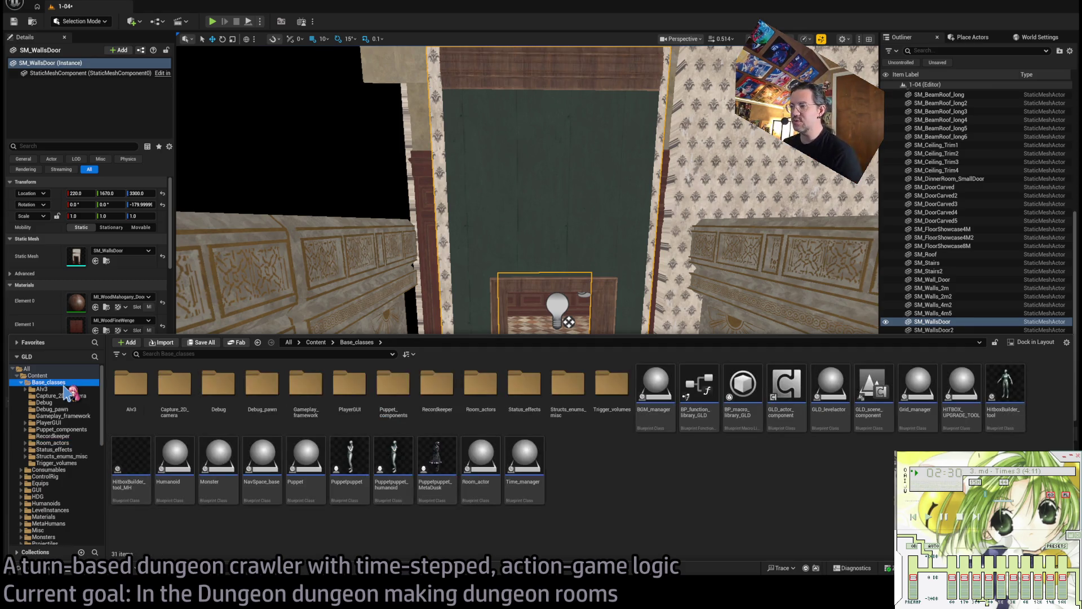
left_click(62, 456)
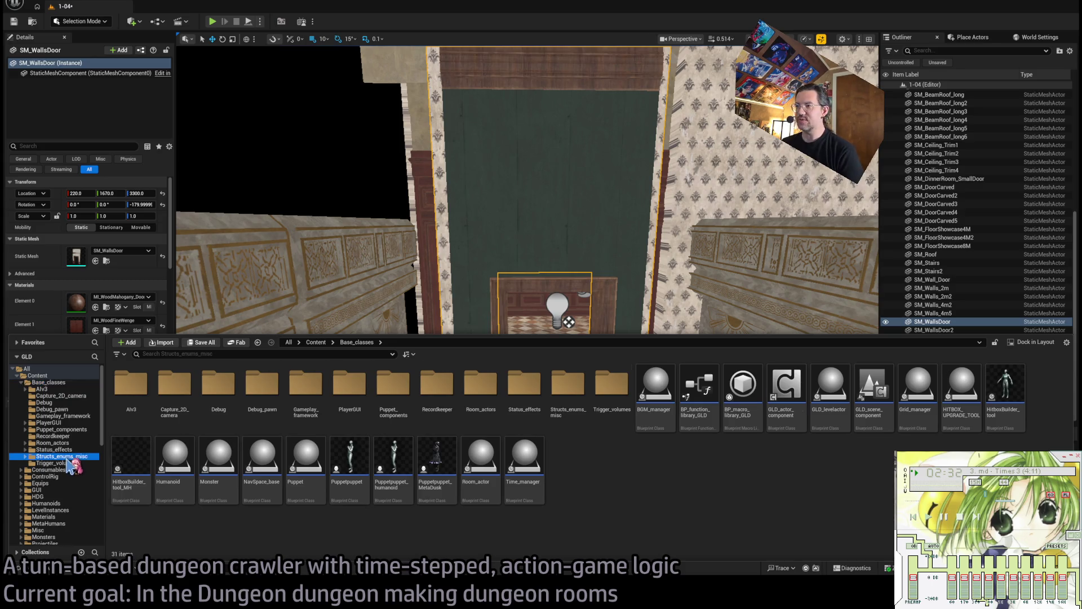
scroll(68, 437, "down", 2)
scroll(68, 436, "down", 3)
left_click(25, 456)
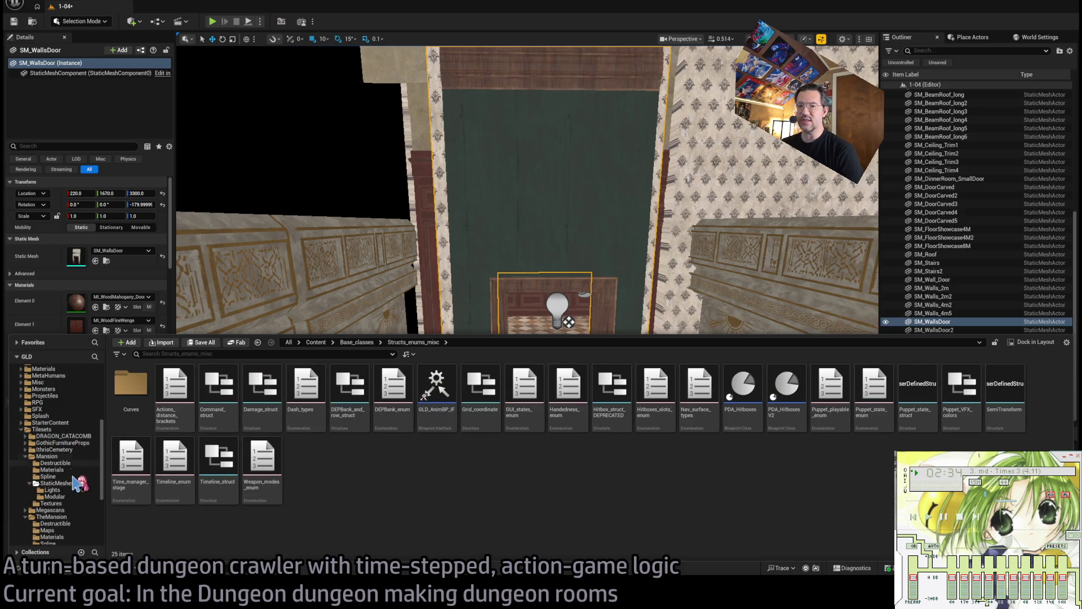
left_click(57, 483)
scroll(72, 473, "down", 3)
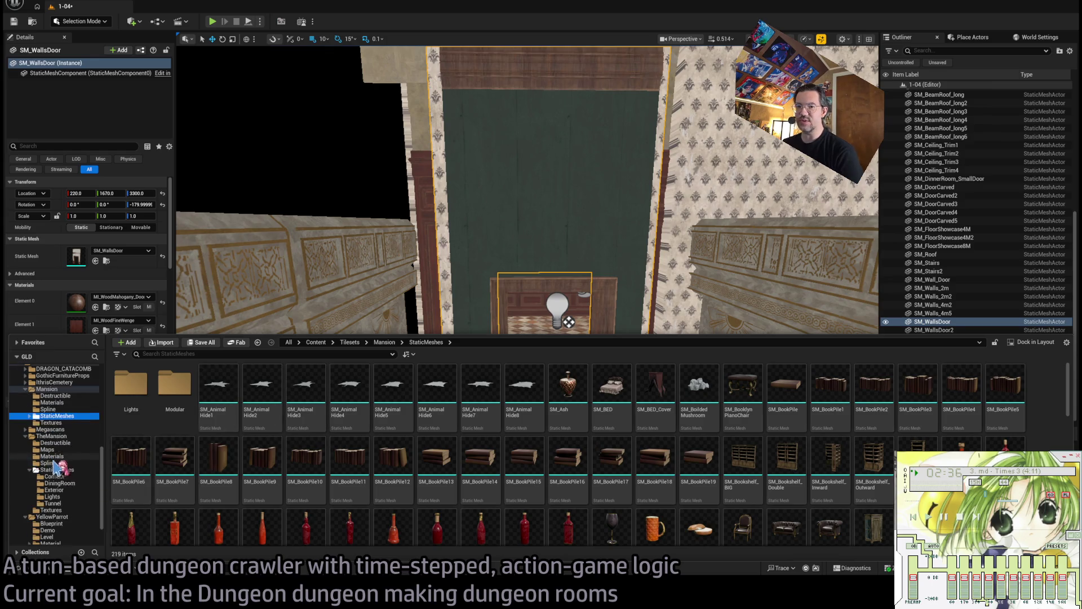
left_click(70, 470)
double_click(69, 470)
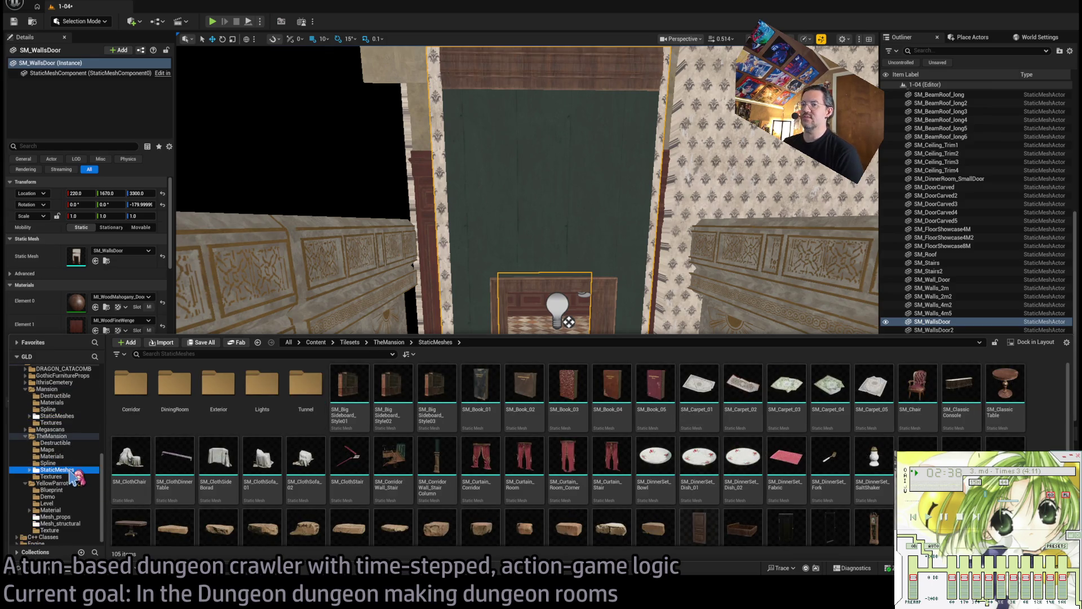
left_click(72, 514)
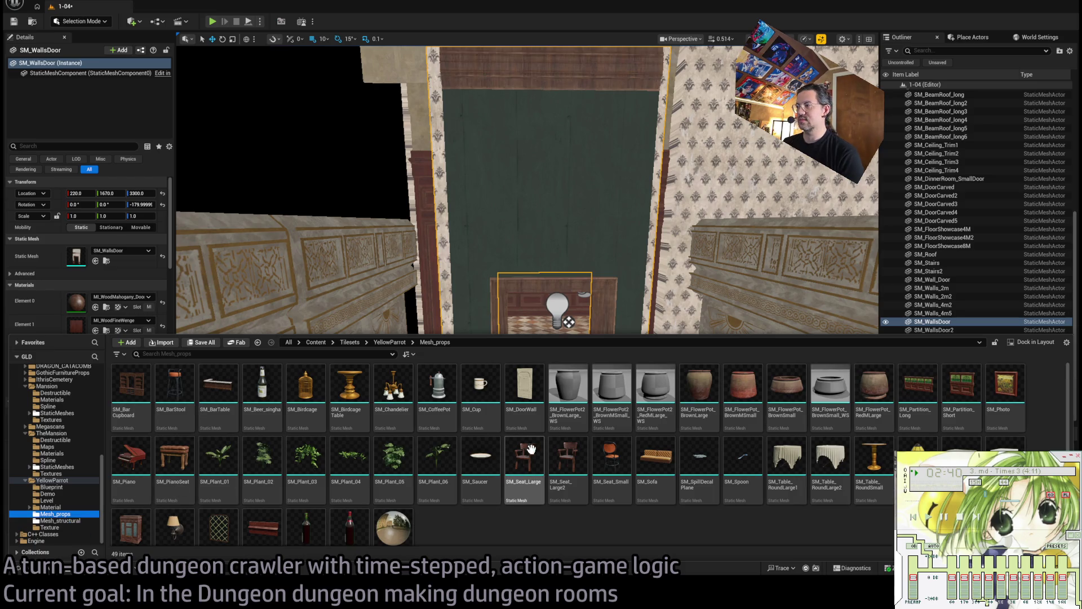
left_click(67, 413)
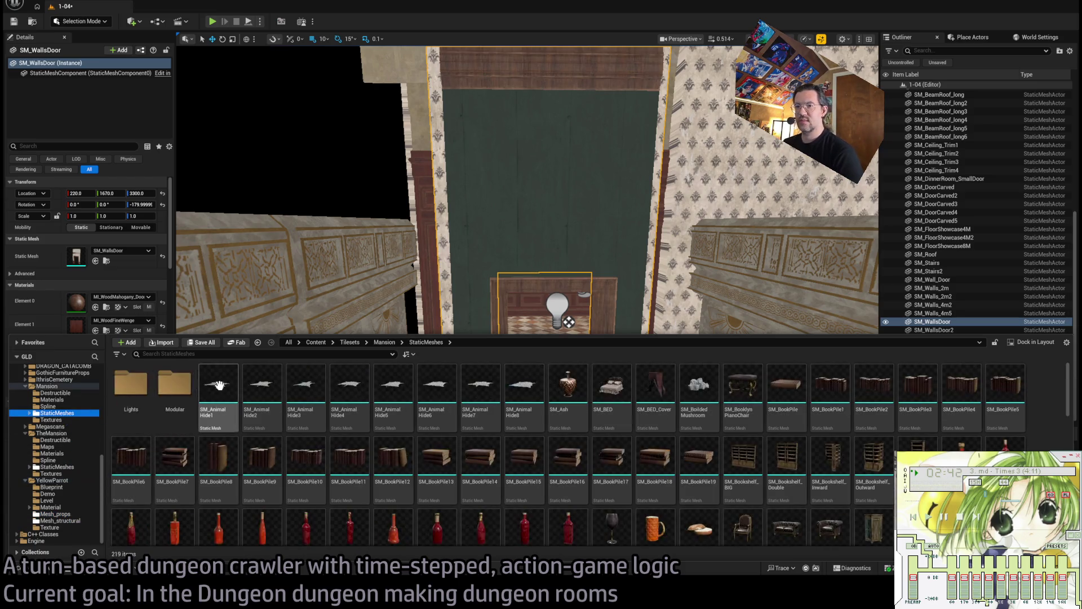
Place another SM_WallsDoor as SM_WallsDoor3 beside the barred window and move it to X 230.
left_click(496, 271)
scroll(463, 363, "down", 5)
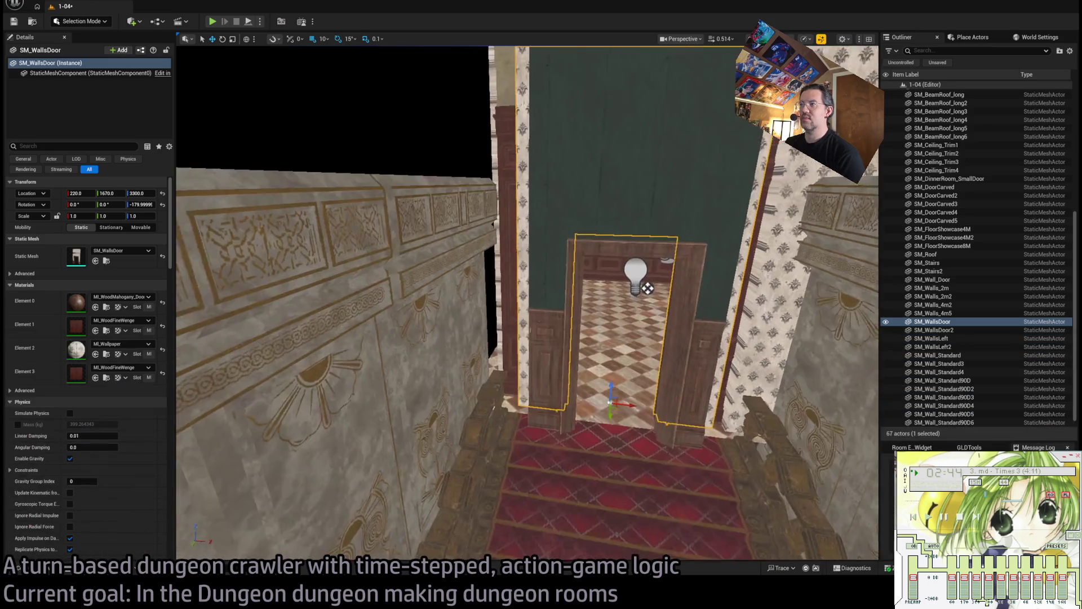
mouse_move(488, 329)
left_mouse_down()
mouse_move(496, 296)
mouse_move(541, 295)
mouse_move(588, 340)
mouse_move(575, 394)
mouse_move(564, 343)
left_mouse_up()
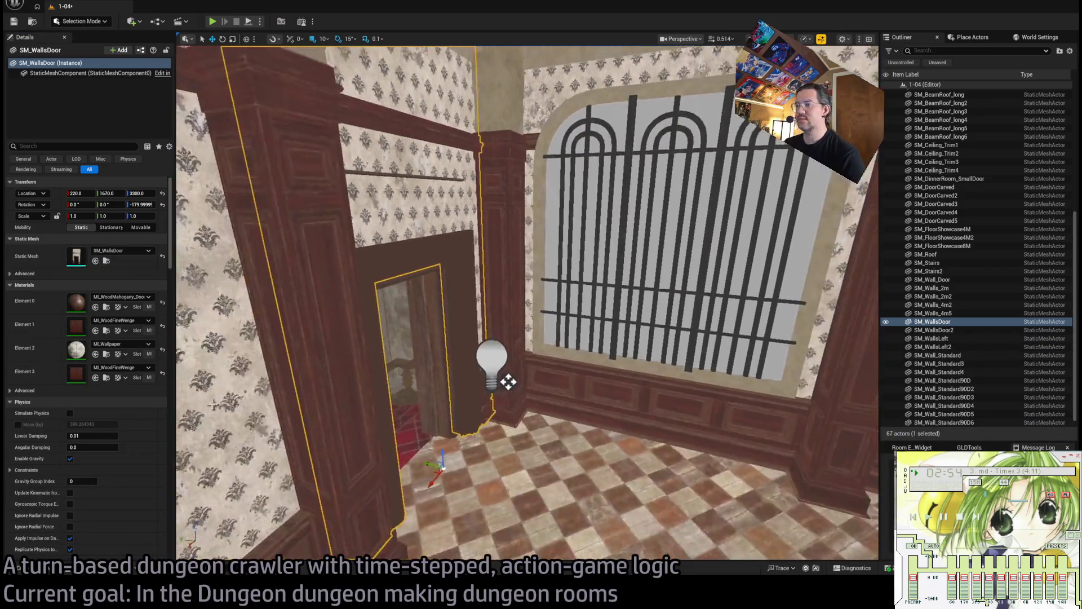
key("ctrl+b")
mouse_move(917, 389)
left_mouse_down()
mouse_move(777, 284)
mouse_move(510, 377)
left_mouse_up()
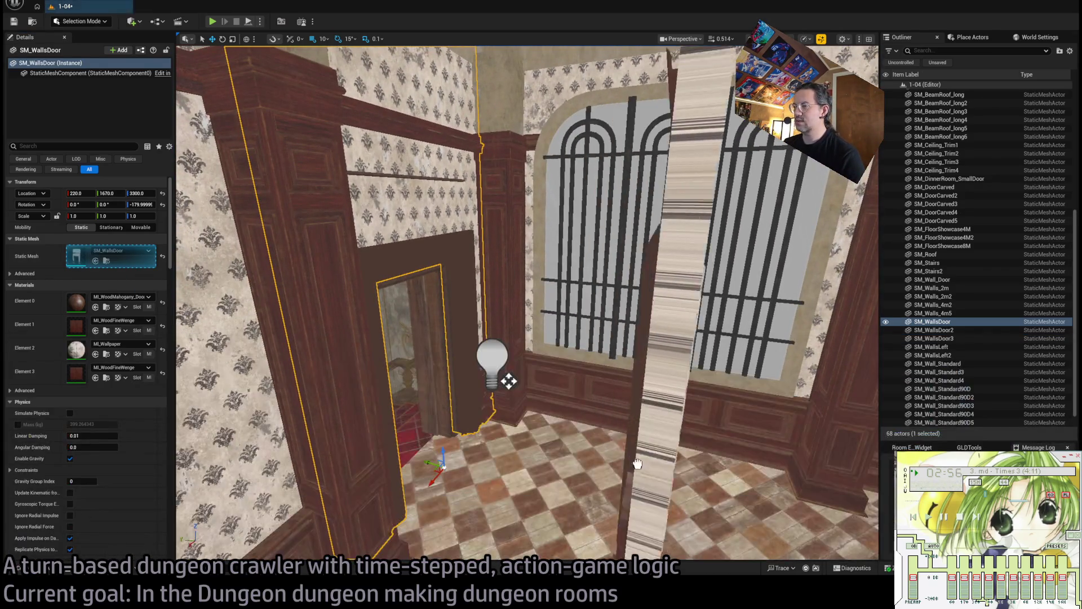
scroll(504, 423, "up", 5)
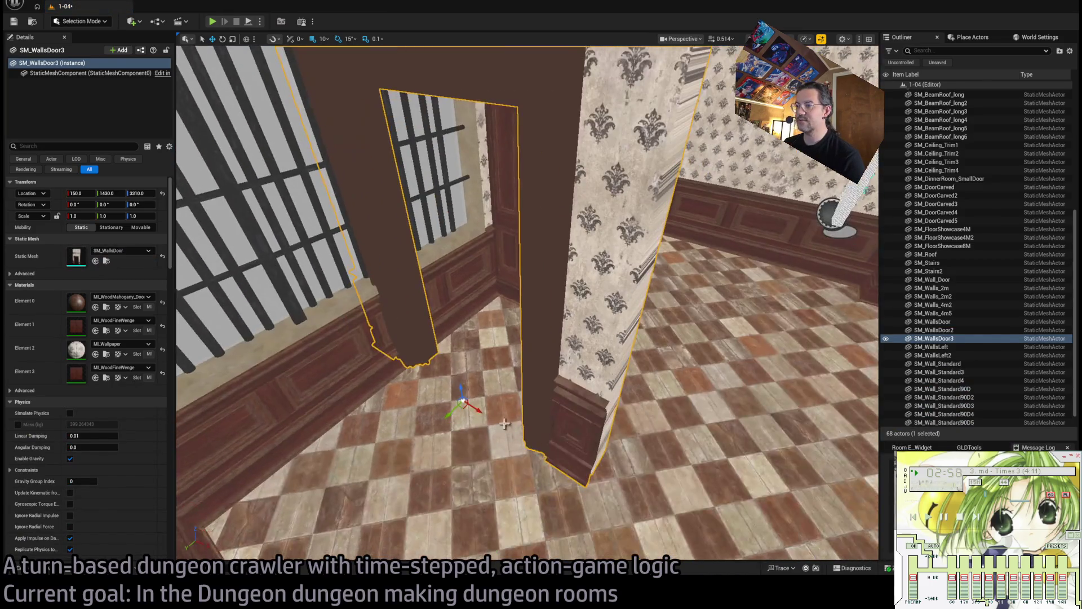
left_click_drag(475, 410, 496, 420)
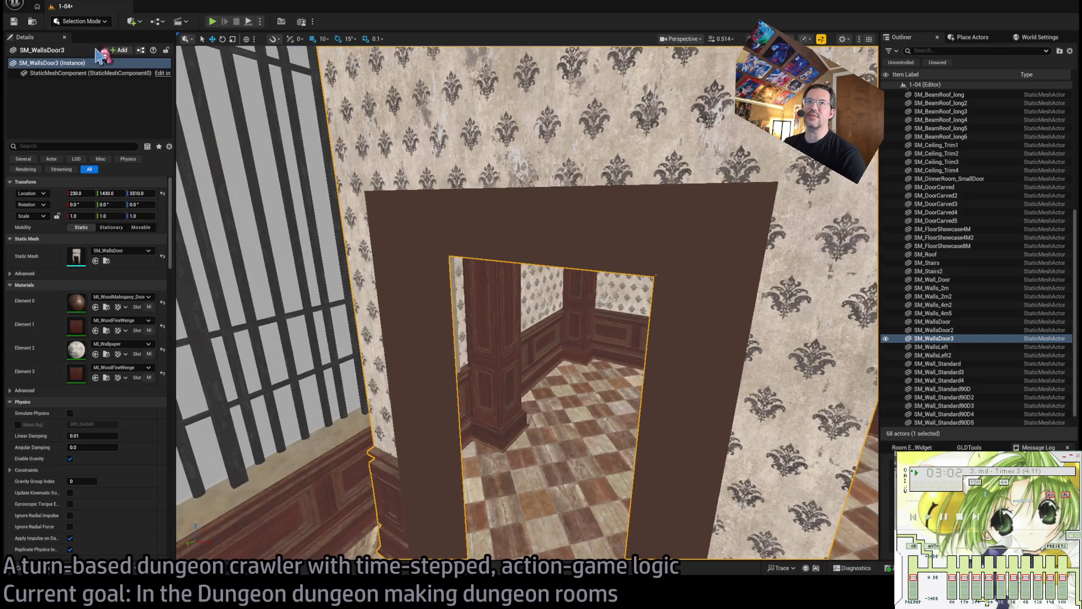
Switch to Modeling Mode and open the door wall in the UV Editor.
key("shift+5")
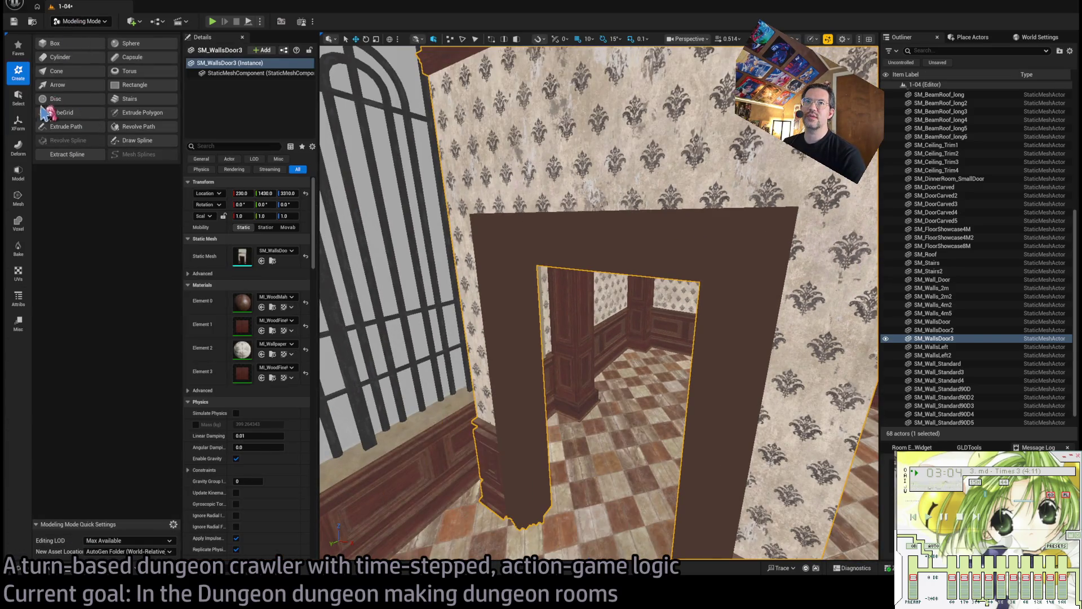
left_click(19, 226)
left_click(18, 272)
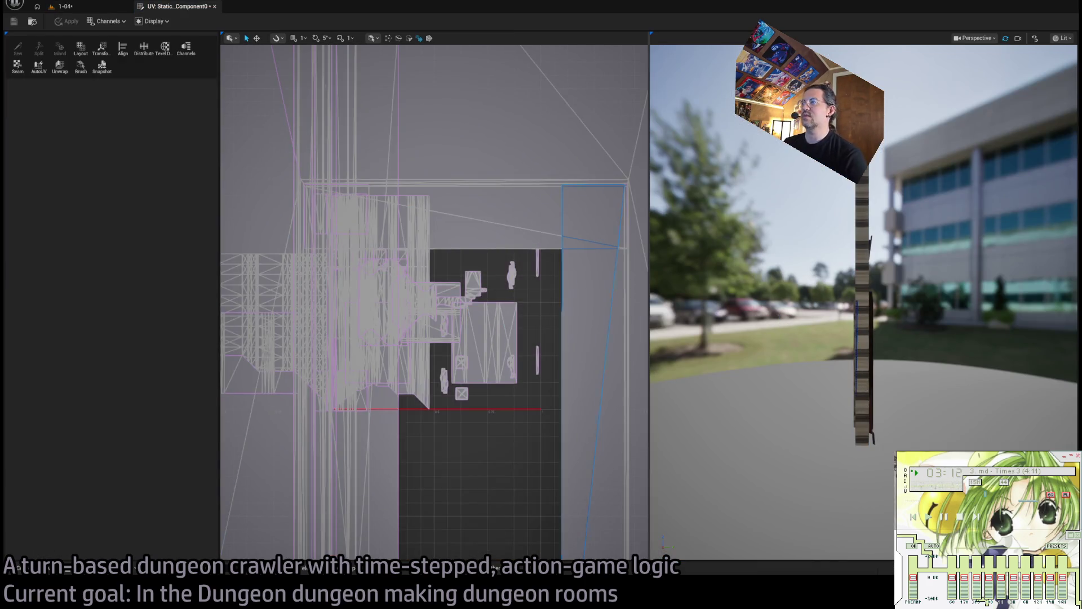
Select the door frame's top trim and left jamb UV islands.
left_click_drag(821, 369, 912, 372)
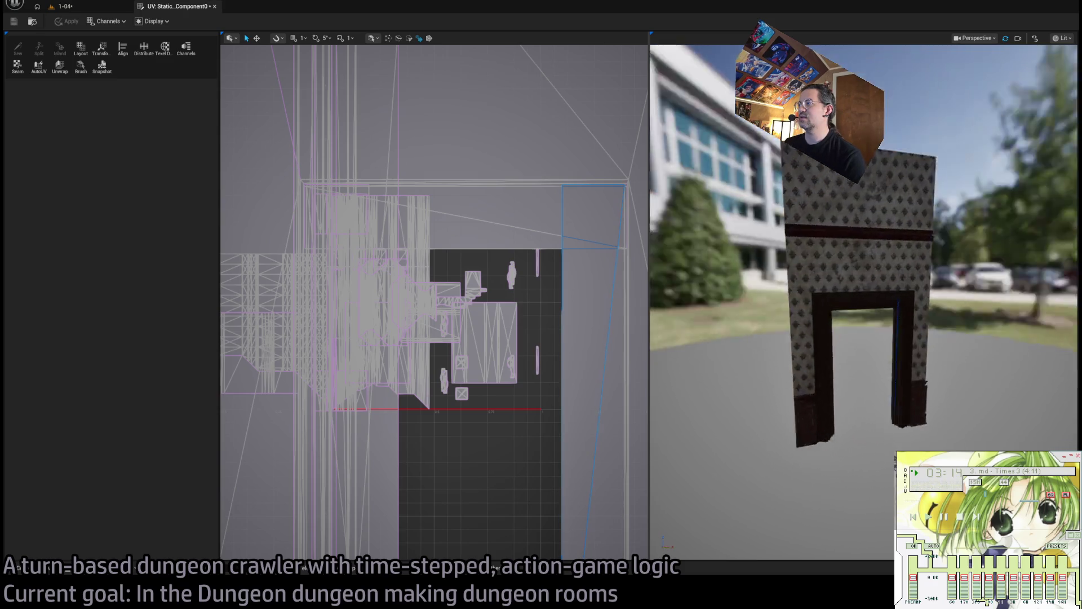
scroll(866, 223, "up", 5)
left_click(867, 222)
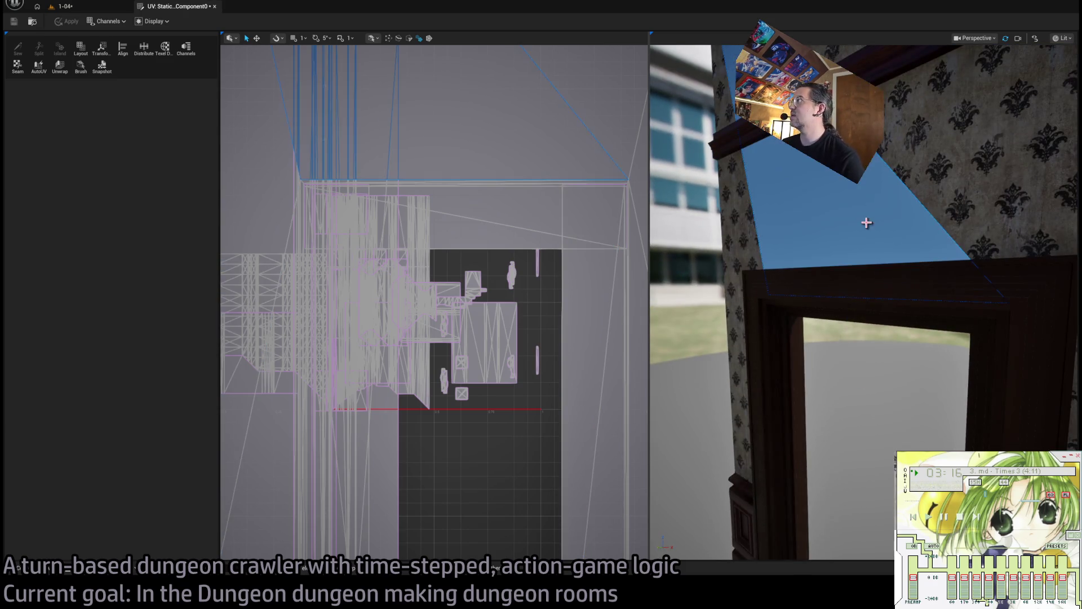
left_click(762, 288)
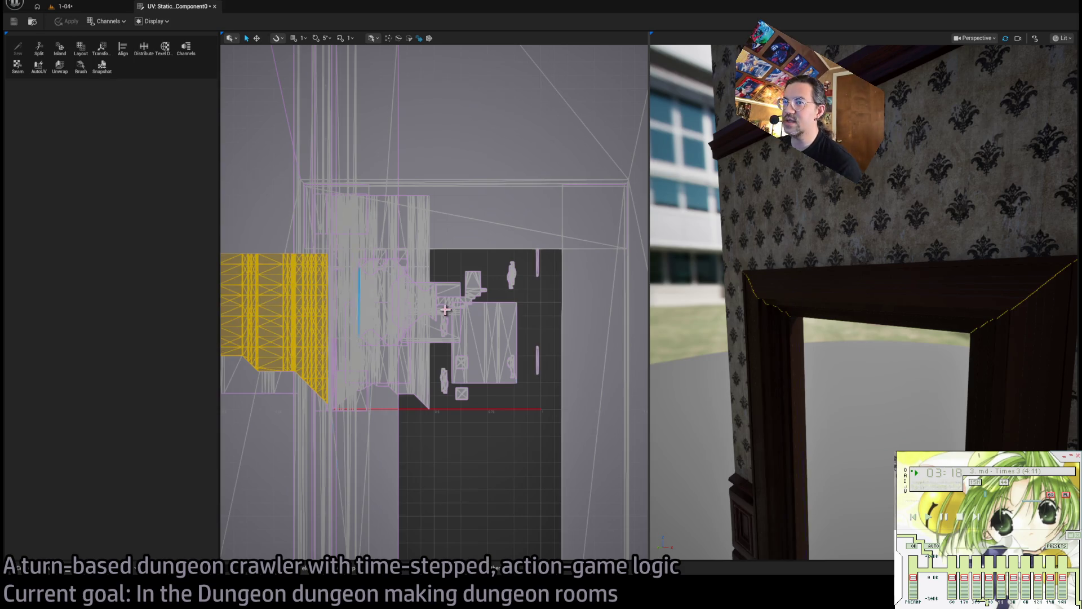
left_click(776, 320, "shift")
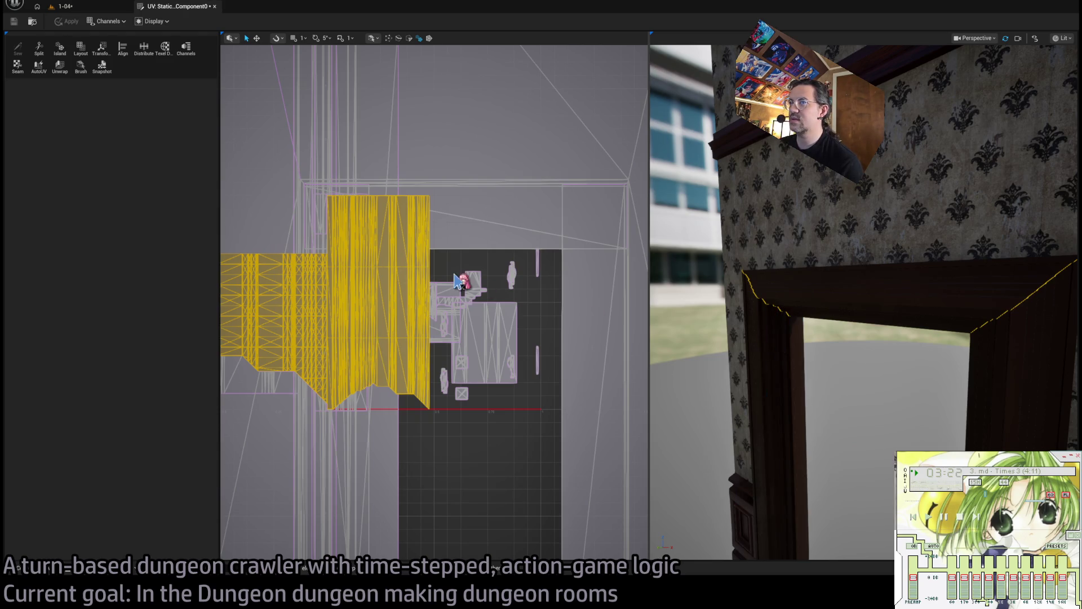
scroll(503, 302, "down", 5)
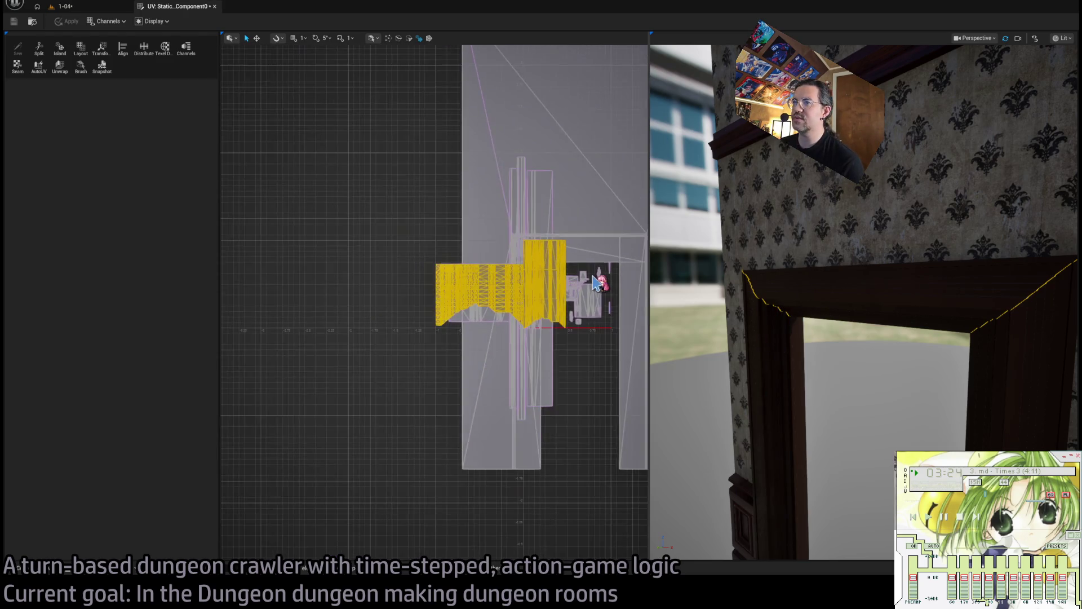
scroll(590, 284, "down", 3)
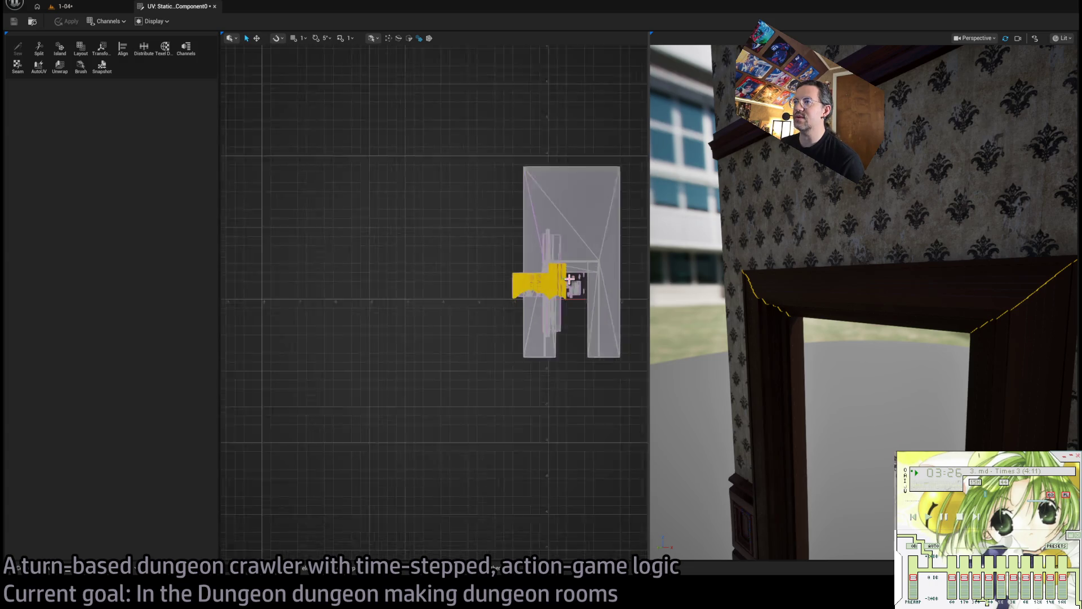
scroll(569, 279, "up", 4)
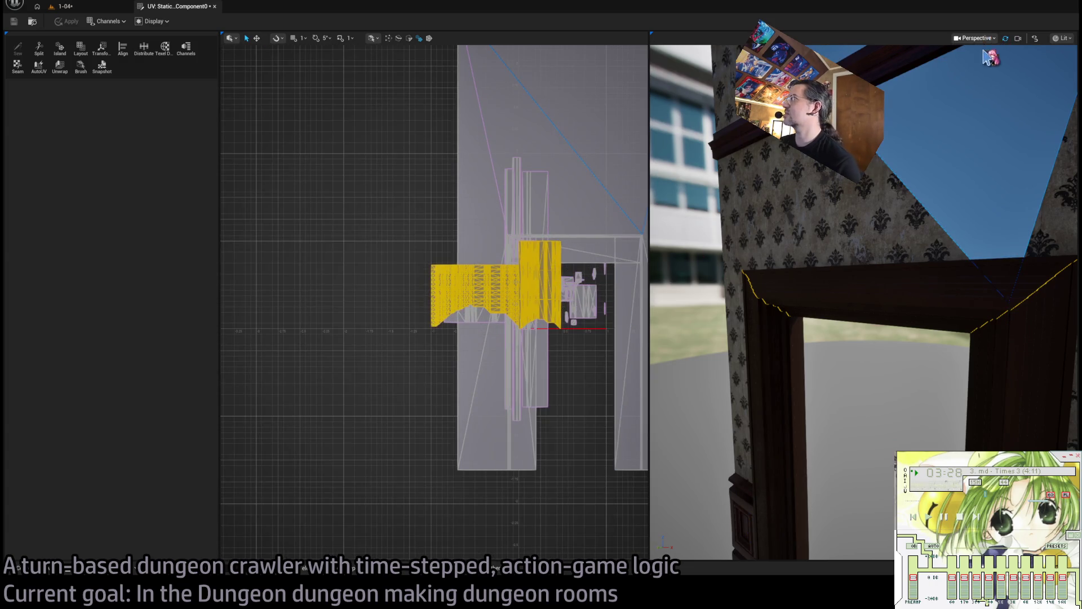
Switch the preview to unlit, try the UV transform tool, then clear the selection.
key("alt+3")
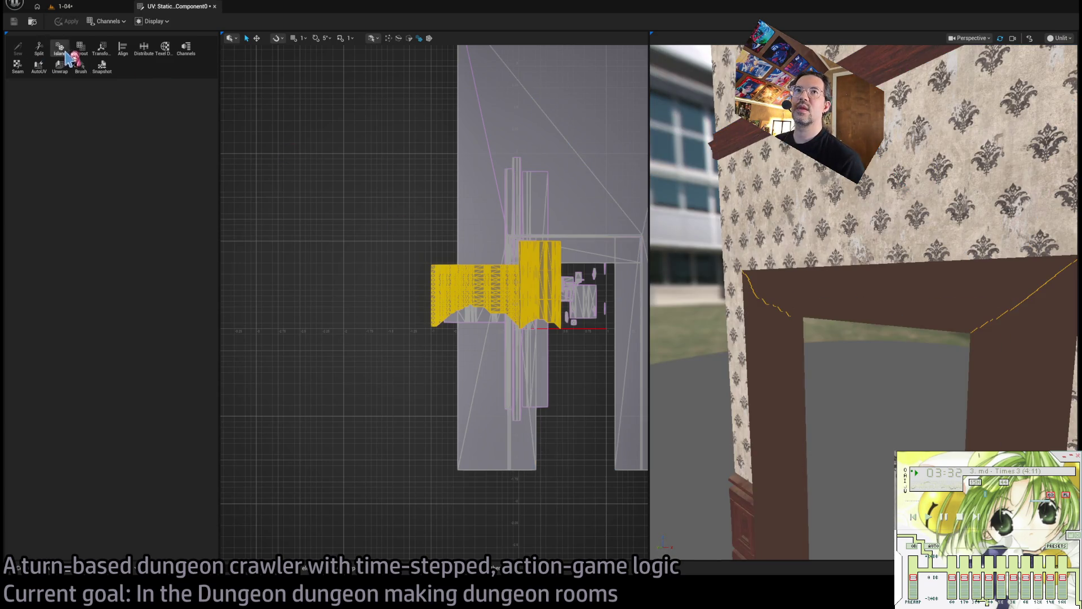
left_click(101, 50)
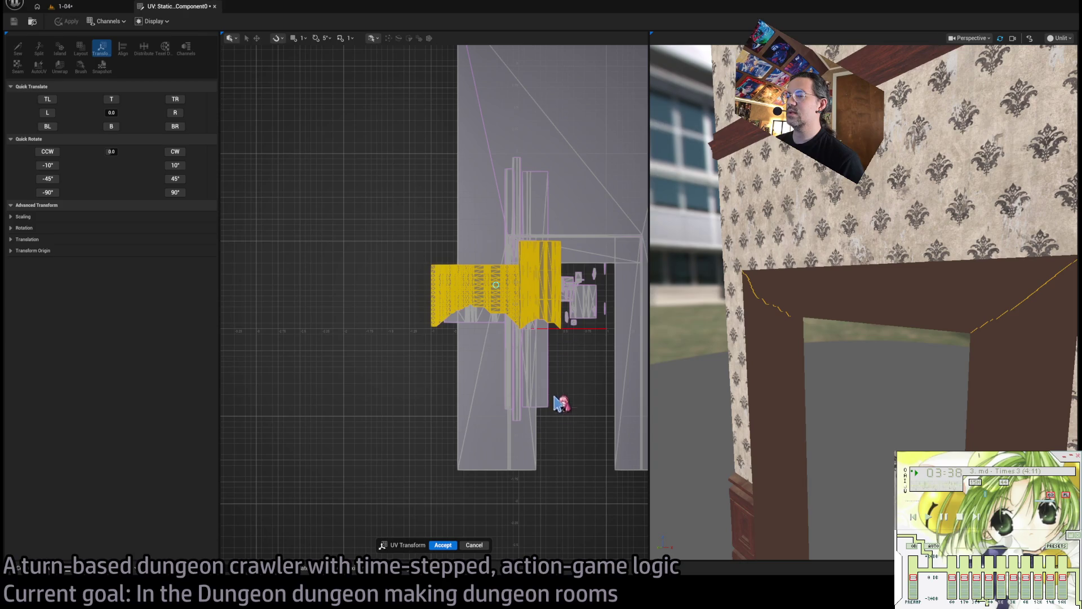
left_click(473, 545)
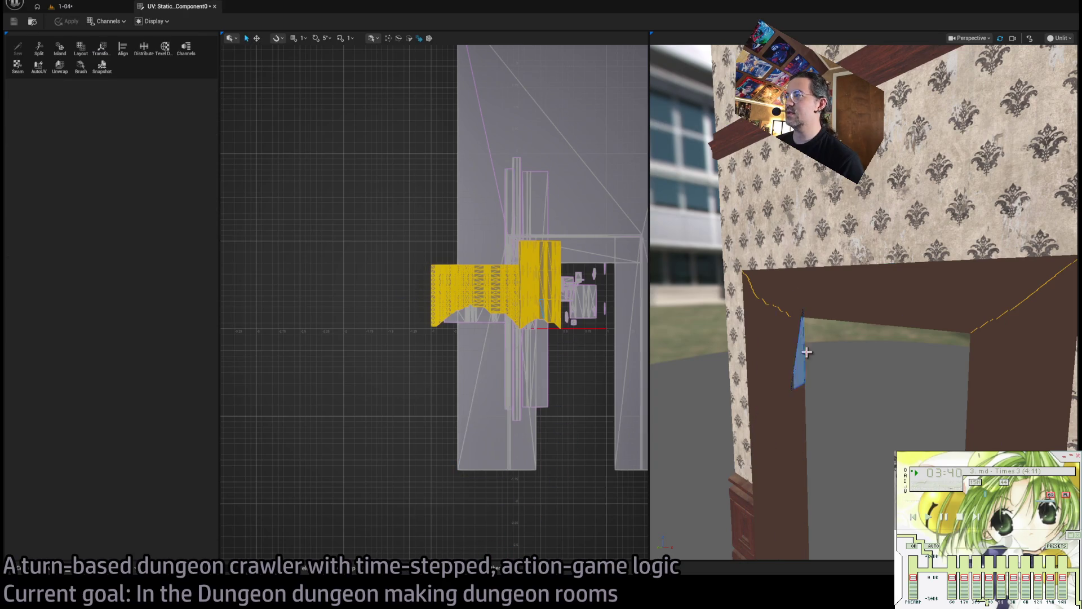
left_click(847, 389)
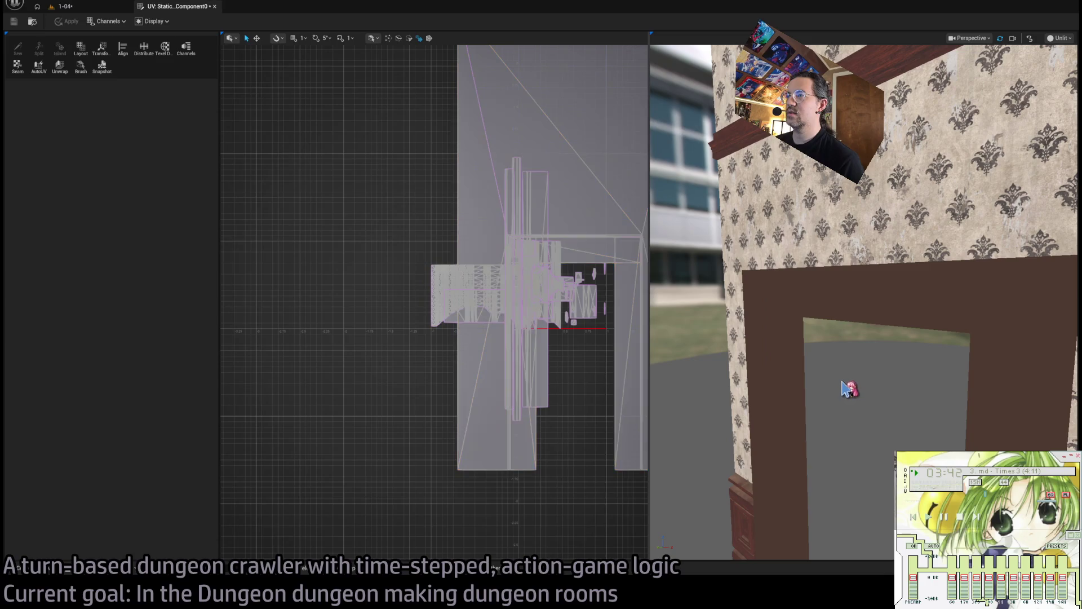
Test-move the door frame's UV island, undo the move, and close the UV Editor.
left_click(436, 277)
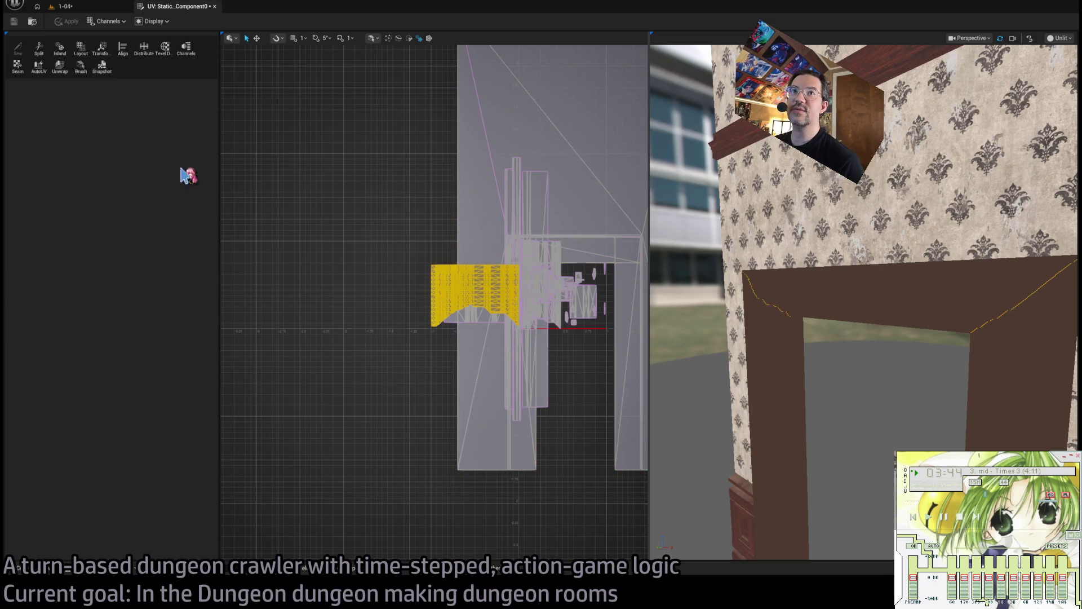
left_click(257, 38)
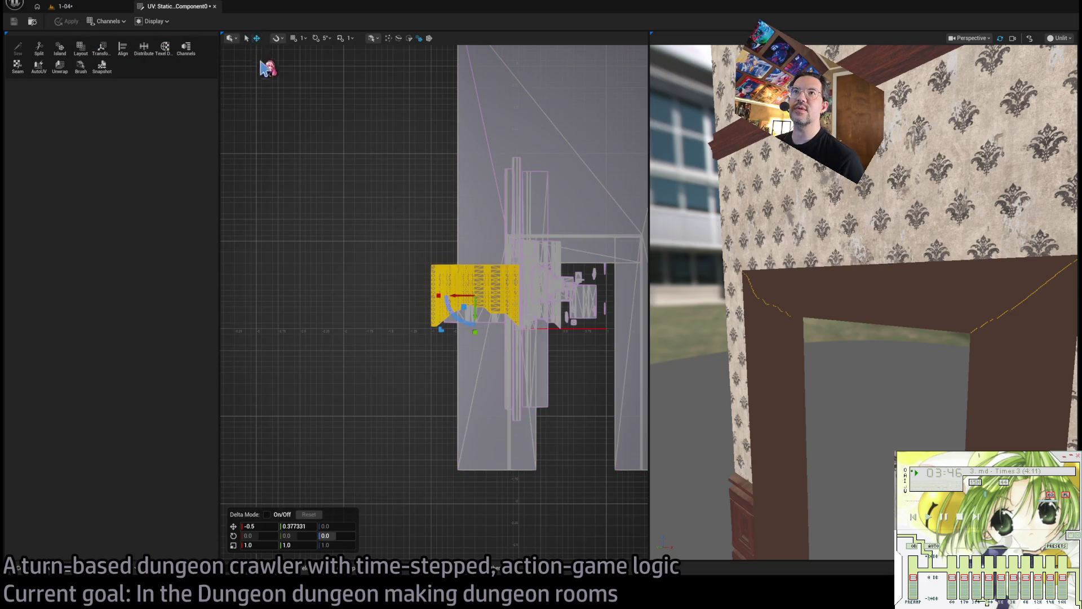
mouse_move(465, 306)
left_mouse_down()
mouse_move(528, 289)
mouse_move(534, 185)
left_mouse_up()
key("ctrl+z")
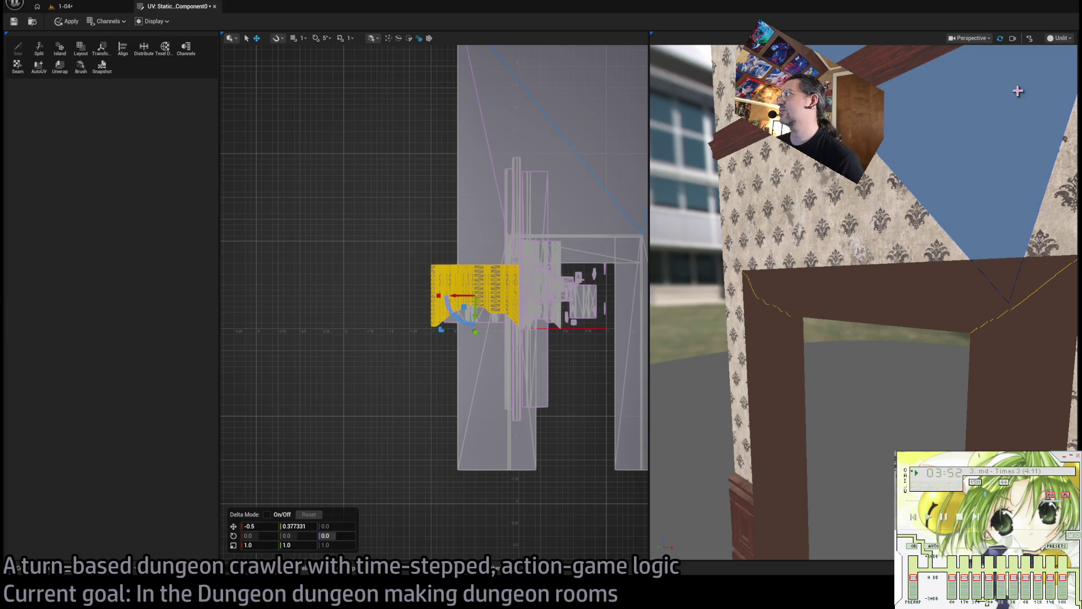
left_click(780, 253)
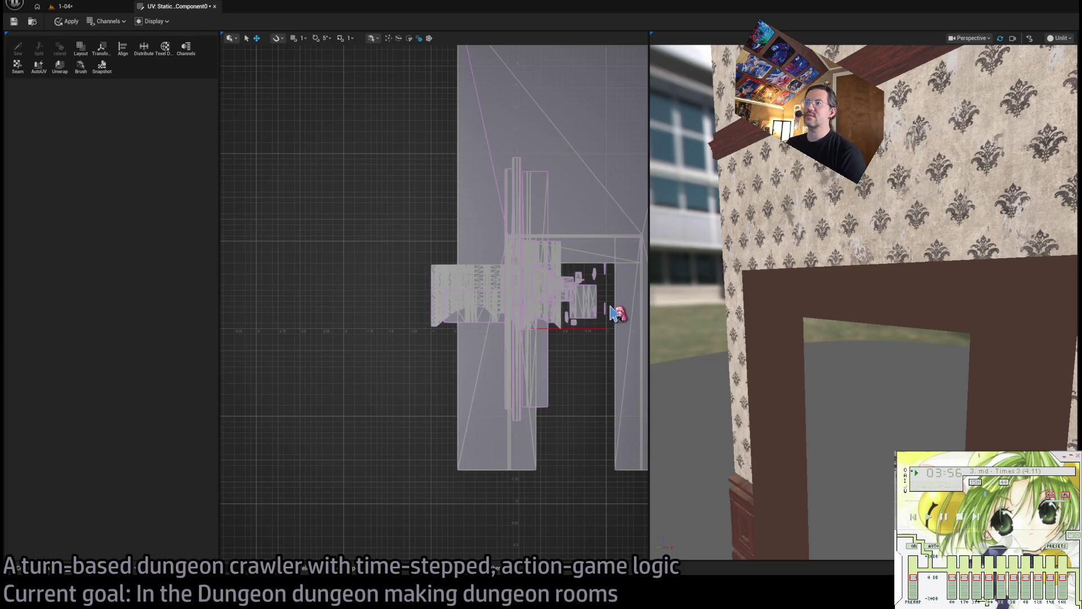
key("ctrl+w")
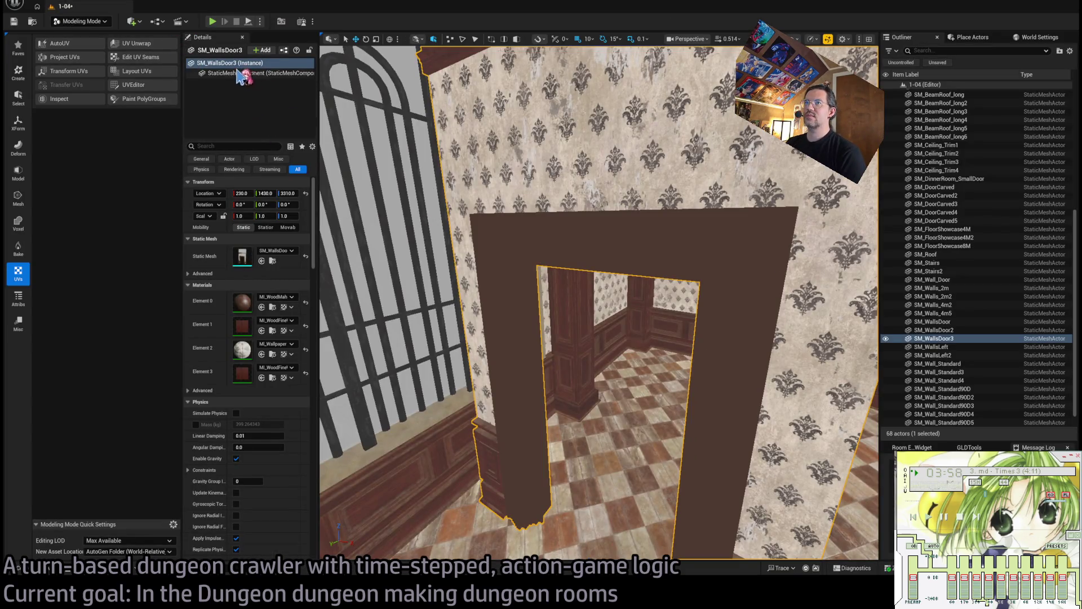
Return to Selection Mode, delete SM_WallsDoor3, select SM_DinnerRoom_SmallDoor and open the Content Drawer.
key("shift+1")
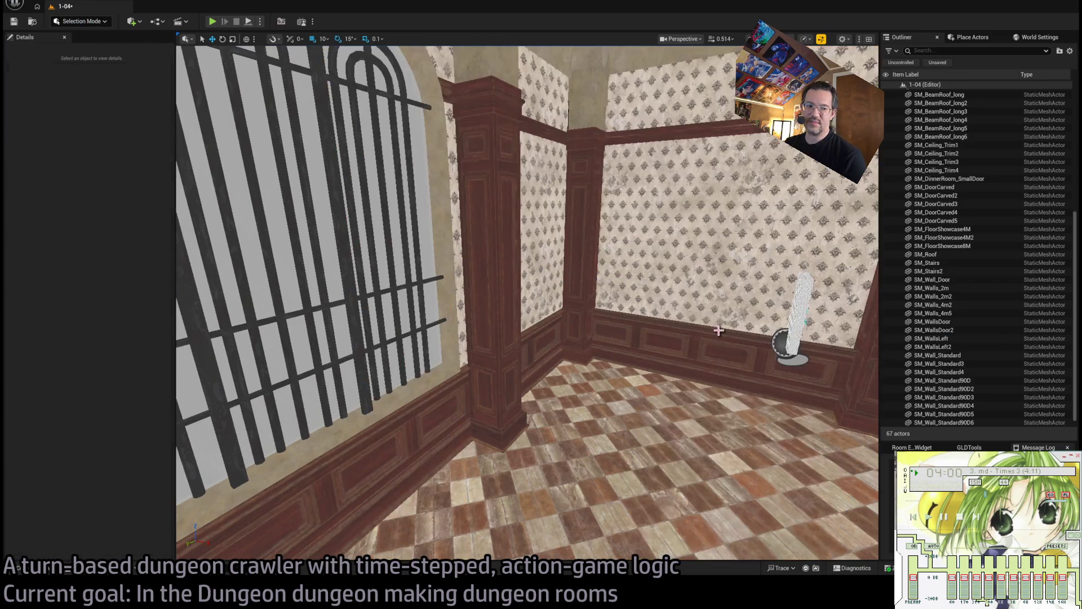
key("Delete")
mouse_move(678, 289)
left_mouse_down()
mouse_move(508, 293)
mouse_move(579, 389)
mouse_move(596, 362)
mouse_move(461, 338)
mouse_move(415, 356)
mouse_move(514, 309)
mouse_move(581, 333)
mouse_move(502, 339)
mouse_move(508, 297)
mouse_move(536, 365)
mouse_move(507, 282)
left_mouse_up()
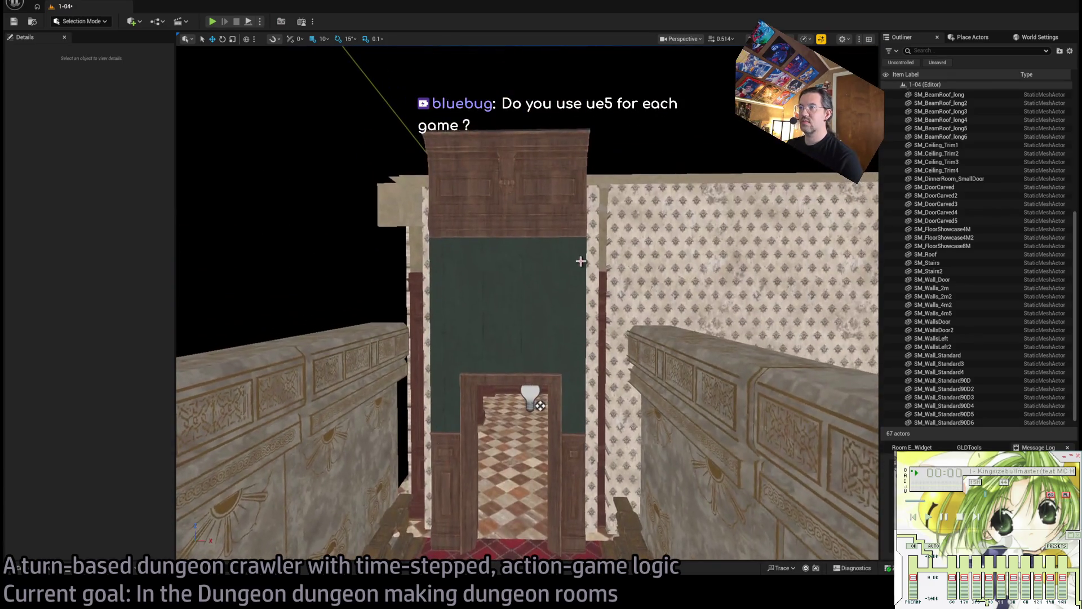
left_click(507, 282)
key("ctrl+space")
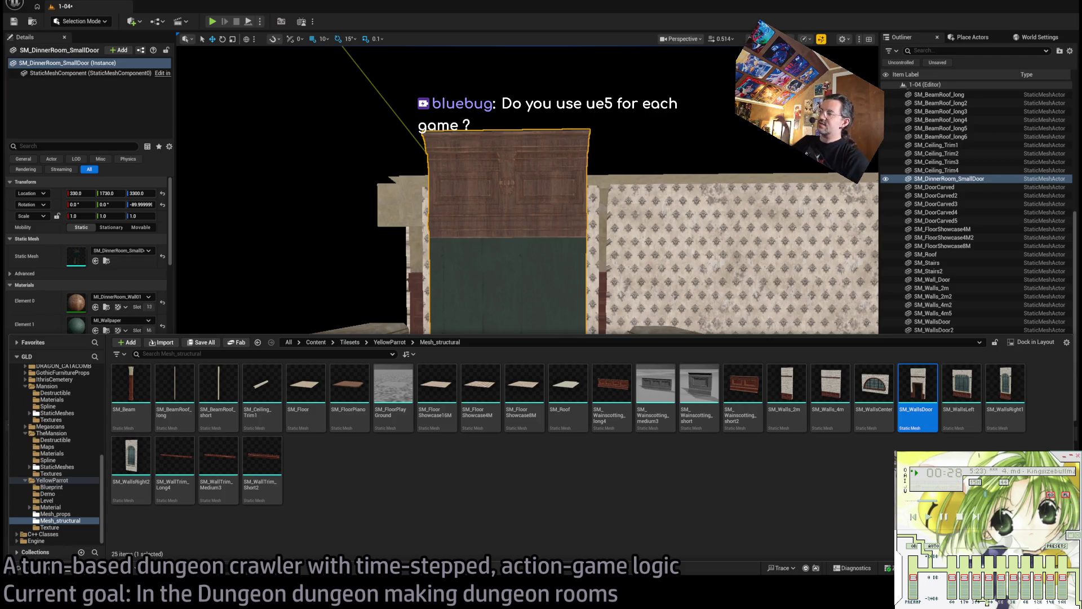
Browse to the SM_DinnerRoom_SmallDoor mesh in TheMansion's DiningRoom folder.
scroll(517, 328, "down", 10)
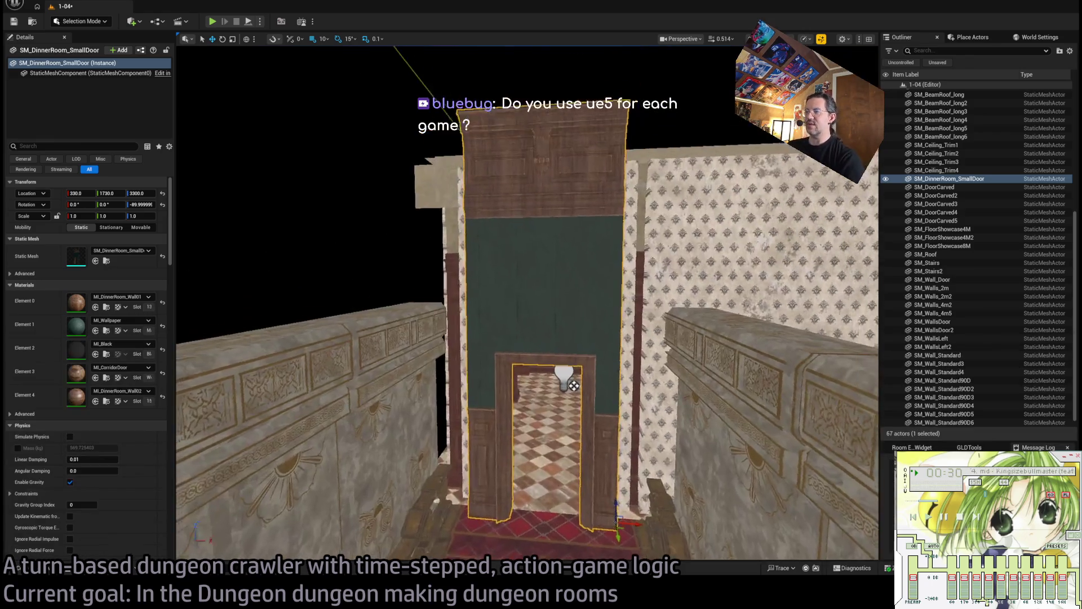
scroll(596, 340, "up", 2)
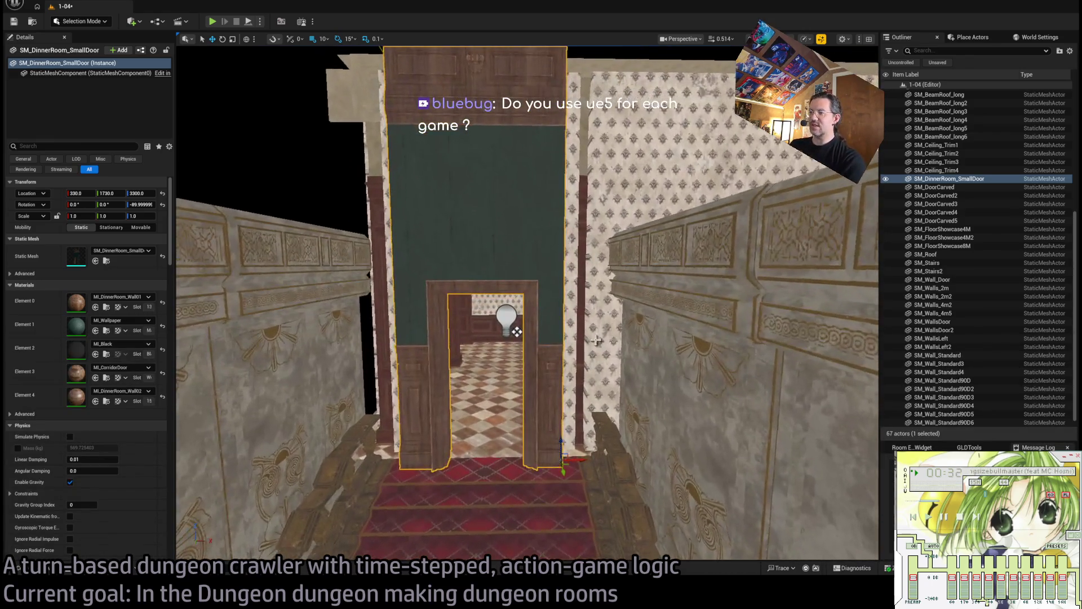
left_click(21, 570)
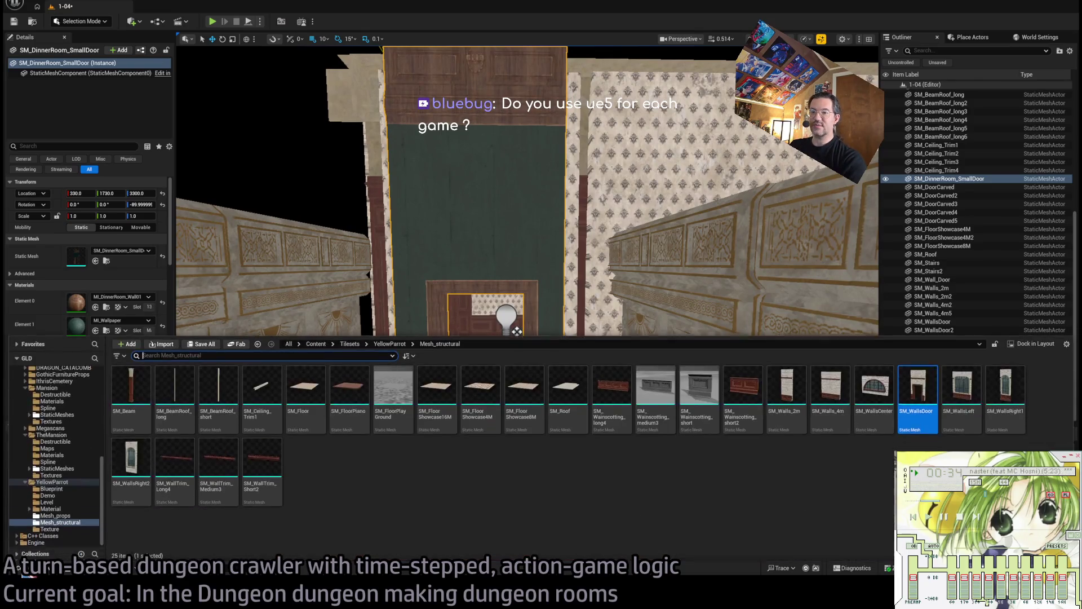
left_click(18, 568)
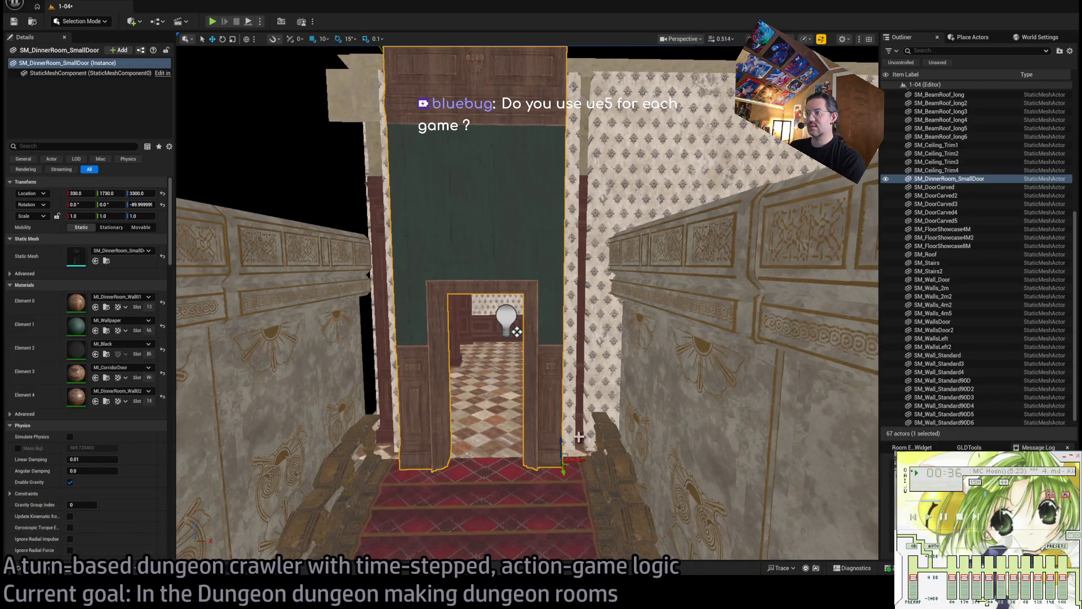
left_click(50, 571)
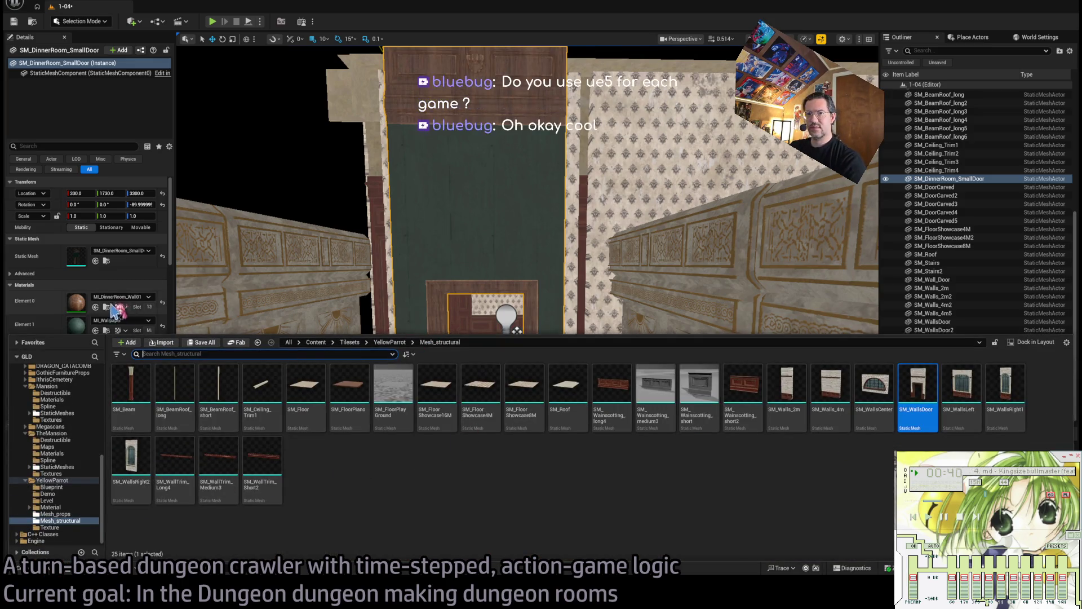
left_click(107, 264)
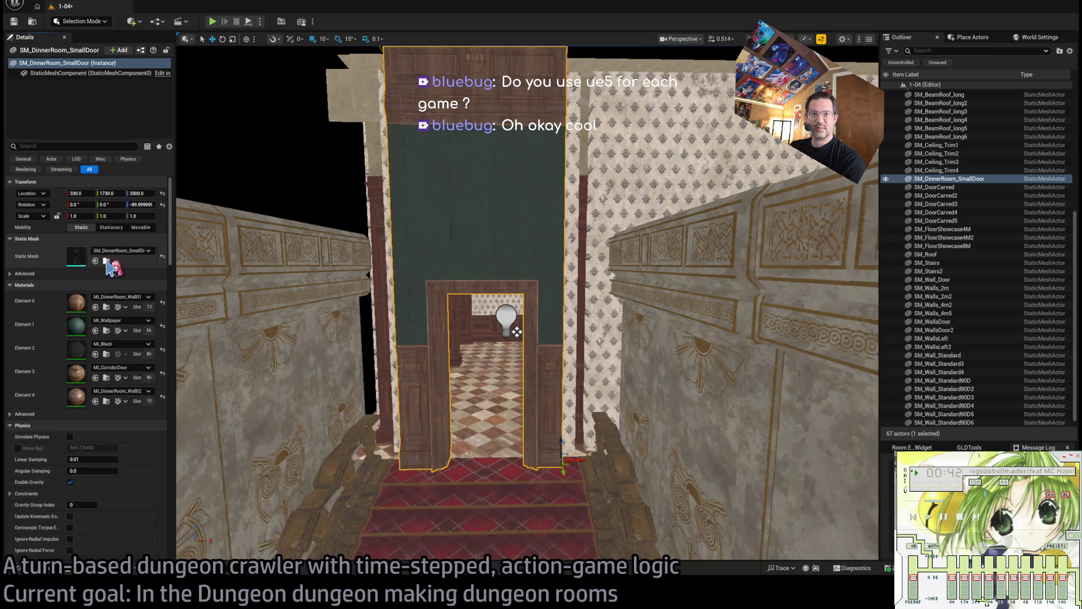
left_click(106, 261)
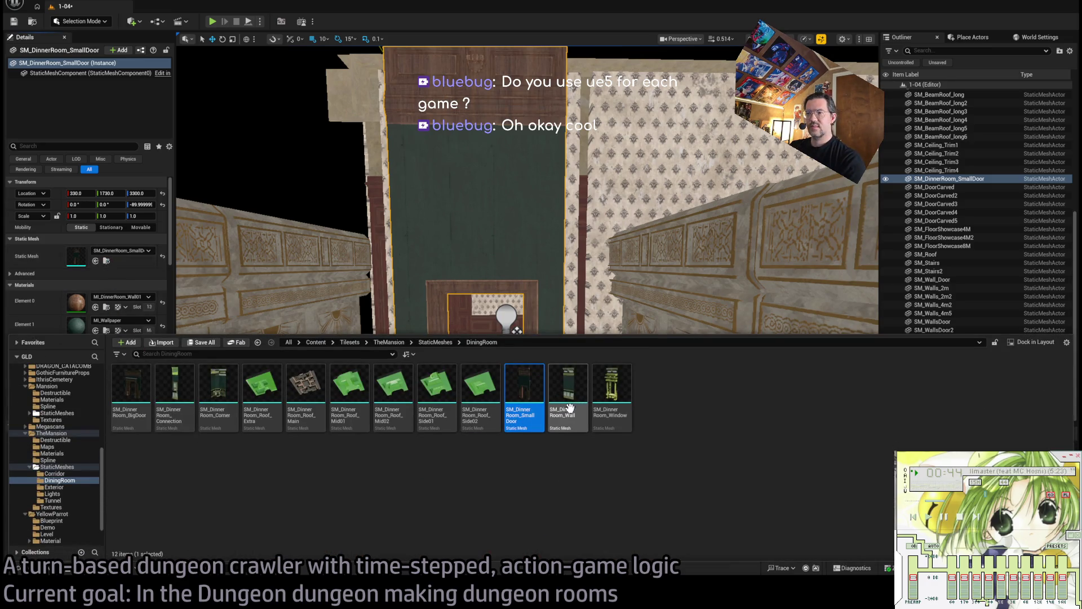
Place SM_DinnerRoom_BigDoor in the level and rotate it -90°.
mouse_move(130, 389)
left_mouse_down()
mouse_move(347, 278)
mouse_move(481, 531)
mouse_move(499, 520)
mouse_move(493, 496)
left_mouse_up()
key("e")
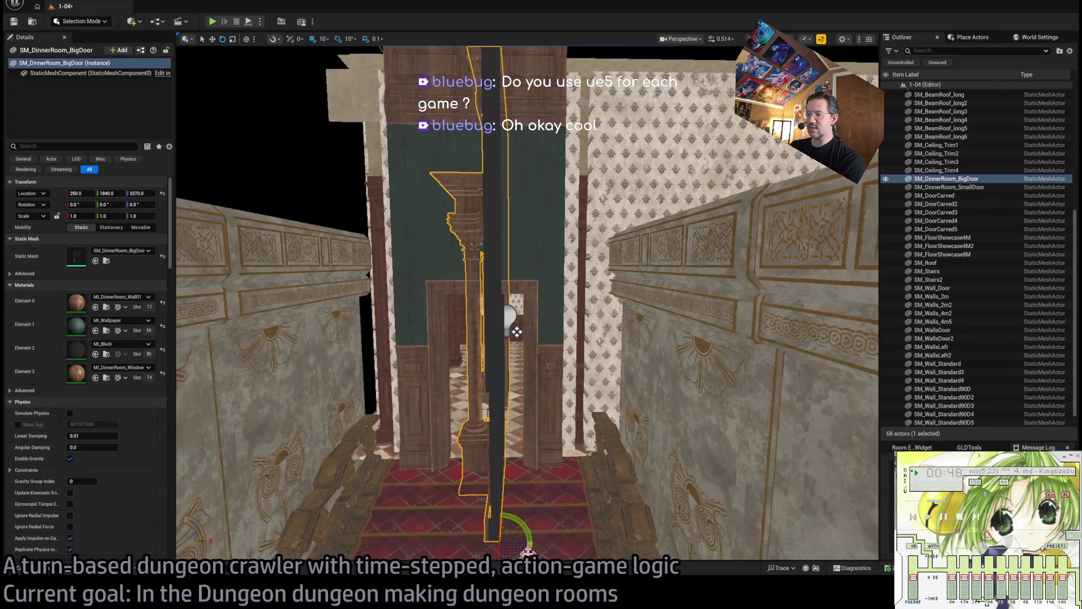
mouse_move(525, 529)
left_mouse_down()
mouse_move(532, 541)
mouse_move(525, 535)
left_mouse_up()
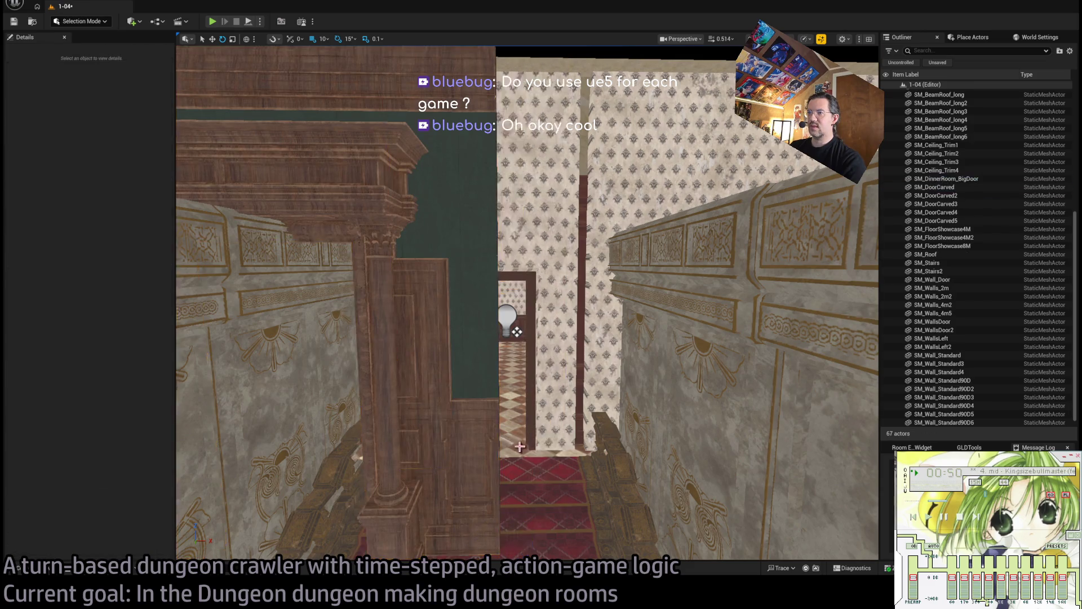
scroll(528, 303, "up", 3)
Move the big door into the corridor doorway at X 380, Z 3300 and scale it to 0.7.
key("w")
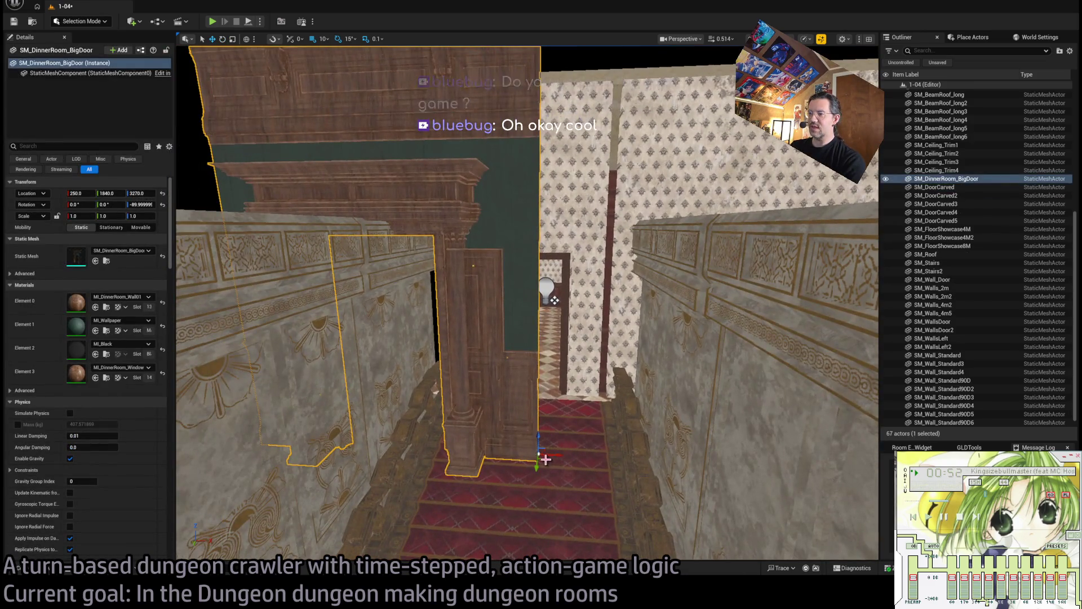
left_click_drag(541, 454, 652, 422)
scroll(555, 300, "up", 5)
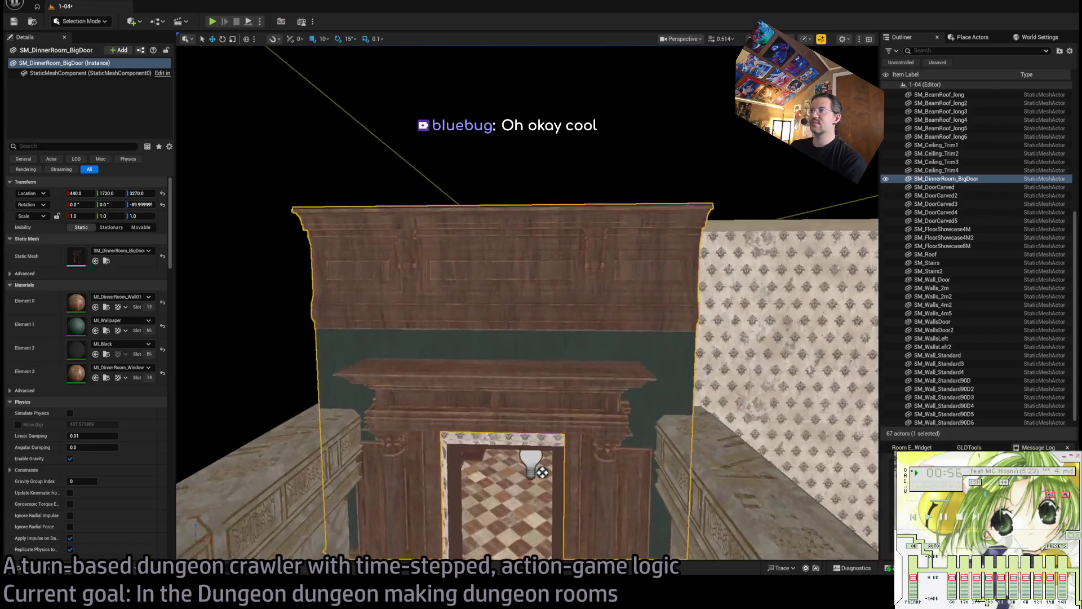
scroll(550, 317, "up", 5)
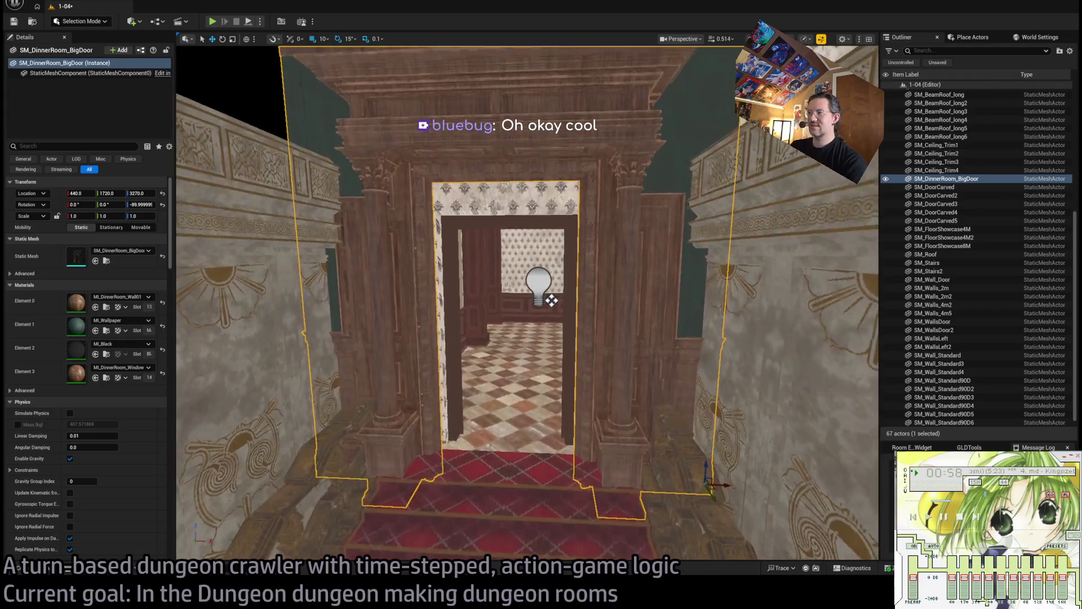
scroll(556, 304, "up", 8)
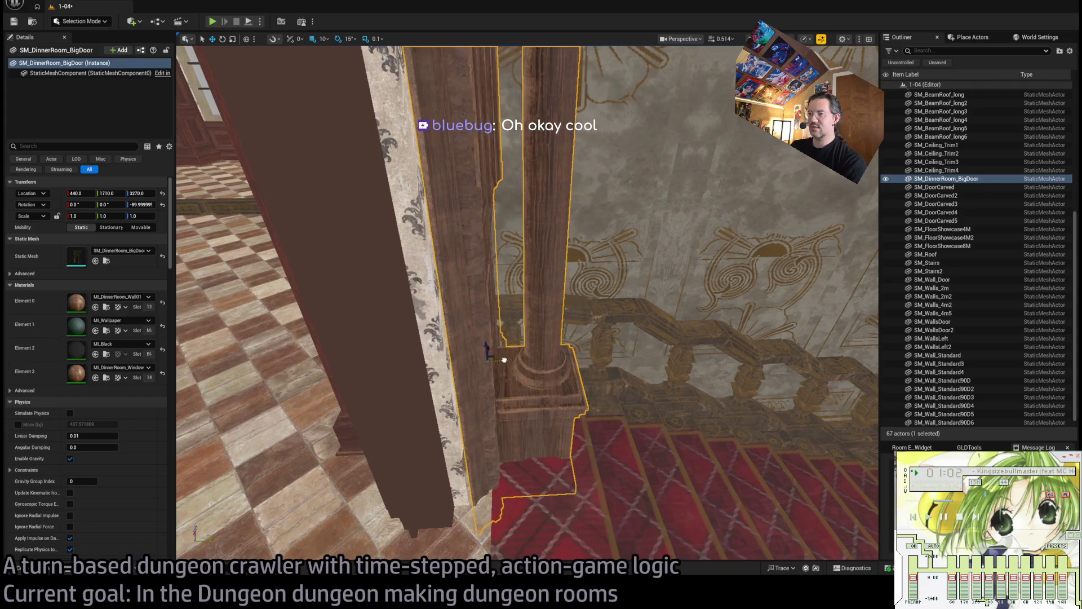
key("s")
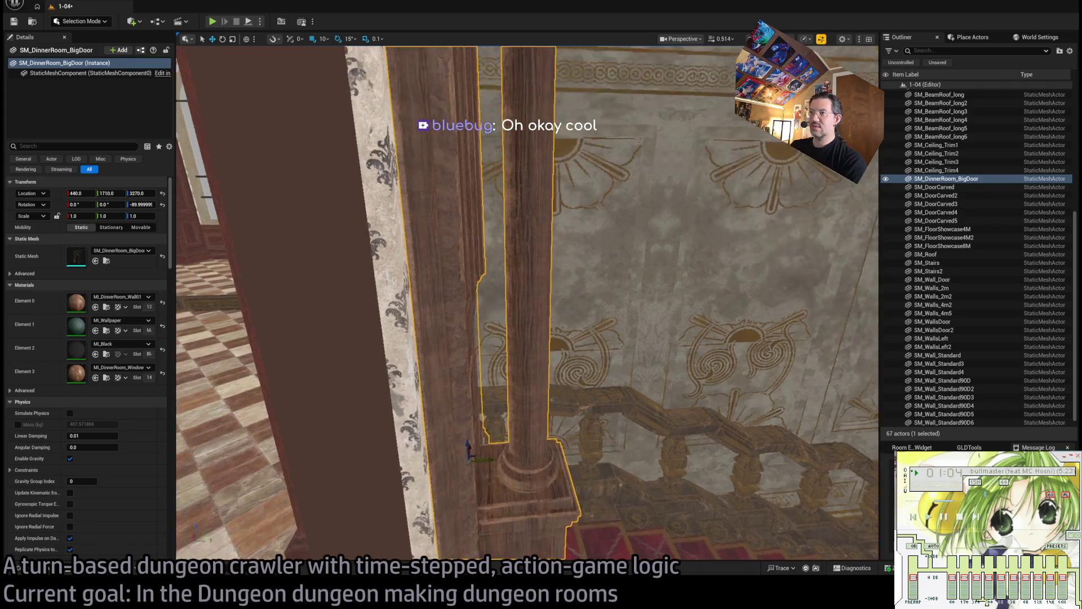
key("s")
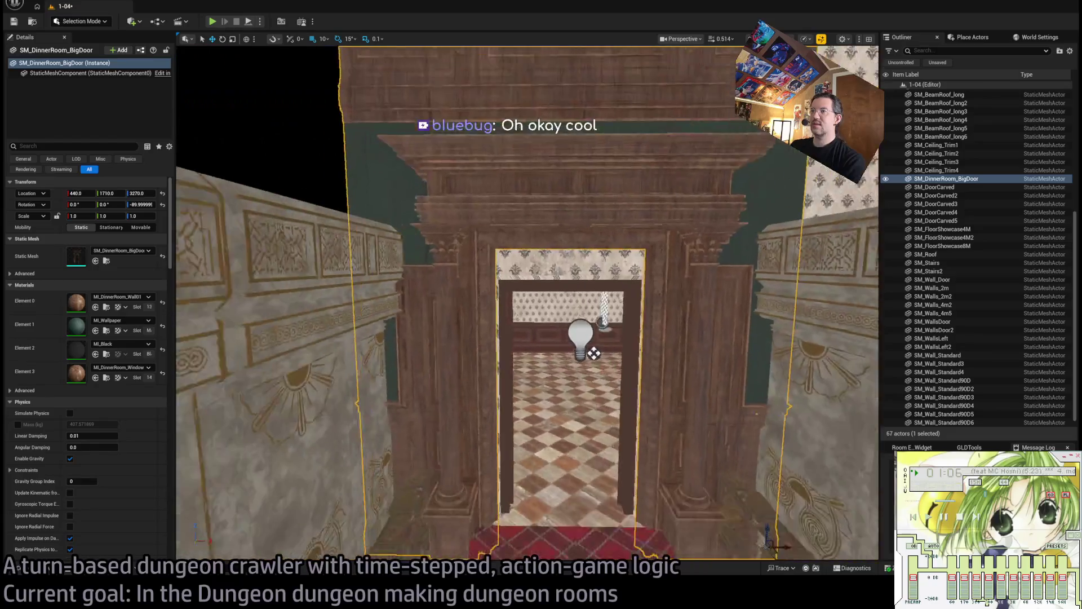
key("s")
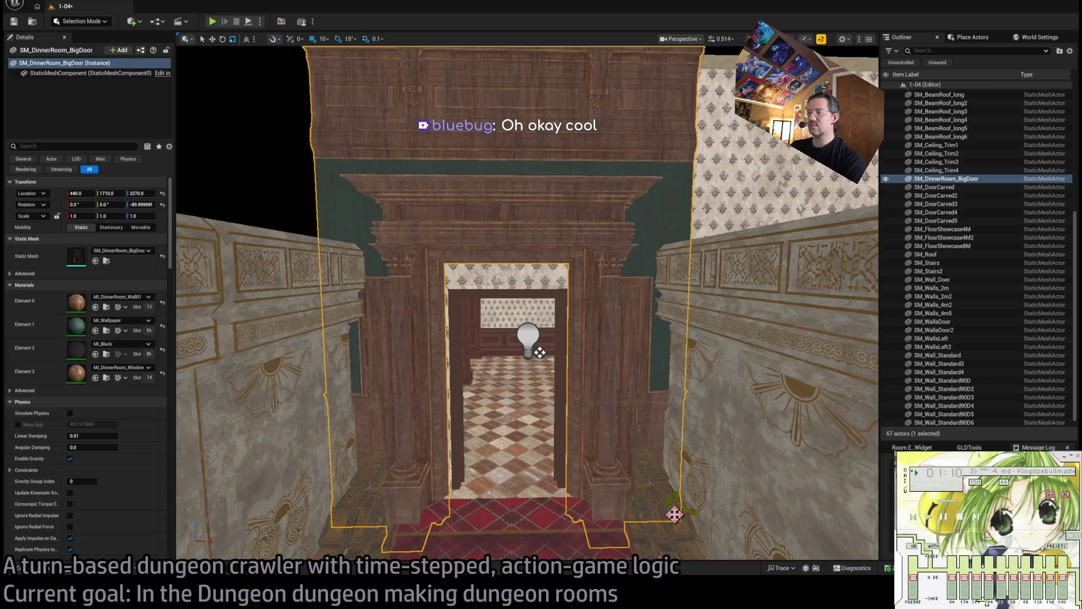
left_click_drag(674, 514, 662, 527)
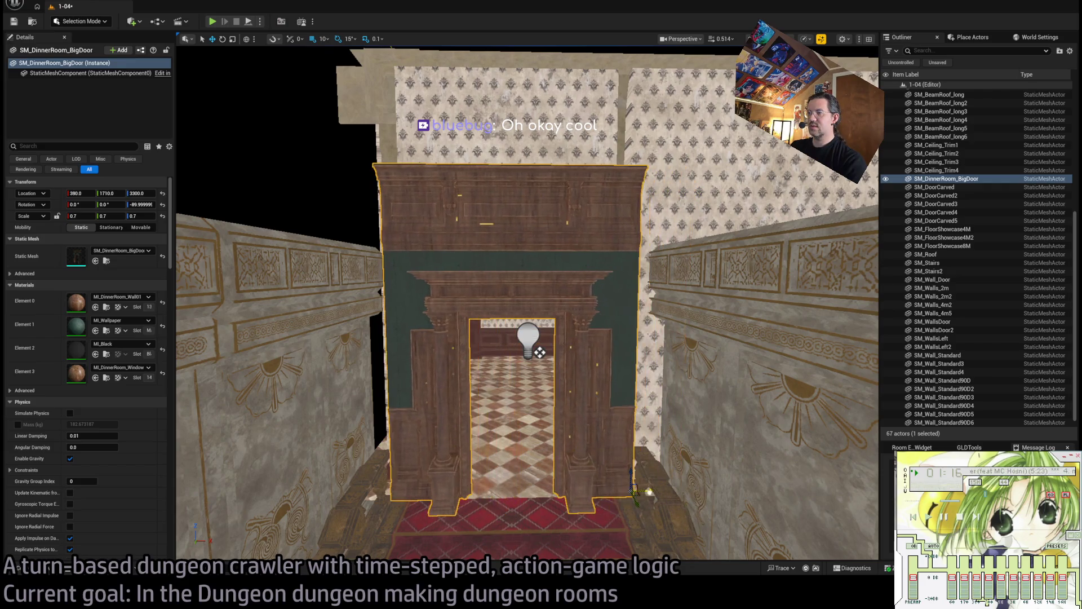
Rescale the big door to about 0.864 and nudge it along X to 411.
mouse_move(630, 492)
left_mouse_down()
mouse_move(642, 479)
mouse_move(636, 486)
mouse_move(659, 488)
mouse_move(658, 440)
mouse_move(788, 445)
mouse_move(789, 378)
left_mouse_up()
mouse_move(576, 350)
left_mouse_down()
mouse_move(577, 325)
mouse_move(566, 325)
left_mouse_up()
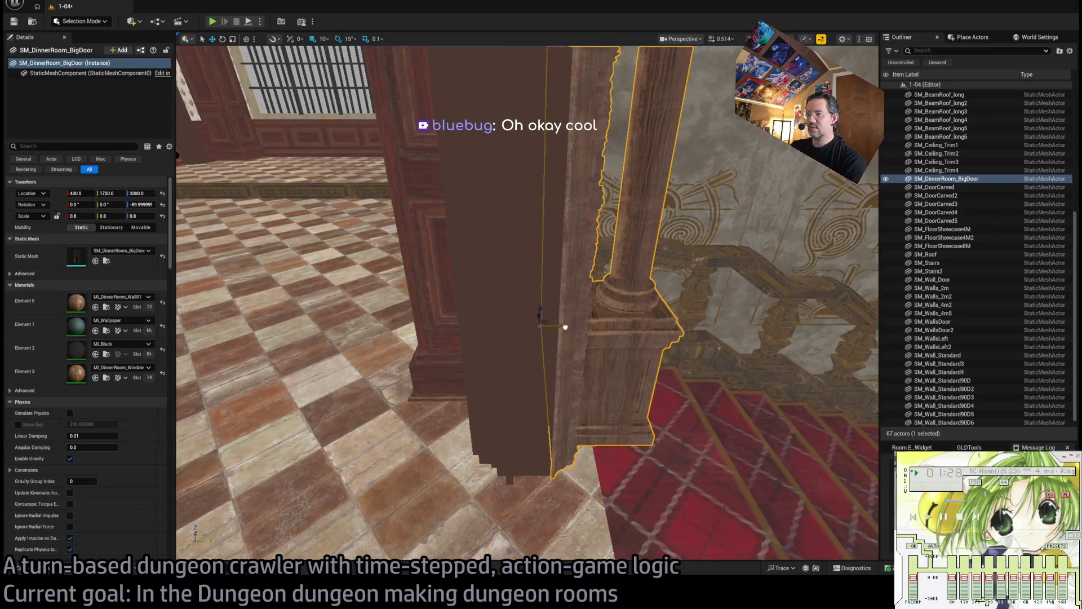
key("f")
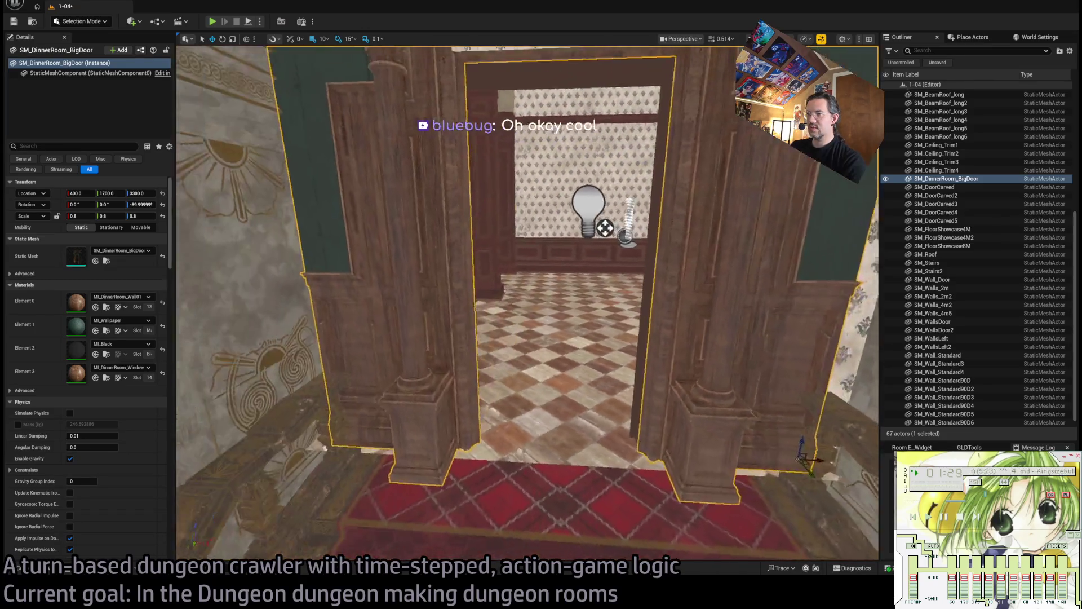
mouse_move(605, 227)
left_mouse_down()
mouse_move(580, 227)
mouse_move(644, 264)
left_mouse_up()
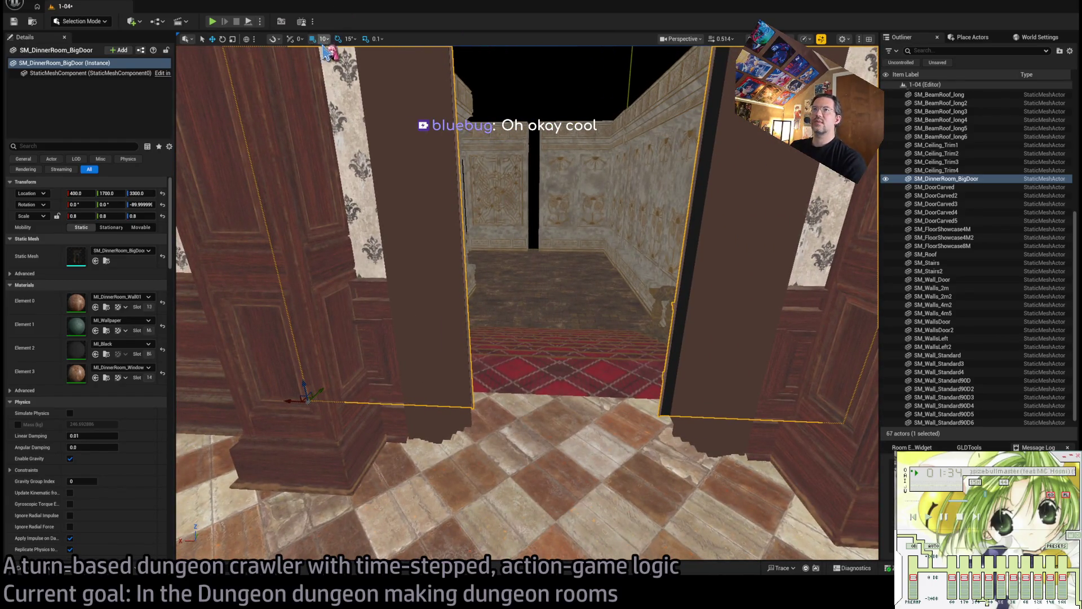
left_click_drag(283, 401, 289, 401)
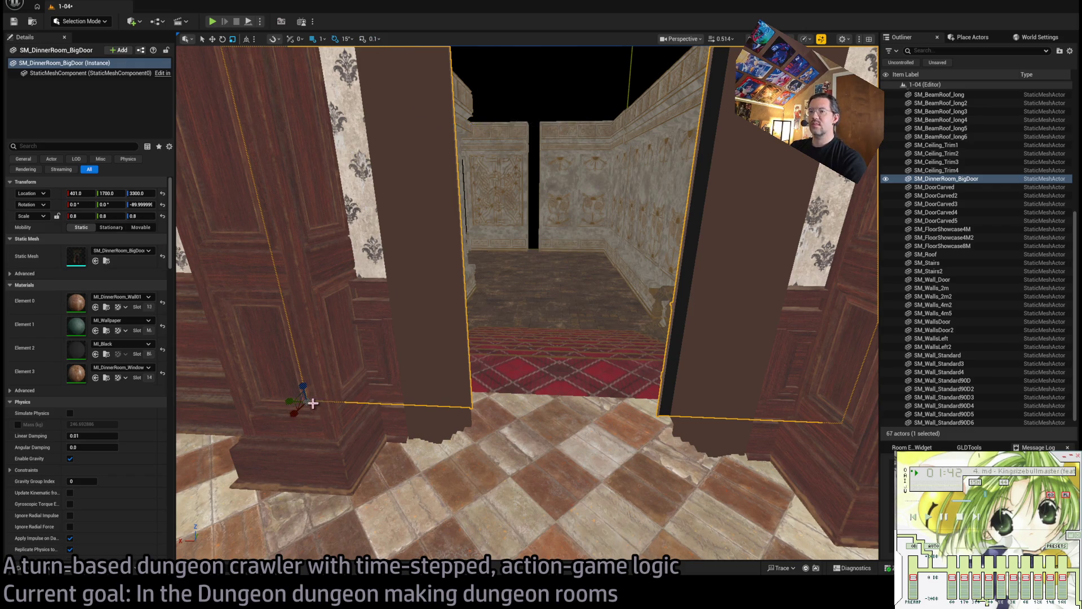
left_click_drag(313, 403, 269, 406)
Shorten the big door's Z scale to about 0.794.
key("f")
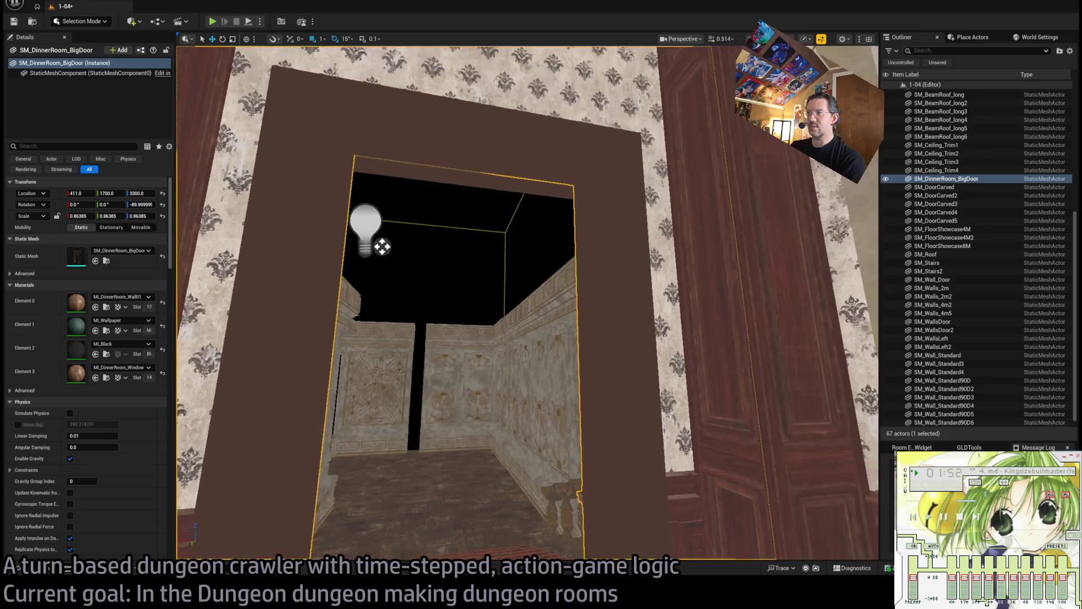
scroll(528, 303, "down", 10)
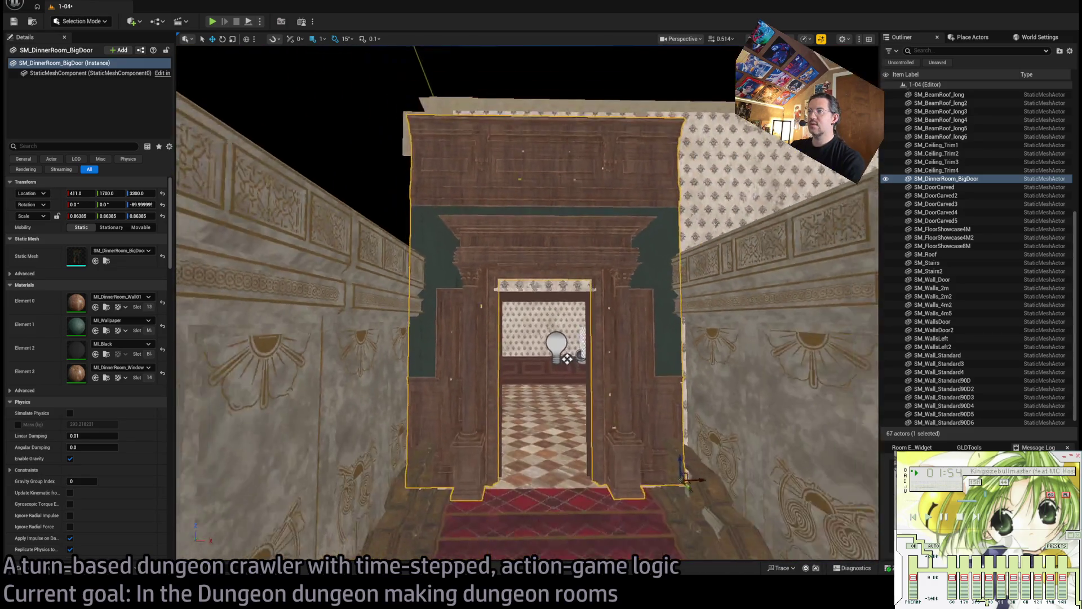
scroll(528, 303, "up", 5)
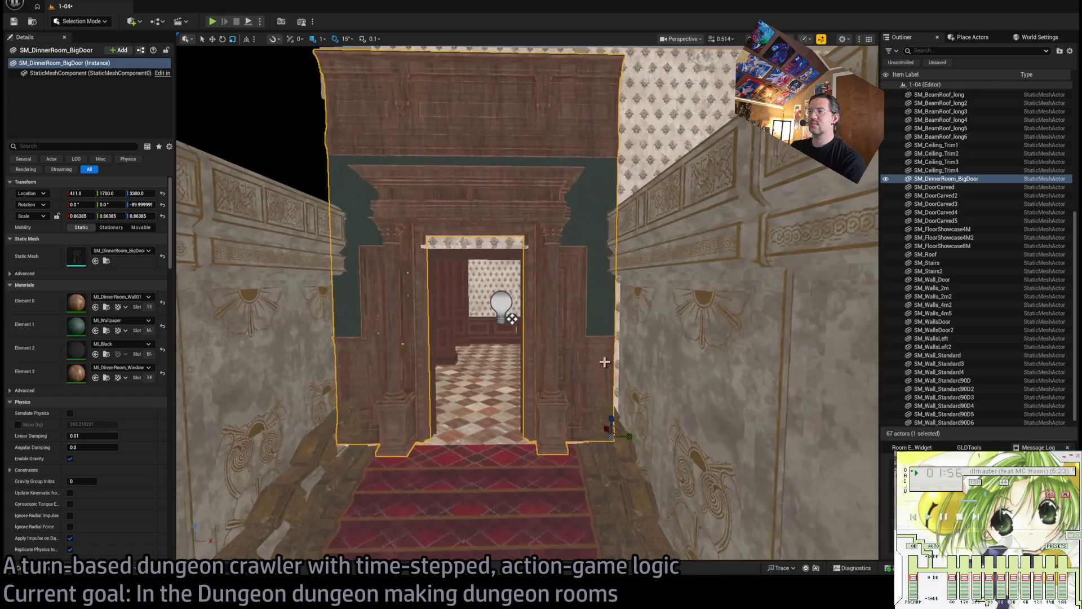
key("r")
left_click_drag(616, 423, 614, 423)
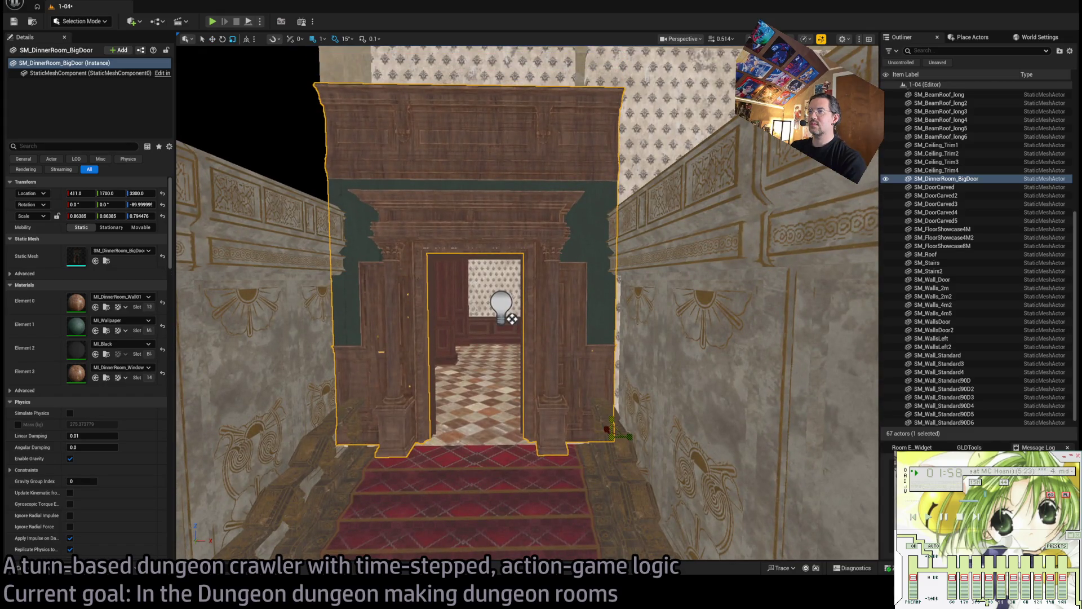
scroll(539, 393, "down", 3)
scroll(540, 393, "up", 3)
key("w")
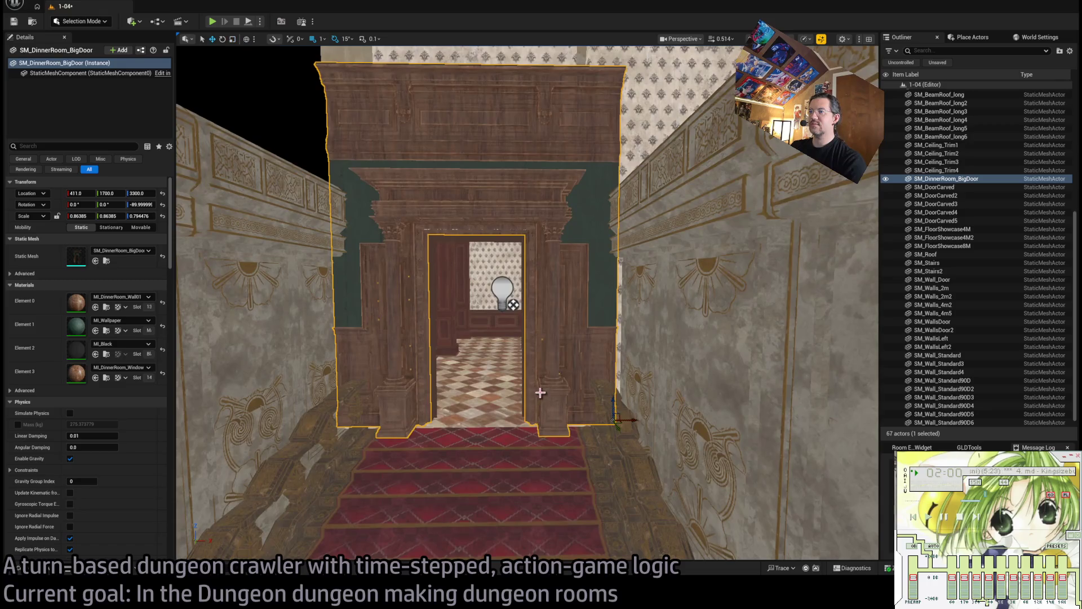
scroll(548, 420, "down", 10)
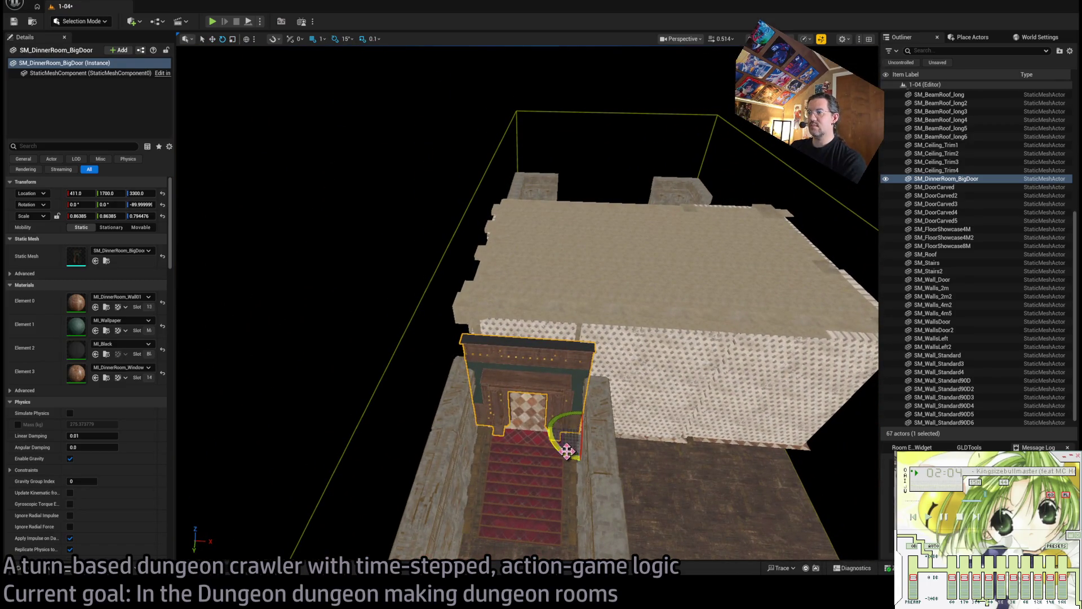
Duplicate the door as SM_DinnerRoom_BigDoor2, rotated to -270, and move it into the side doorway.
left_click_drag(567, 450, 597, 456, "alt")
key("w")
scroll(568, 450, "up", 2)
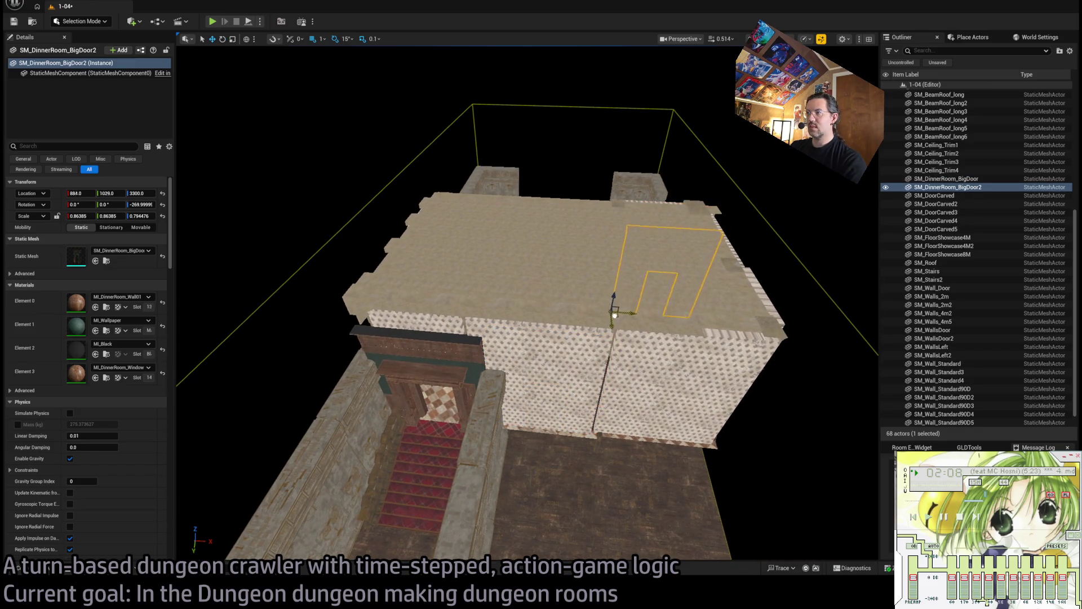
scroll(615, 315, "up", 5)
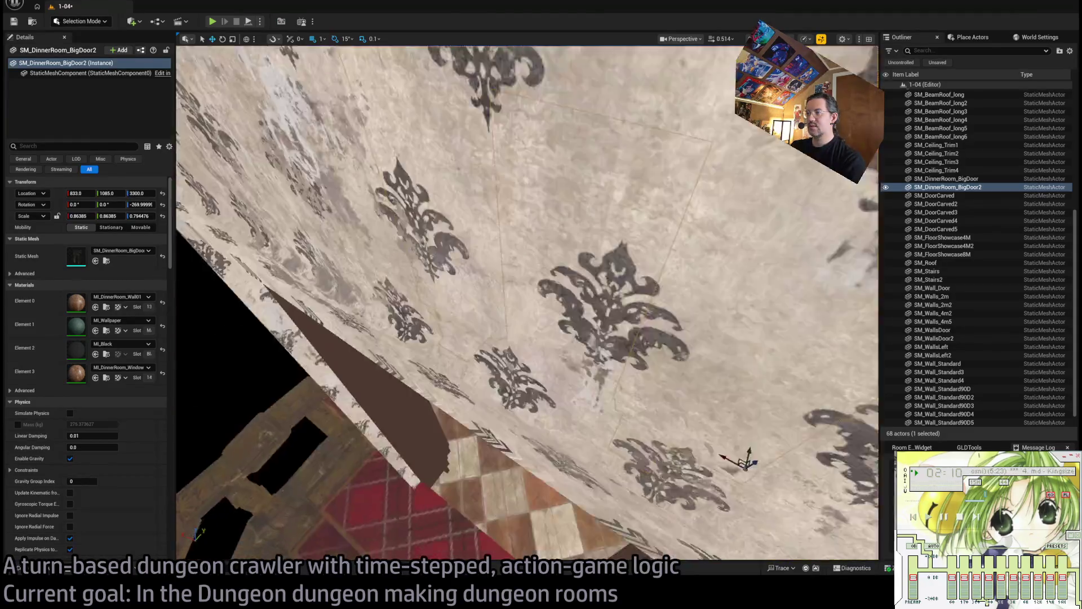
key("f")
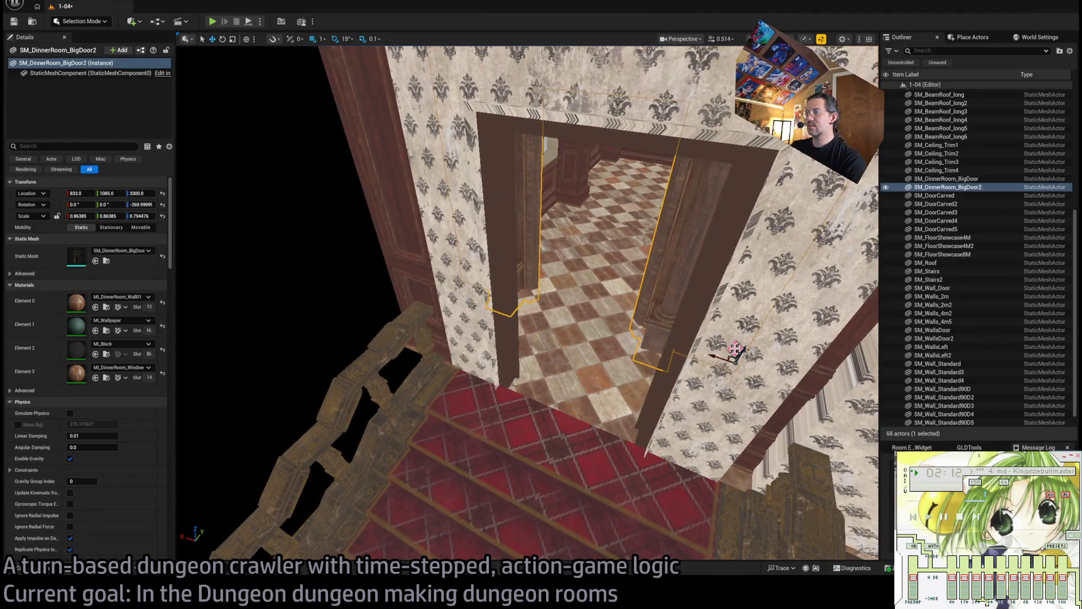
mouse_move(734, 348)
left_mouse_down()
mouse_move(718, 469)
mouse_move(724, 495)
mouse_move(770, 501)
mouse_move(648, 473)
left_mouse_up()
mouse_move(291, 457)
left_mouse_down()
mouse_move(287, 439)
mouse_move(291, 457)
mouse_move(327, 417)
mouse_move(494, 384)
left_mouse_up()
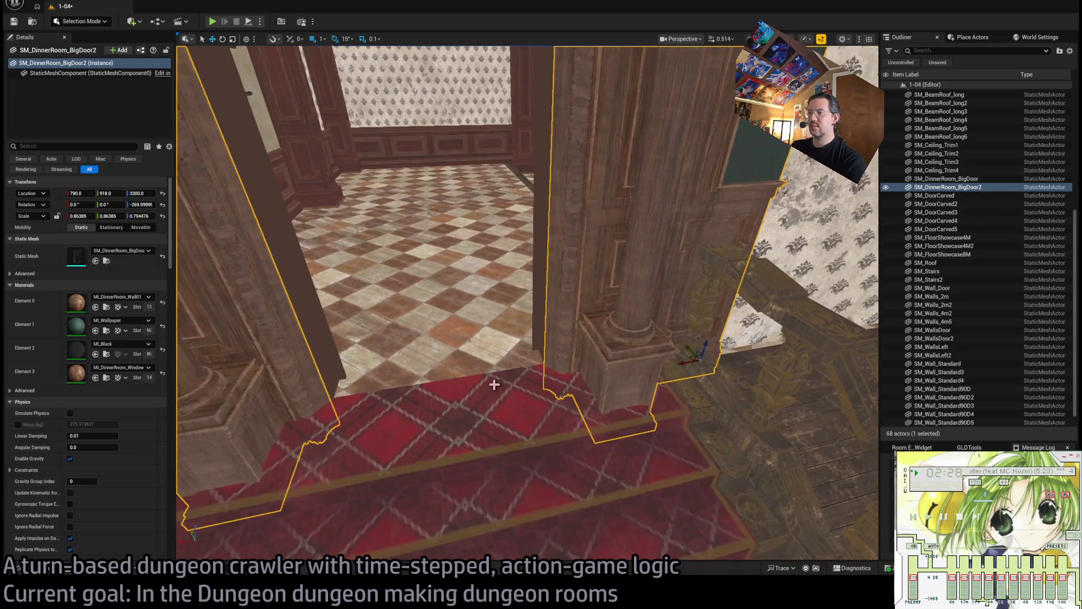
Raise SM_DinnerRoom_BigDoor2 to Location Z 3320.
mouse_move(705, 348)
left_mouse_down()
mouse_move(719, 329)
mouse_move(693, 331)
left_mouse_up()
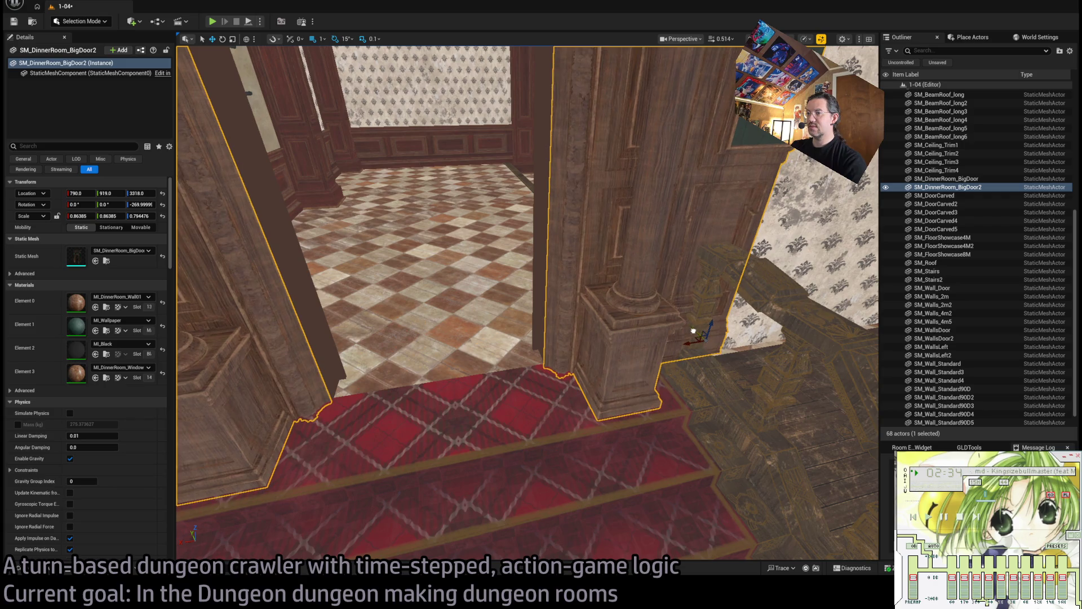
key("f")
left_click_drag(793, 399, 795, 398)
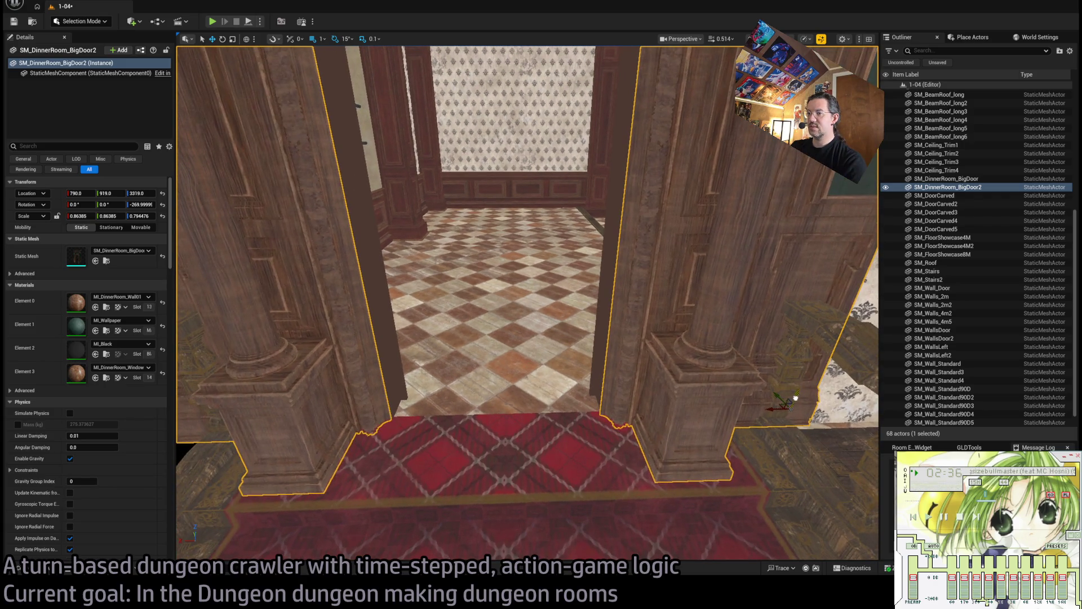
key("f")
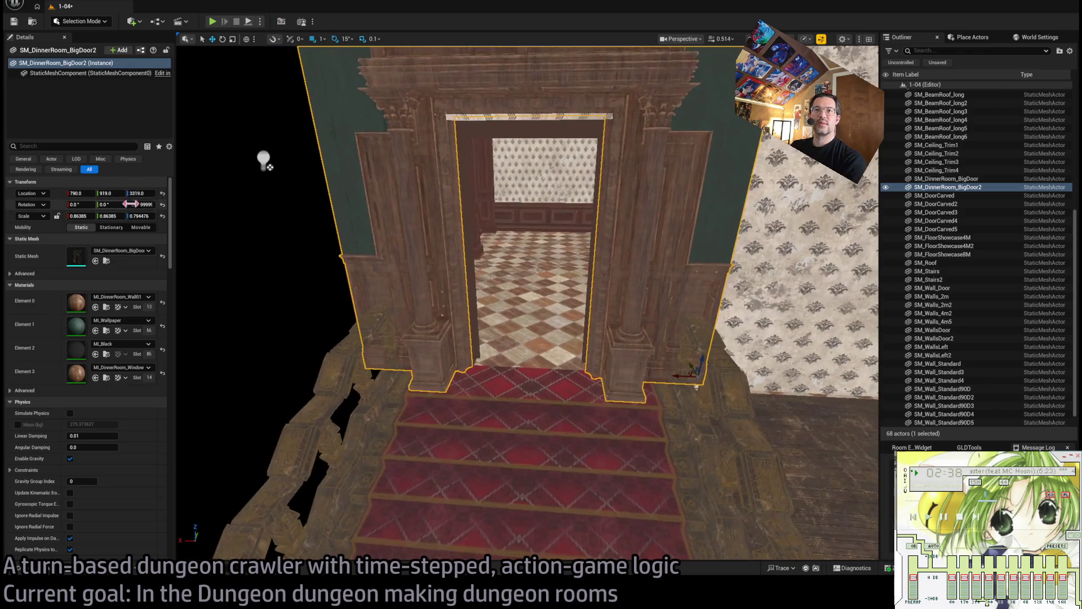
left_click(141, 193)
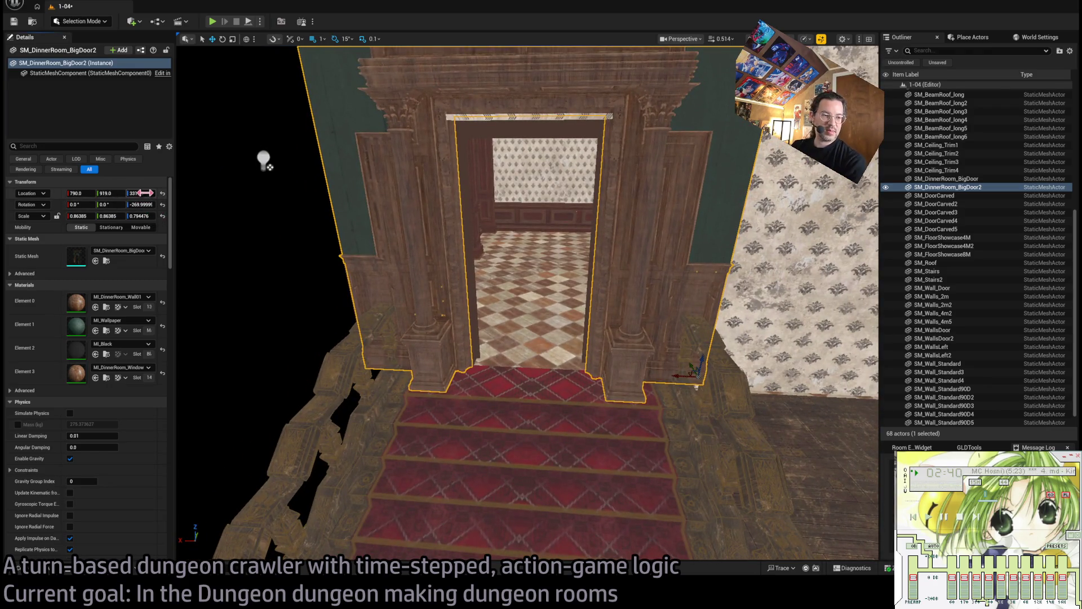
type("3320")
key("Return")
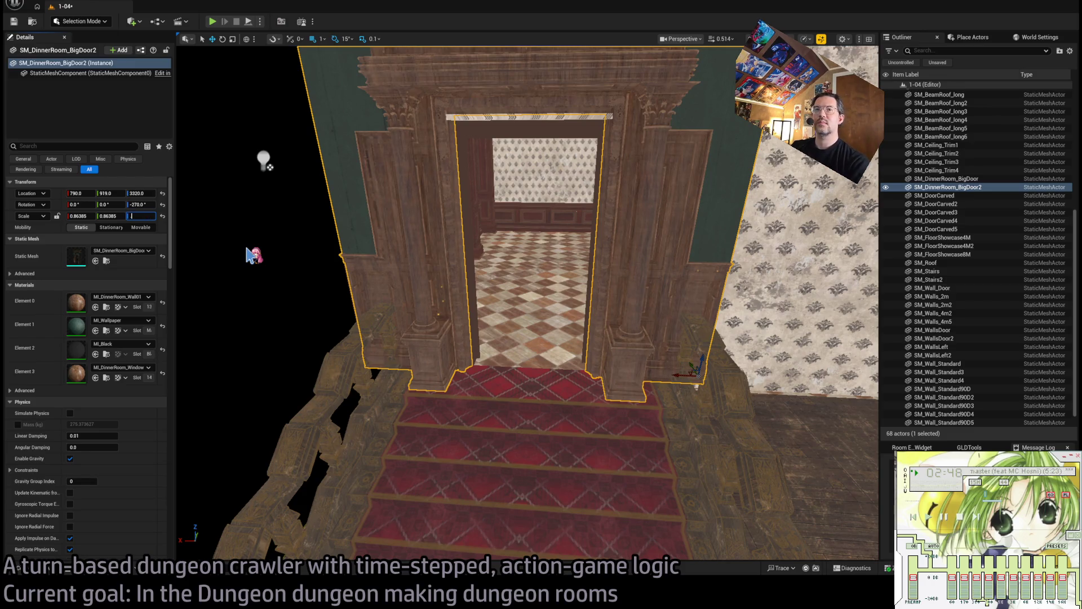
type(".8")
Set BigDoor2's Z scale to 0.8, then shorten it slightly more.
key("Return")
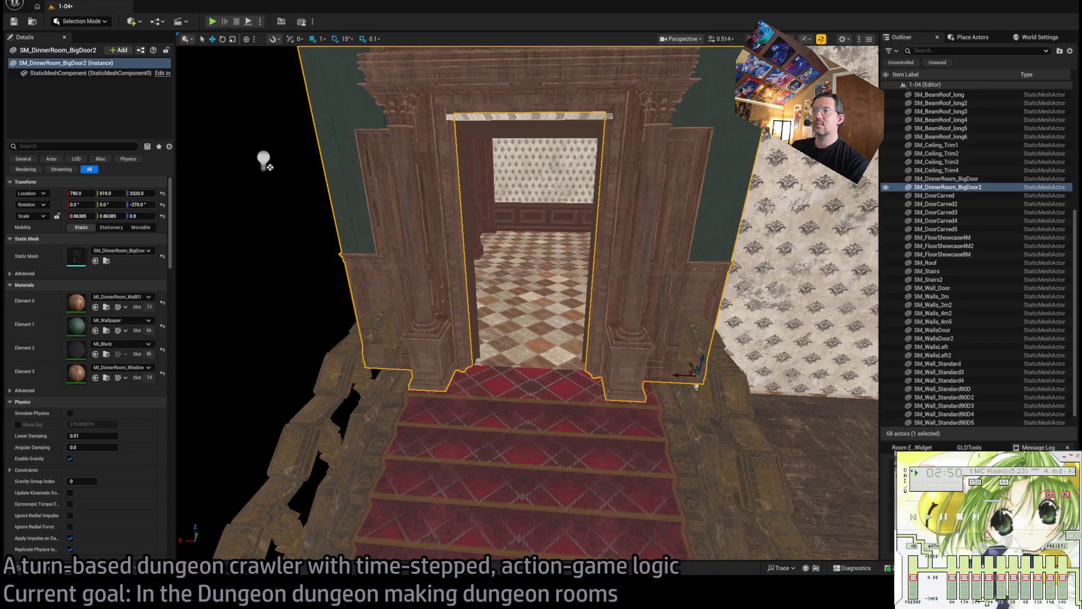
left_click_drag(669, 380, 669, 380)
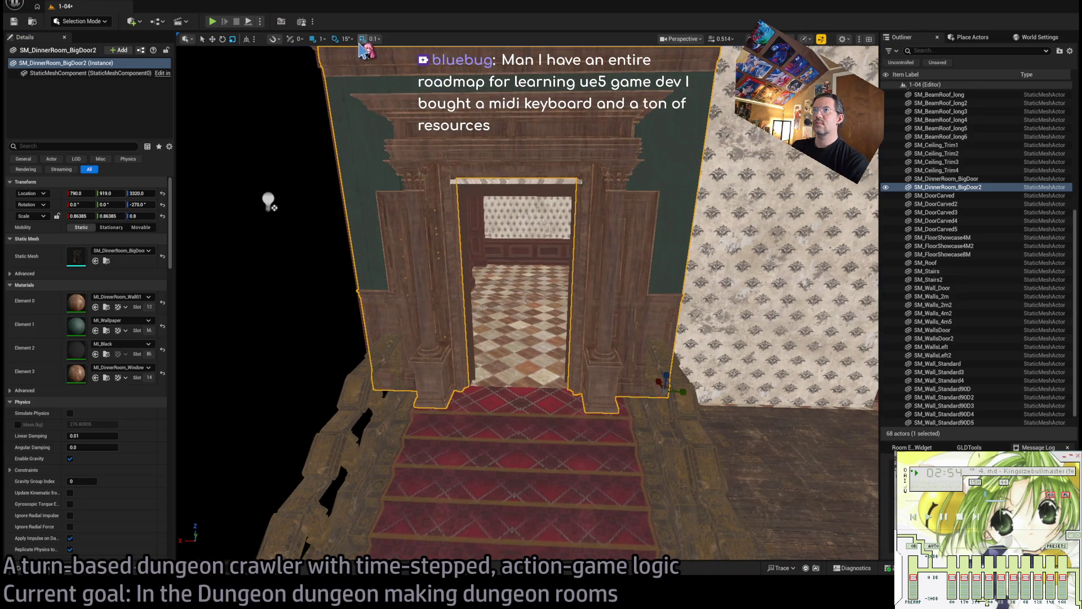
left_click_drag(665, 377, 665, 388)
left_click_drag(527, 305, 528, 304)
left_click_drag(596, 268, 596, 268)
Lower the original carved door SM_DinnerRoom_BigDoor by one unit on Z.
left_click(596, 267)
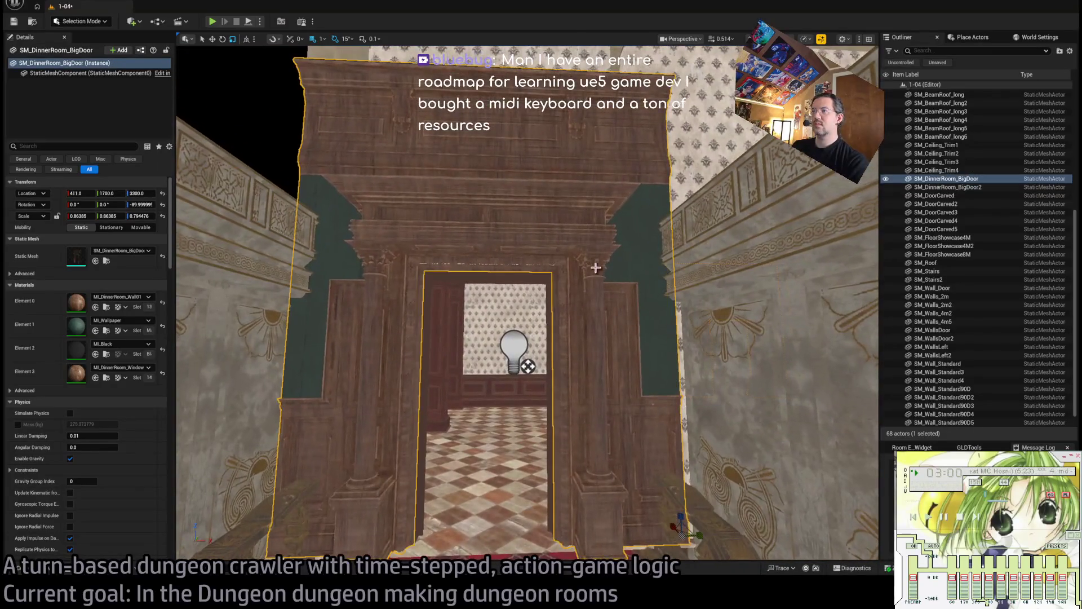
left_click_drag(567, 420, 568, 419)
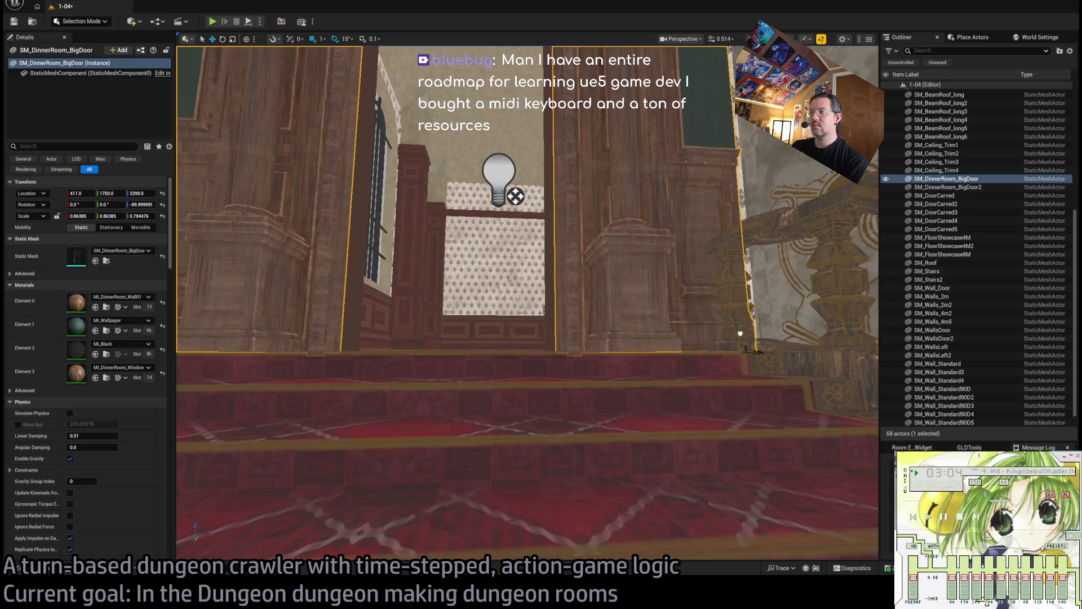
left_click_drag(528, 304, 527, 304)
left_click_drag(597, 348, 598, 349)
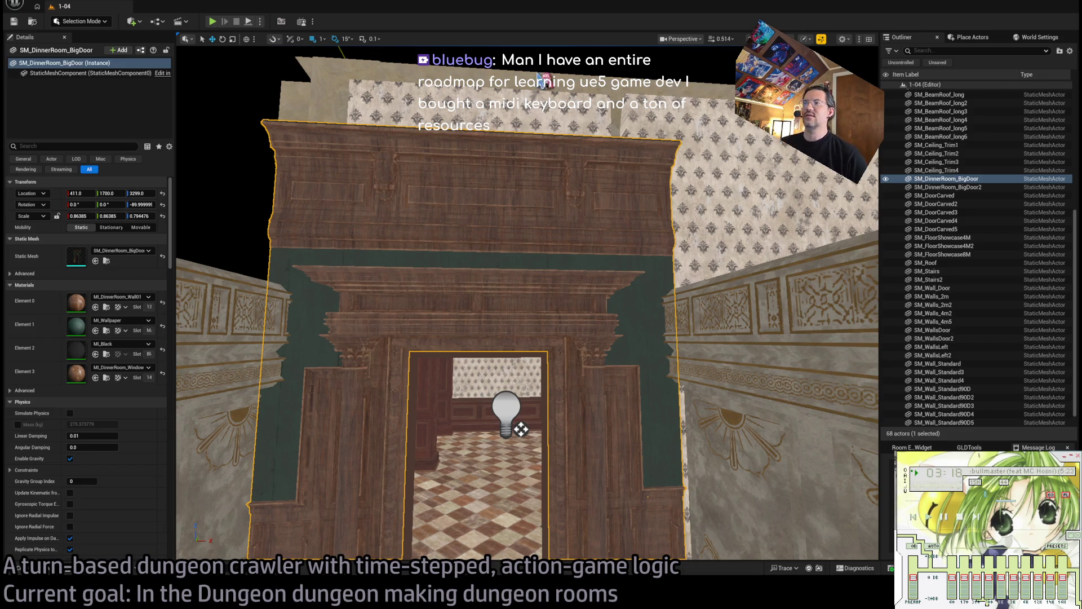
Nudge the right-hand corridor wall SM_Wall_Standard4 left from X 447 to 440.
scroll(542, 78, "down", 6)
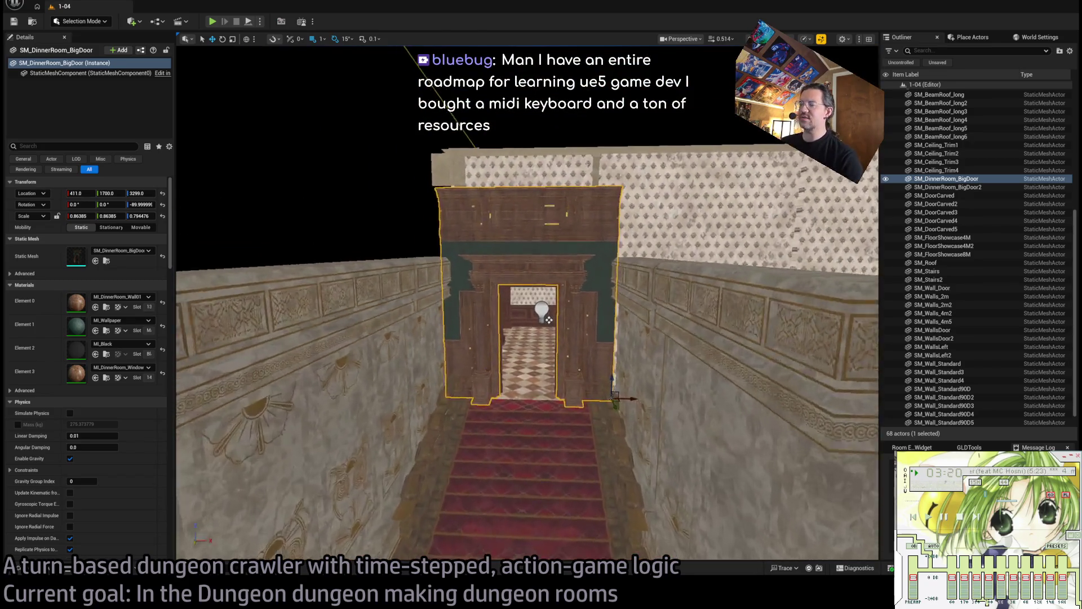
scroll(528, 302, "up", 6)
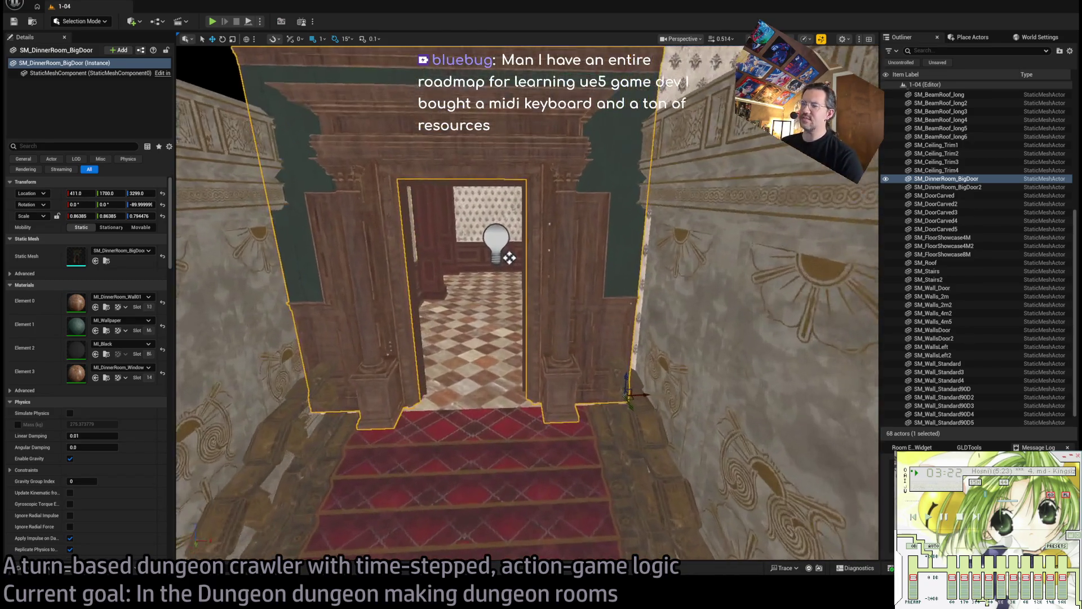
scroll(528, 302, "down", 5)
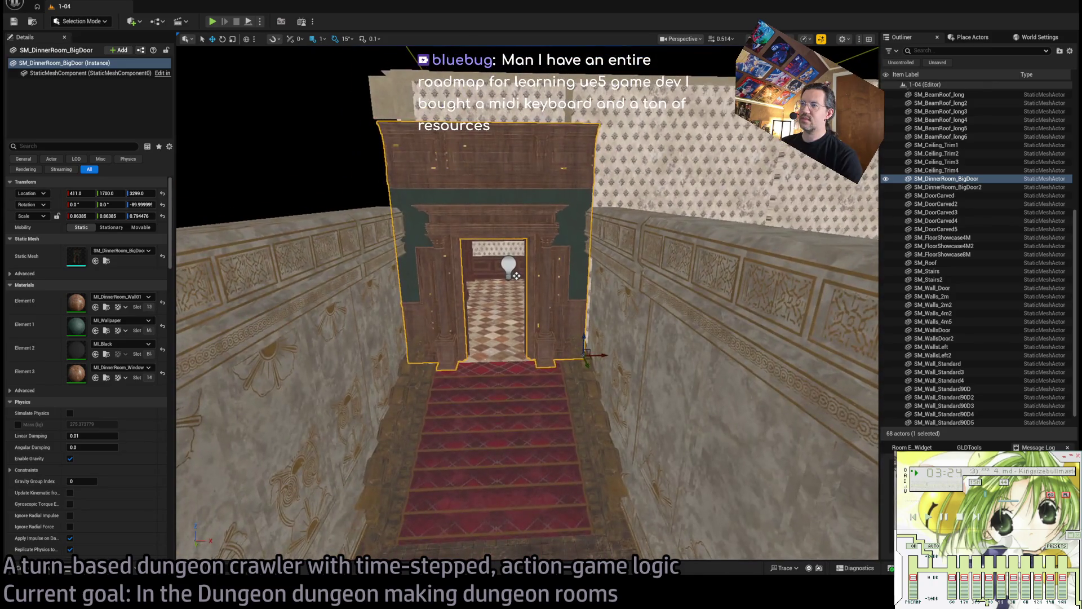
left_click(629, 363)
left_click_drag(617, 395, 613, 394)
scroll(613, 394, "up", 10)
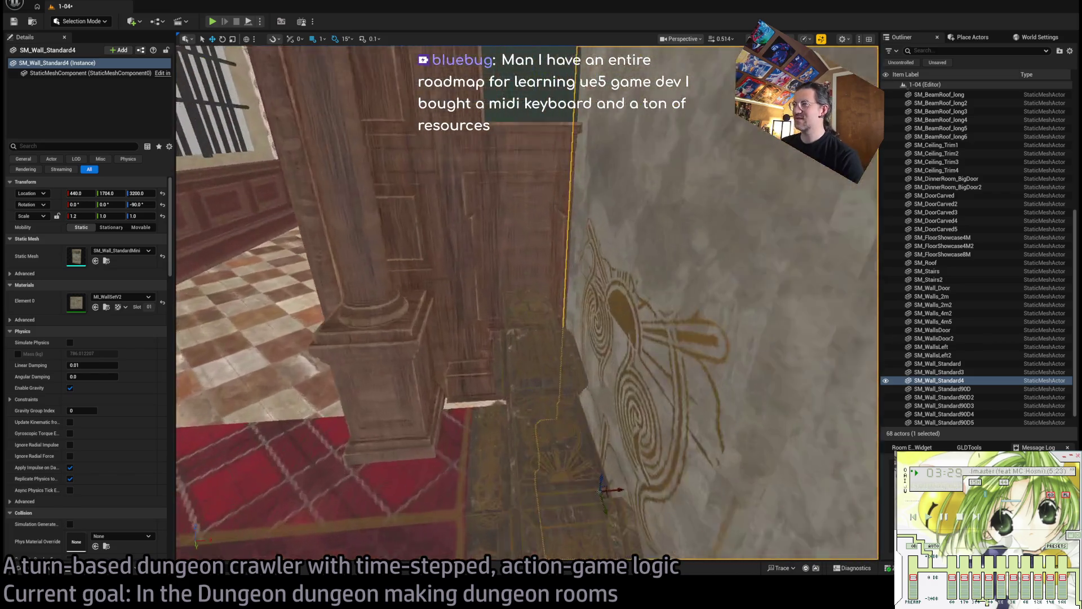
Select and frame the large corner wall SM_Wall_Standard90D7, then bring up the DiningRoom meshes.
left_click_drag(465, 156, 428, 214)
left_click(623, 363)
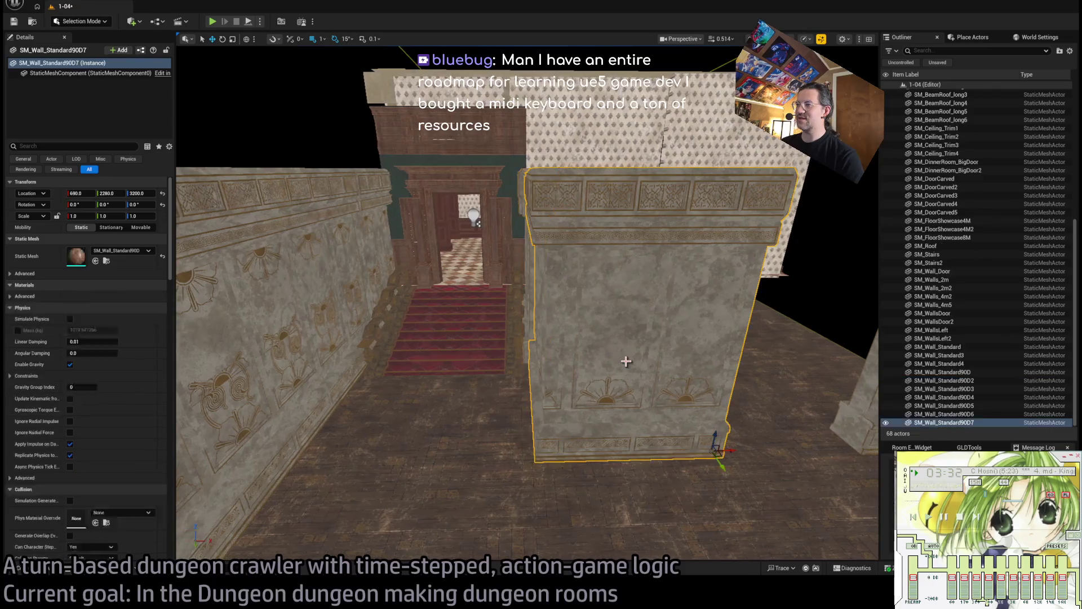
left_click(541, 283)
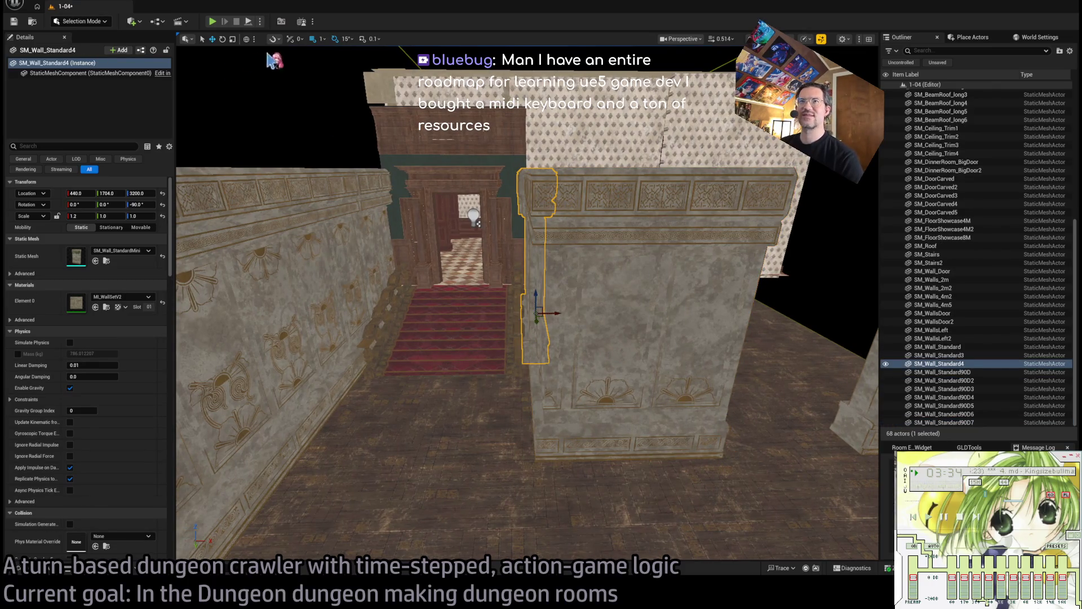
left_click(592, 340)
key("f")
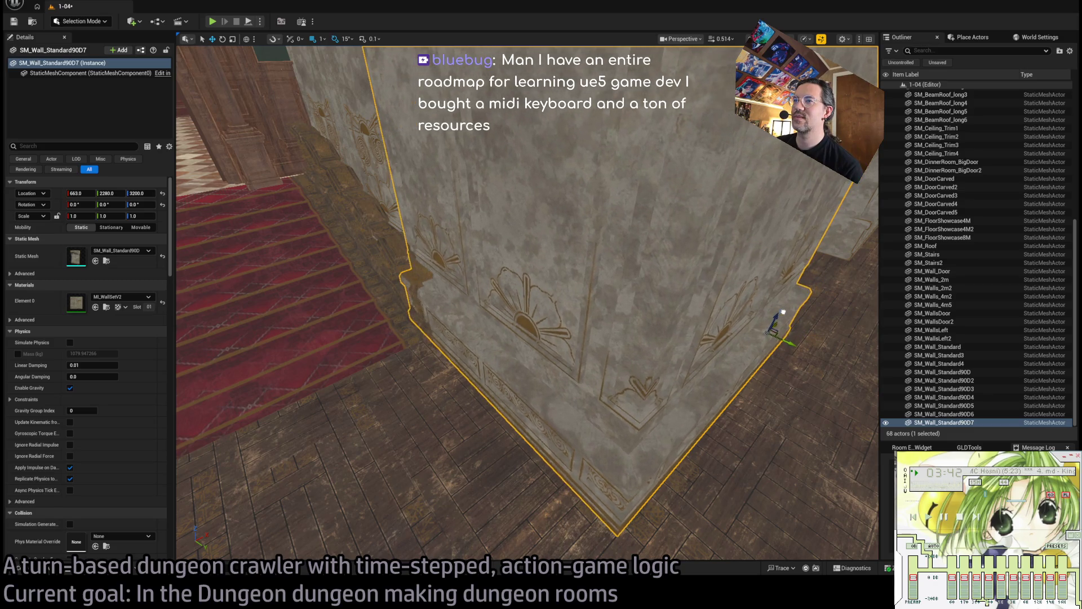
mouse_move(785, 309)
left_mouse_down()
mouse_move(594, 233)
mouse_move(475, 385)
mouse_move(450, 360)
mouse_move(484, 343)
mouse_move(484, 313)
mouse_move(485, 338)
mouse_move(490, 316)
mouse_move(489, 325)
left_mouse_up()
left_click(45, 571)
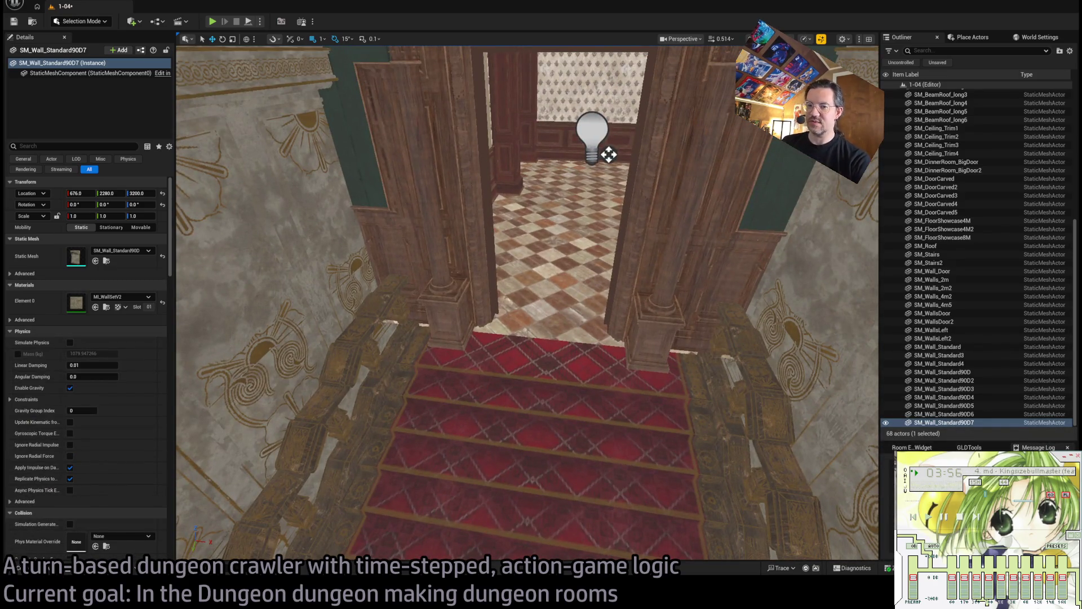
left_click(46, 572)
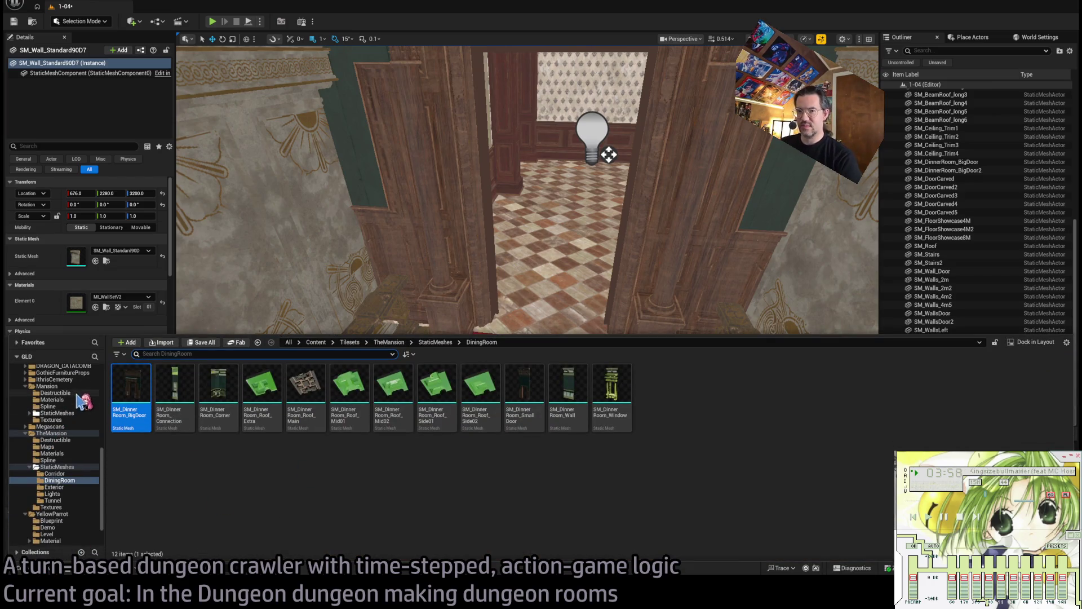
Browse the Corridor, DiningRoom and Lights folders, ending on the 105-item StaticMeshes list.
left_click(62, 467)
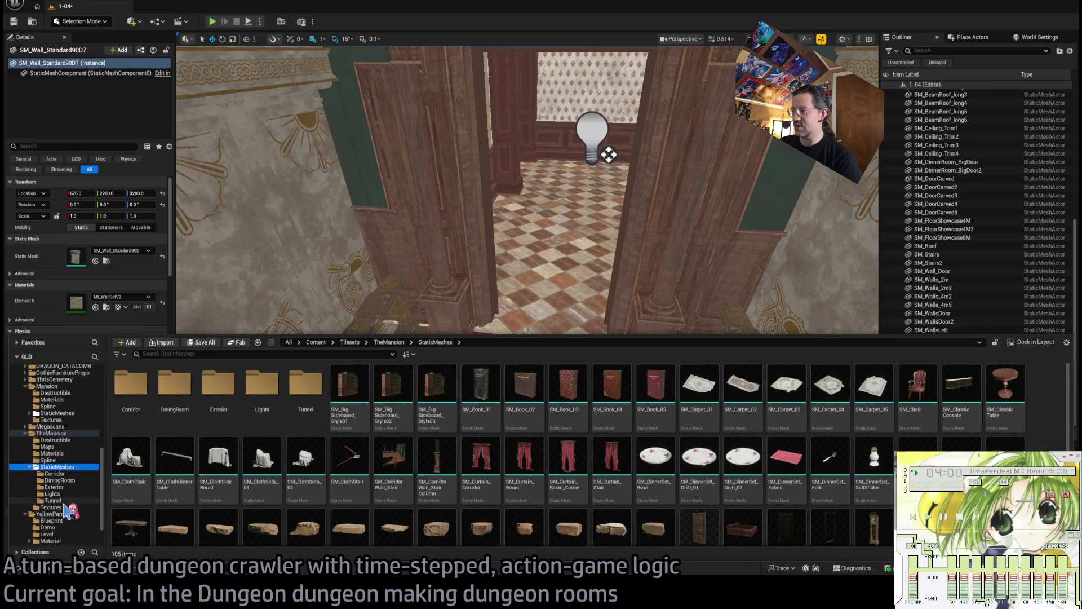
scroll(301, 486, "down", 5)
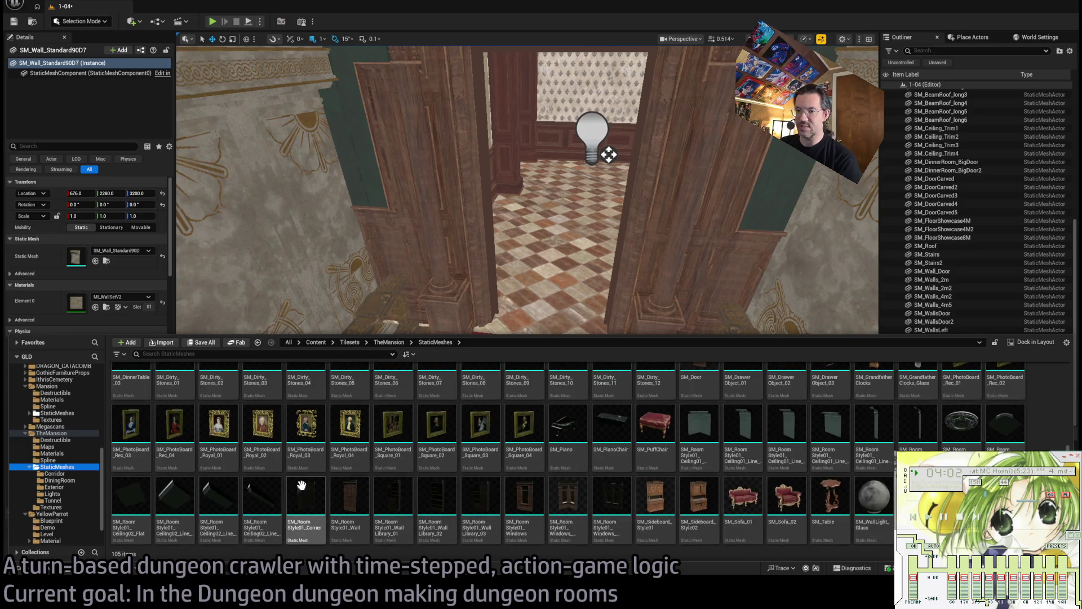
left_click(53, 433)
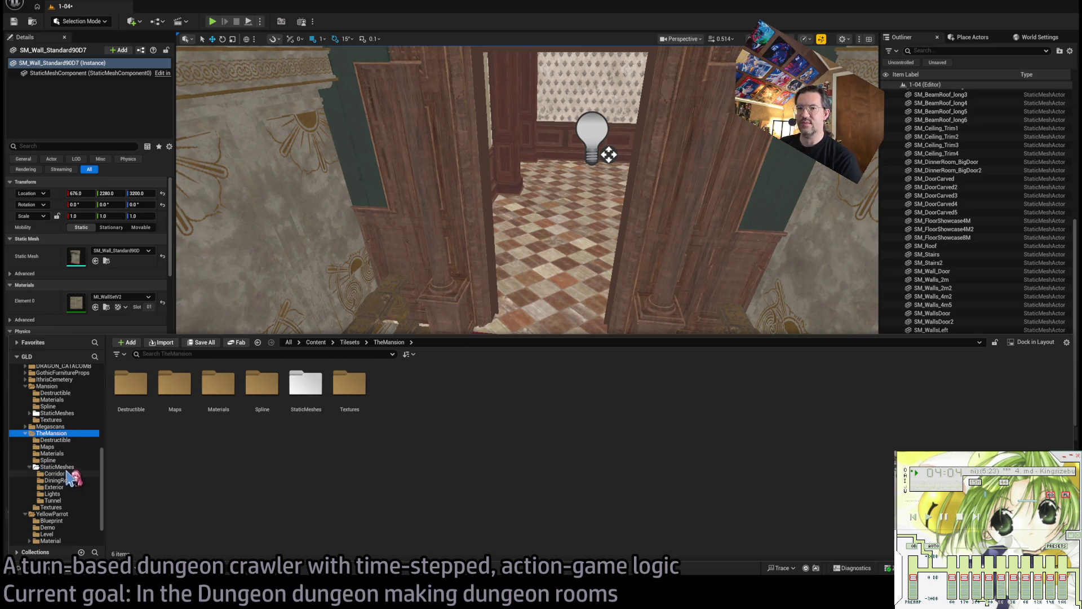
left_click(68, 473)
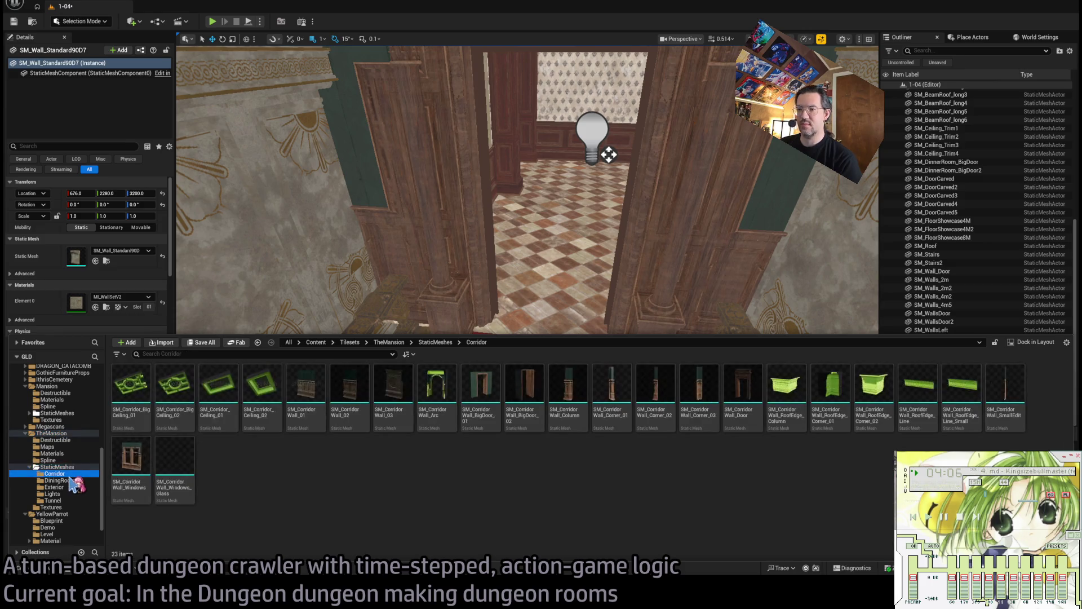
left_click(72, 480)
left_click(75, 494)
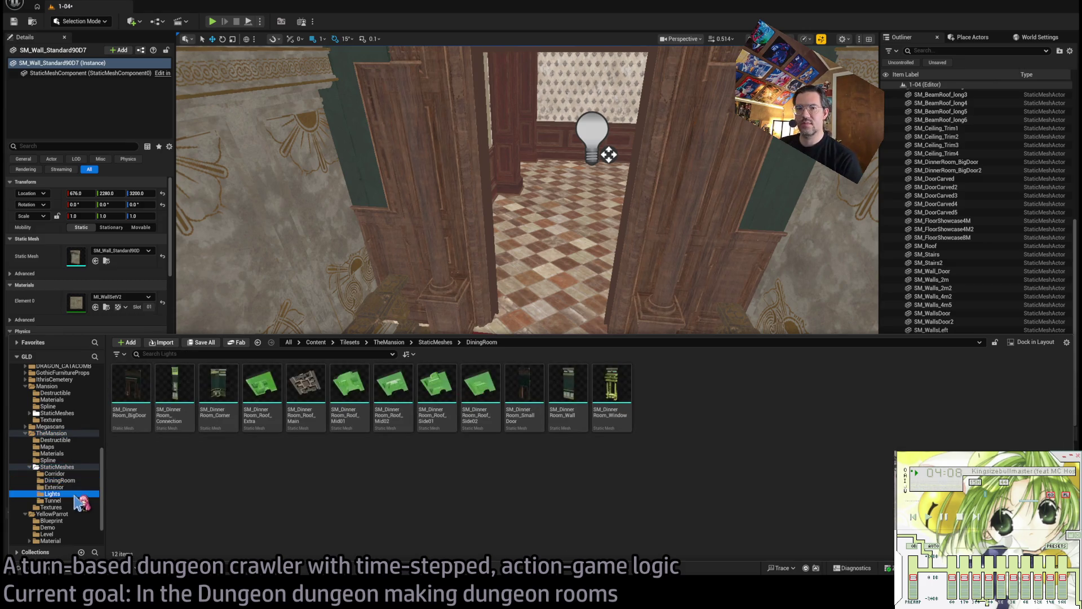
left_click(55, 473)
left_click(57, 467)
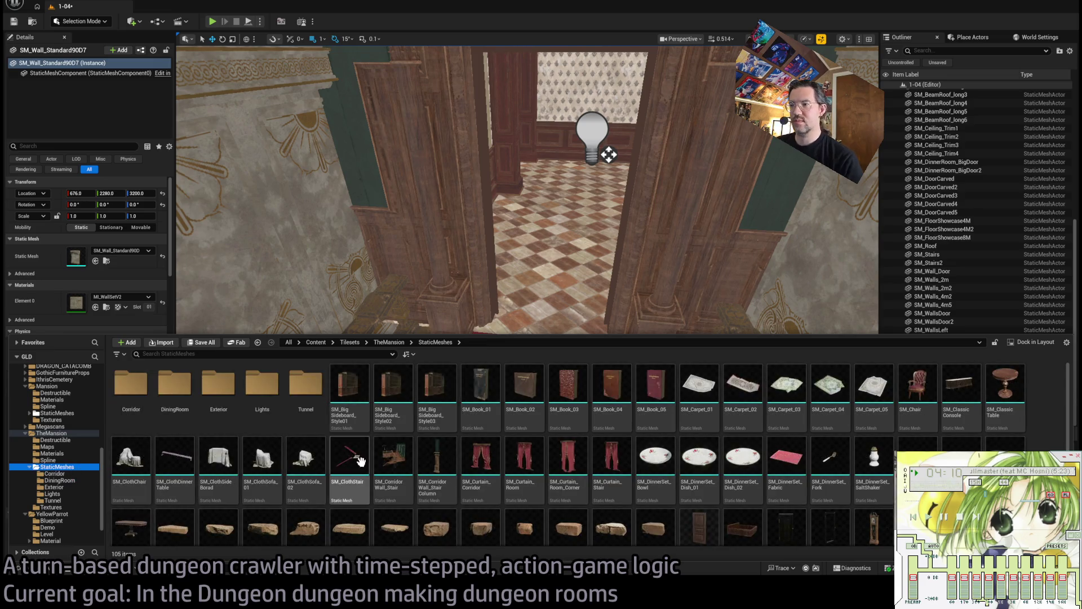
scroll(360, 461, "down", 5)
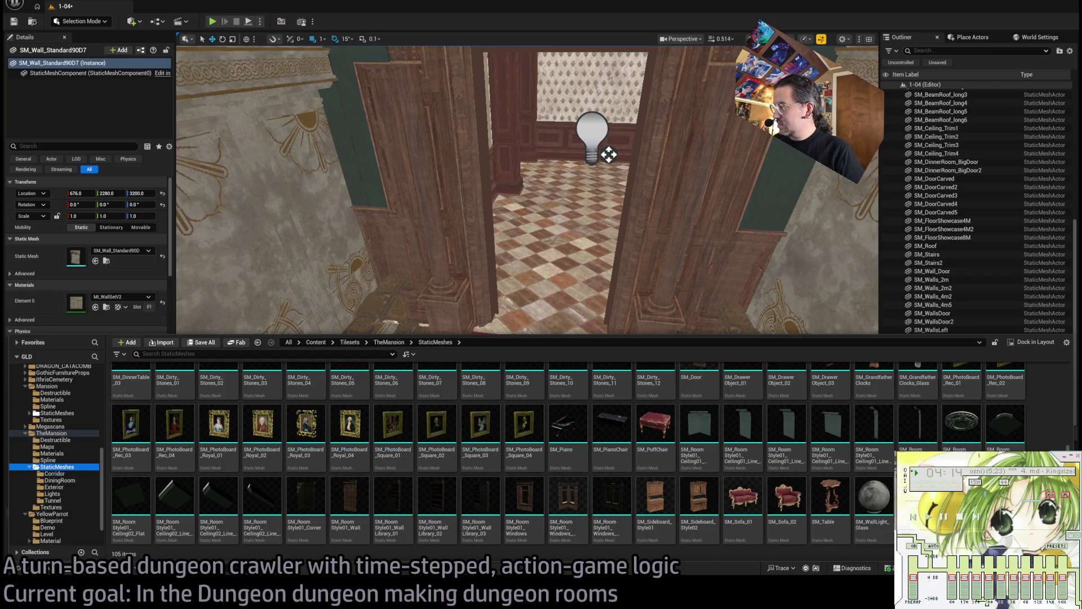
scroll(631, 502, "up", 5)
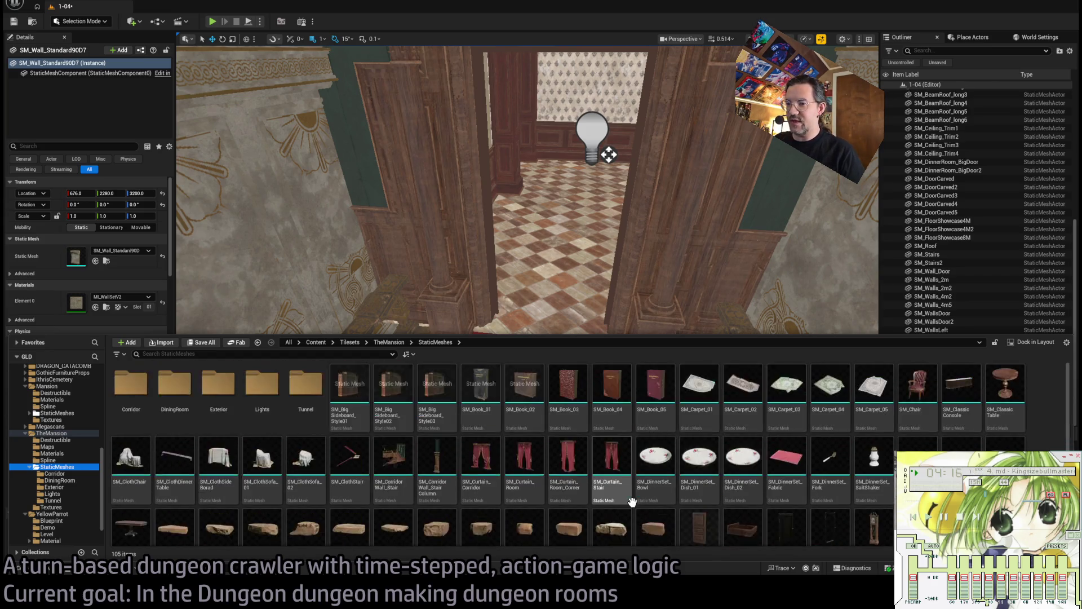
Duplicate a turned-around SM_DoorCarved trim, centred and lowered over the red-carpeted stair doorway.
left_click(545, 261)
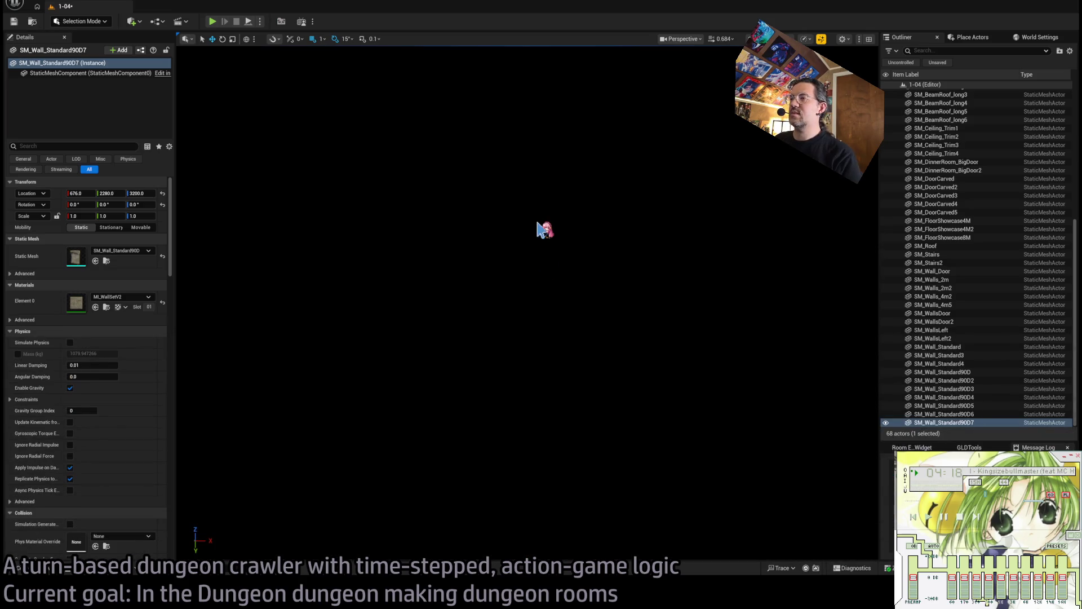
left_click_drag(545, 262, 531, 276)
left_click(530, 277)
key("e")
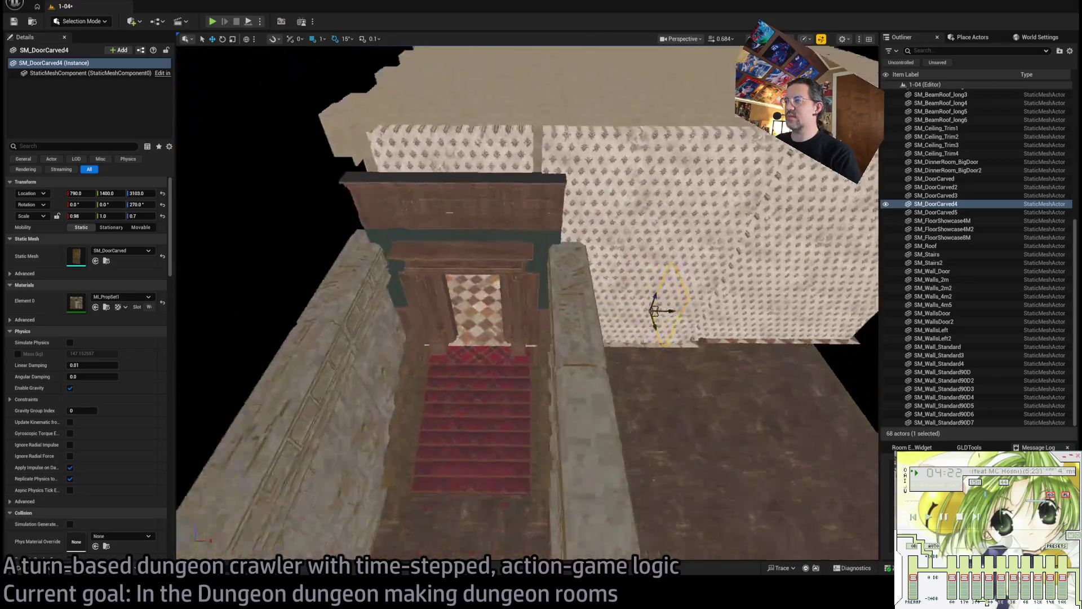
left_click_drag(665, 327, 665, 327)
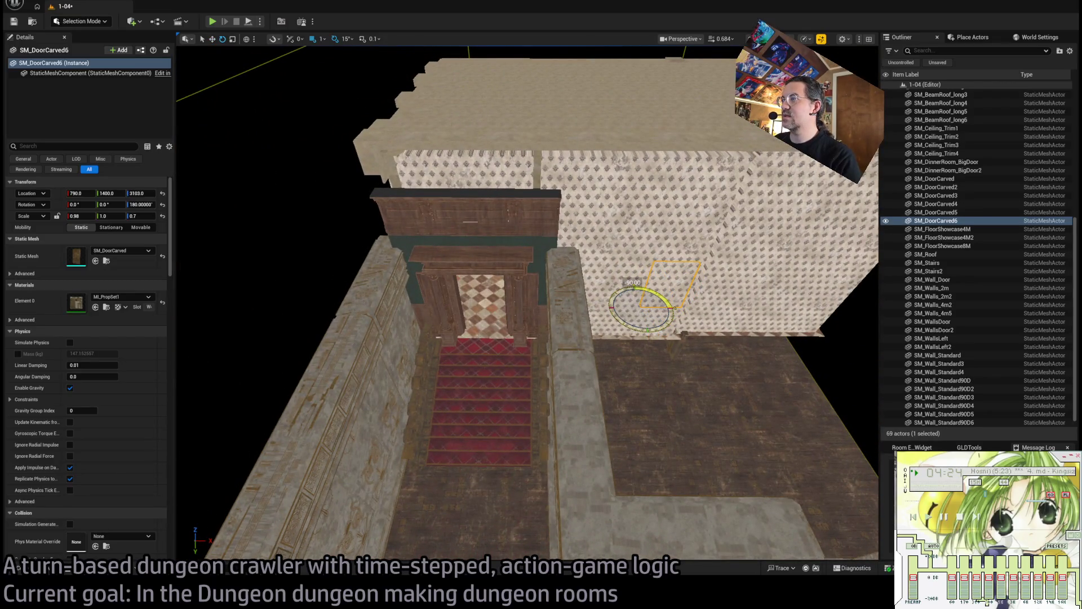
key("w")
left_click_drag(457, 354, 470, 380)
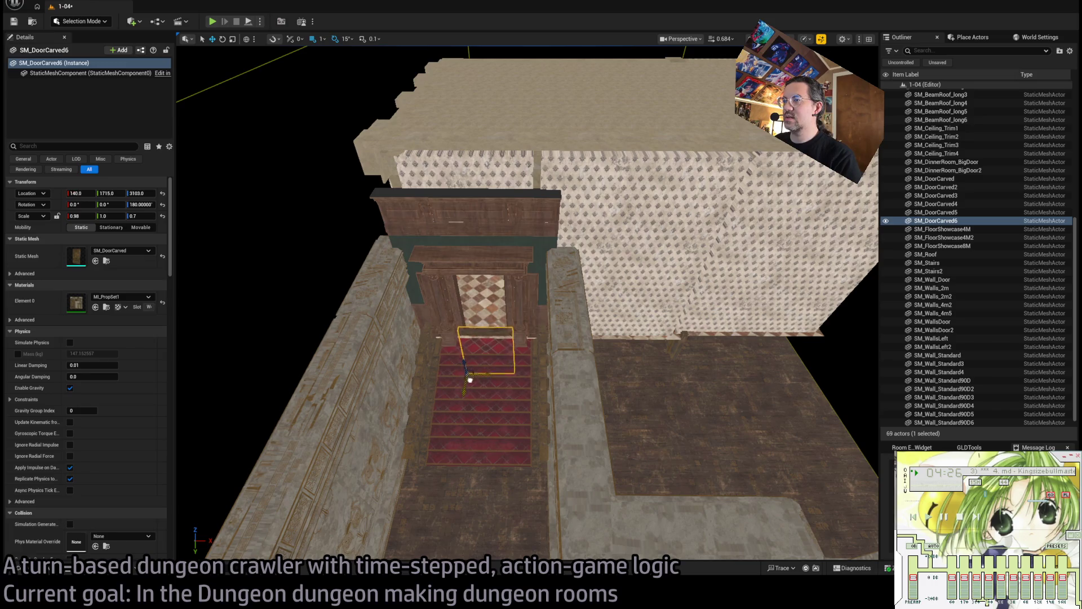
key("f")
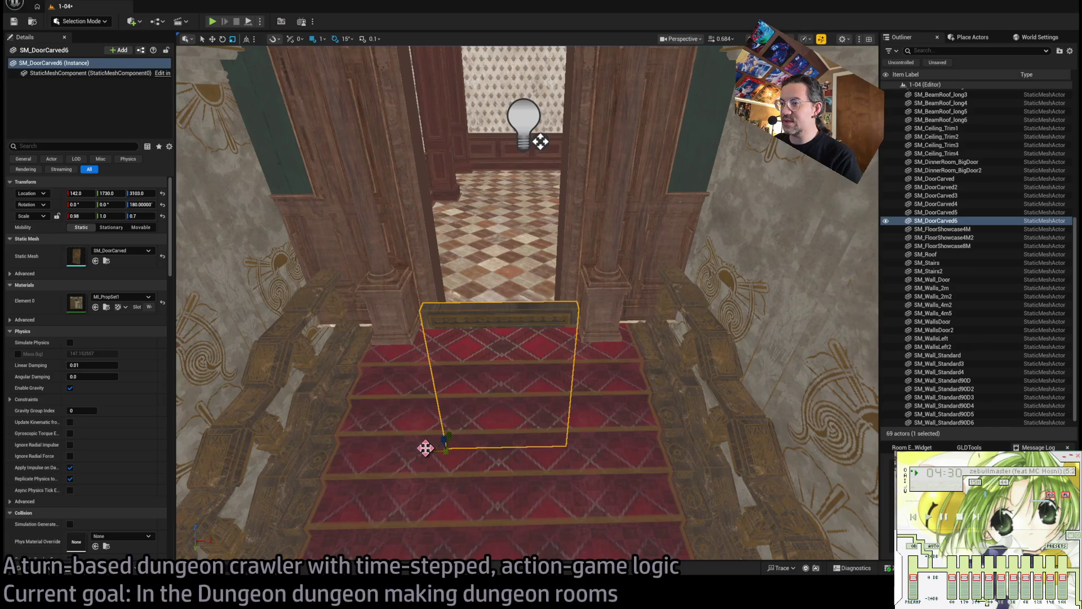
left_click_drag(466, 449, 352, 445)
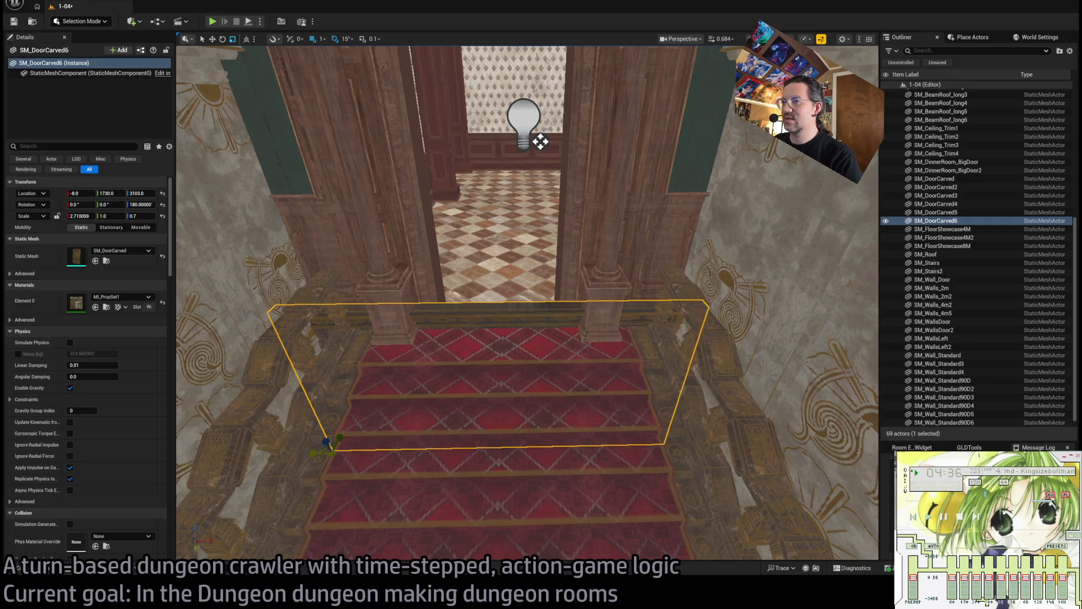
left_click_drag(324, 439, 326, 448)
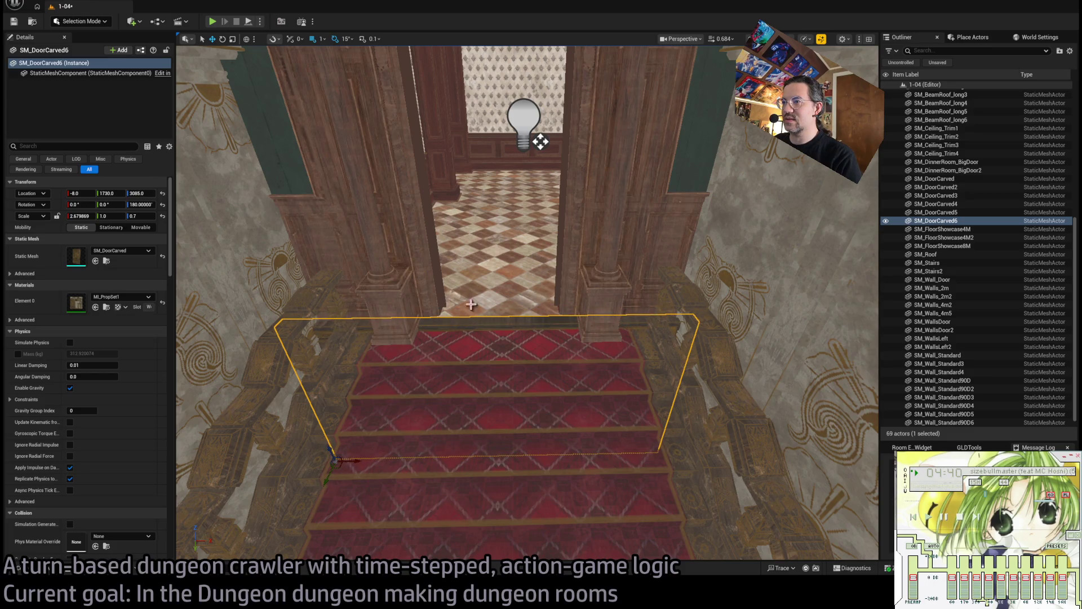
scroll(471, 304, "up", 5)
scroll(471, 304, "down", 8)
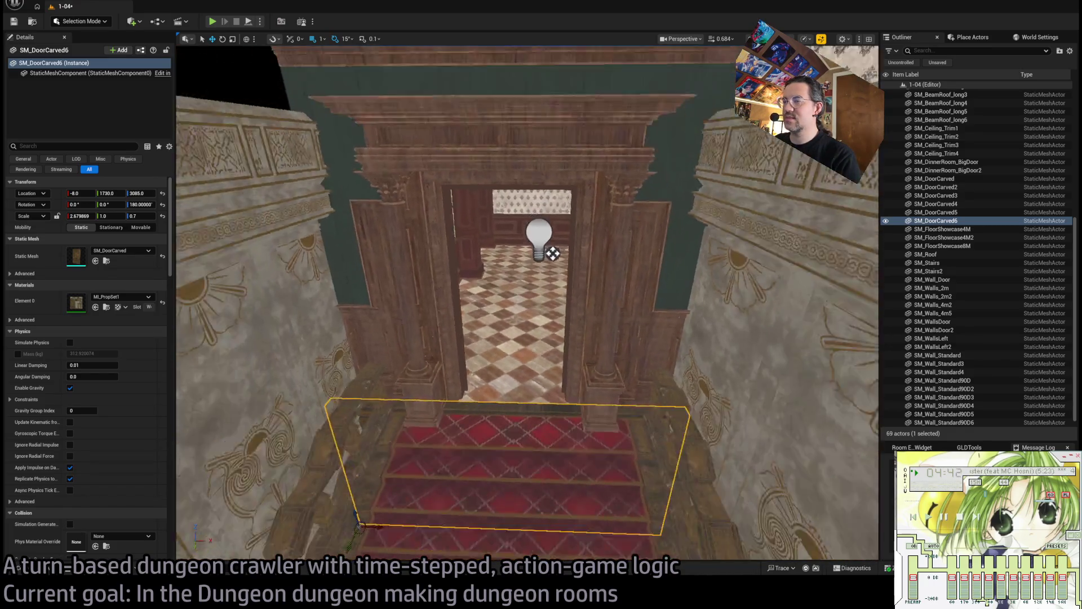
scroll(477, 306, "up", 3)
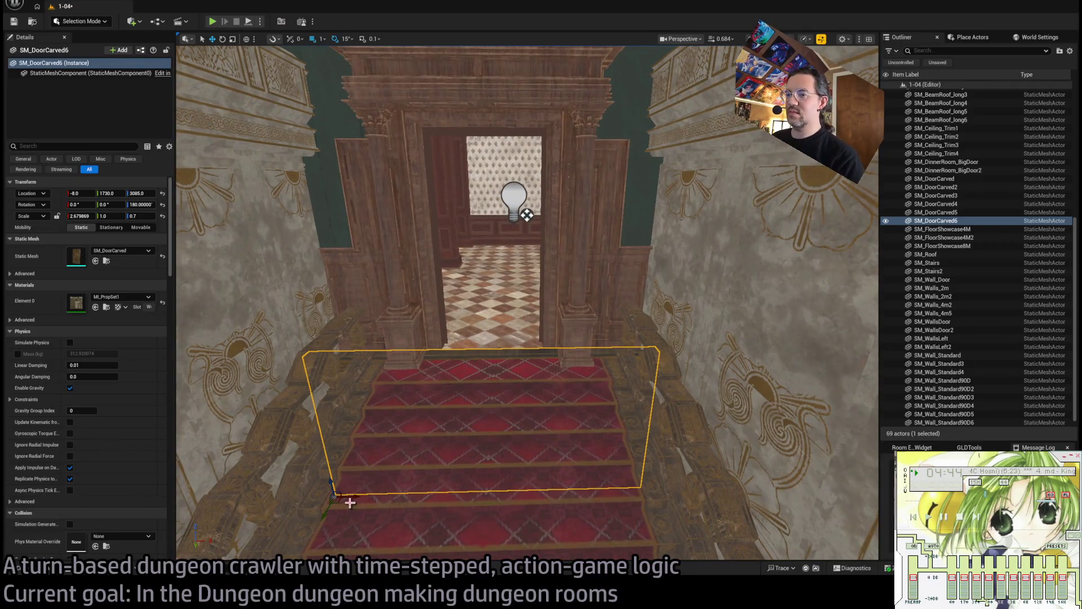
scroll(527, 305, "down", 5)
Duplicate the carved door trim again and slide the copy into another doorway opening.
key("e")
mouse_move(447, 406)
left_mouse_down()
mouse_move(444, 394)
mouse_move(527, 334)
left_mouse_up()
key("w")
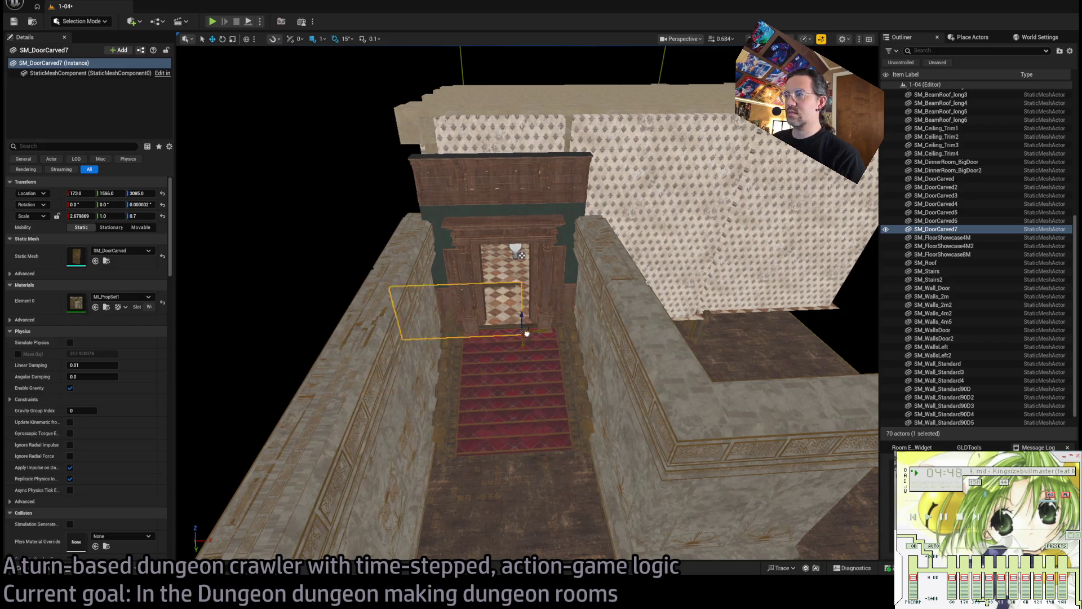
left_click_drag(738, 255, 736, 257)
key("f")
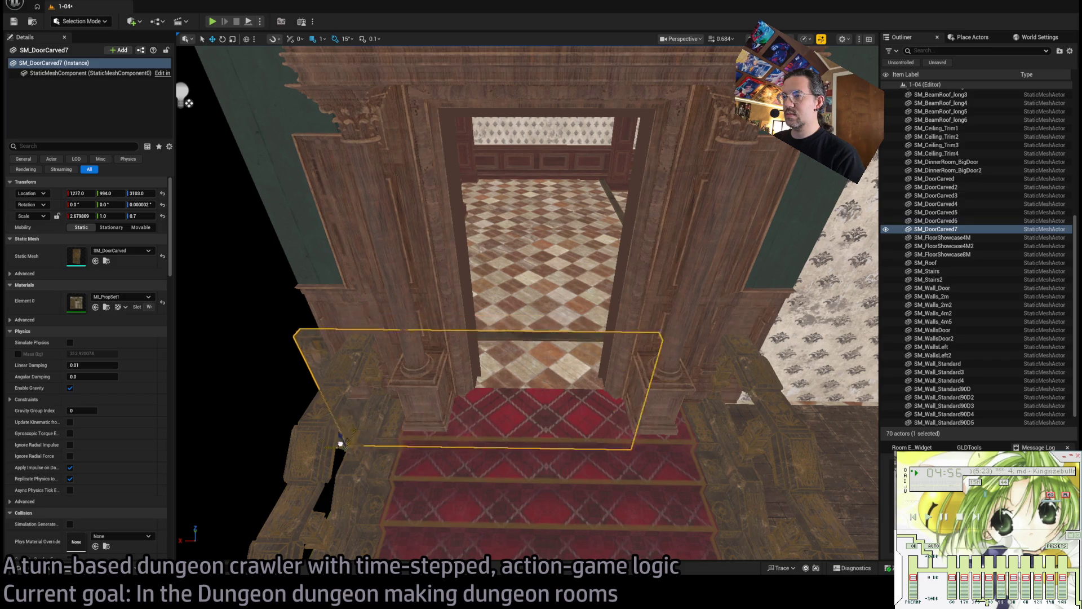
mouse_move(341, 444)
left_mouse_down()
mouse_move(384, 484)
mouse_move(381, 499)
left_mouse_up()
mouse_move(463, 460)
left_mouse_down()
mouse_move(417, 442)
mouse_move(210, 173)
mouse_move(261, 198)
mouse_move(234, 243)
left_mouse_up()
left_click_drag(512, 410, 512, 411)
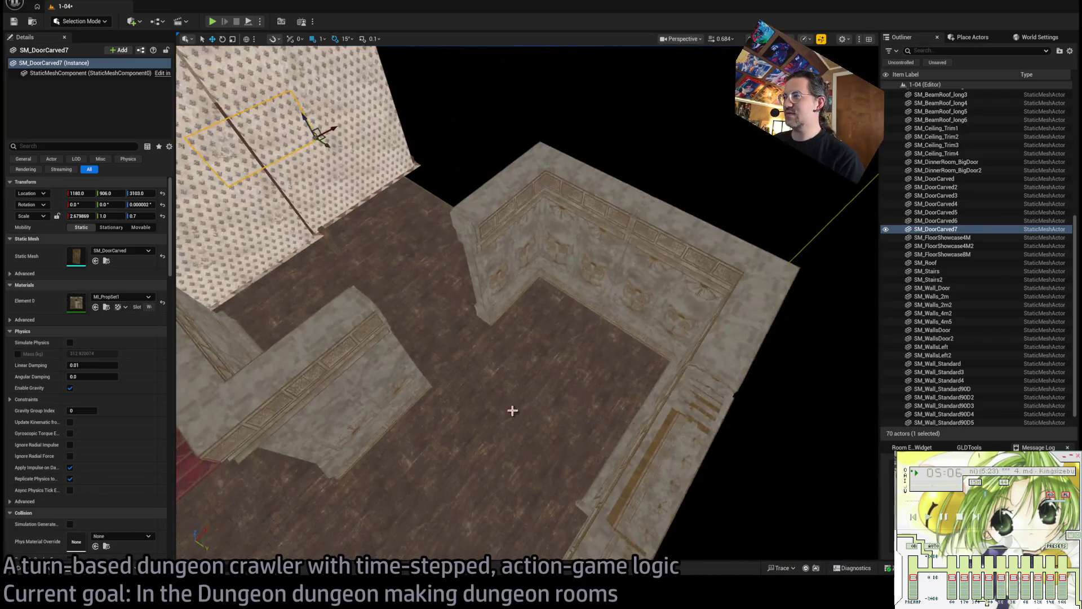
Duplicate the long standard wall on the left, turned 90 degrees.
left_click(704, 350)
left_click_drag(472, 325, 473, 326)
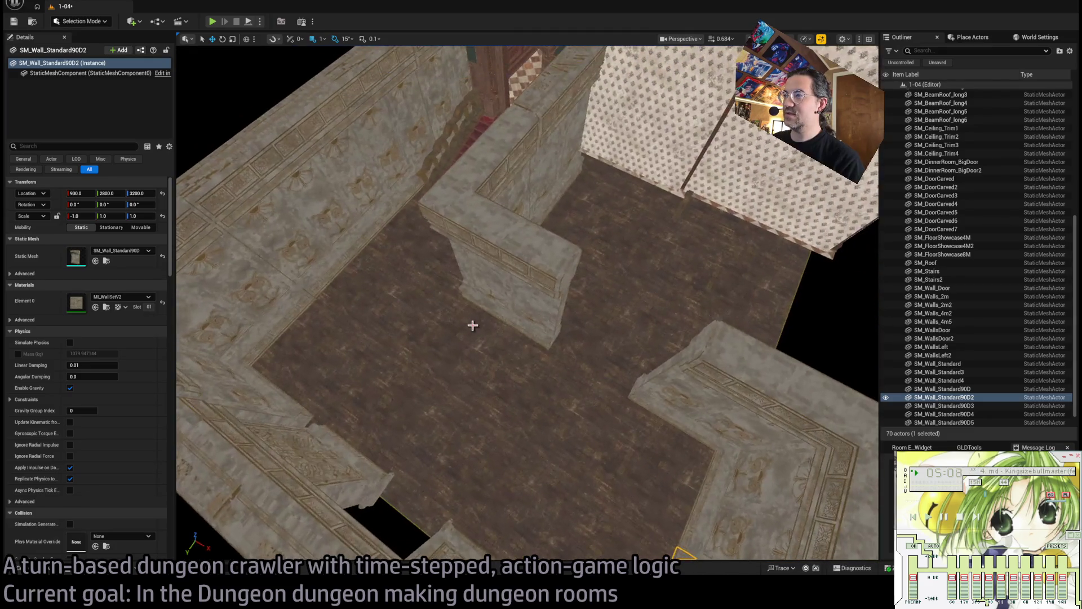
left_click(316, 258)
left_click_drag(388, 321, 350, 317)
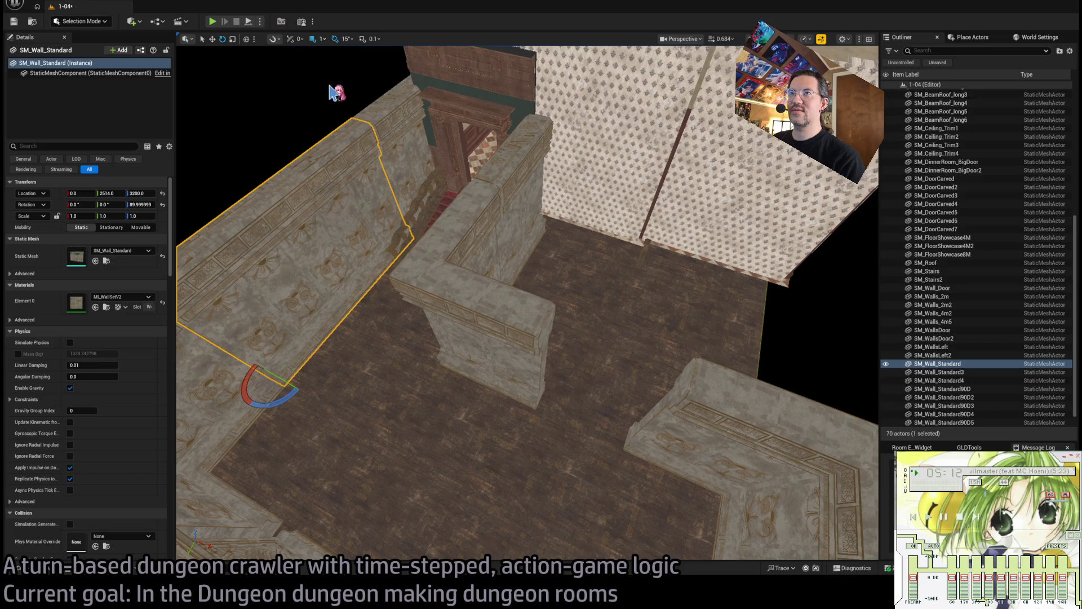
mouse_move(291, 398)
left_mouse_down()
mouse_move(248, 414)
mouse_move(631, 439)
mouse_move(547, 402)
left_mouse_up()
Swap the copied wall's mesh to SM_Wall_StandardMini.
left_click(33, 567)
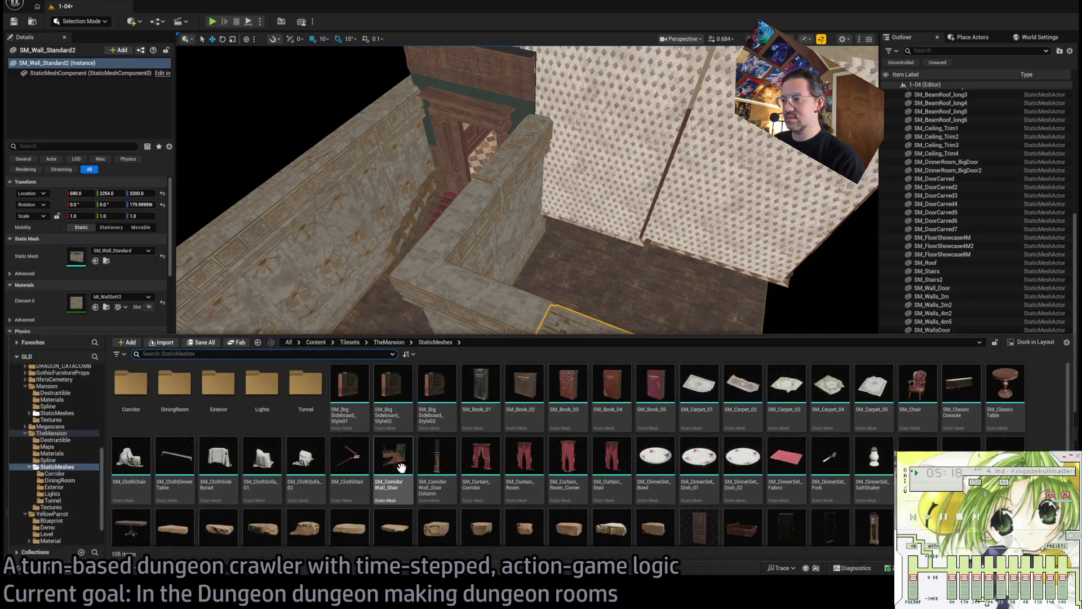
left_click(114, 265)
left_click(107, 260)
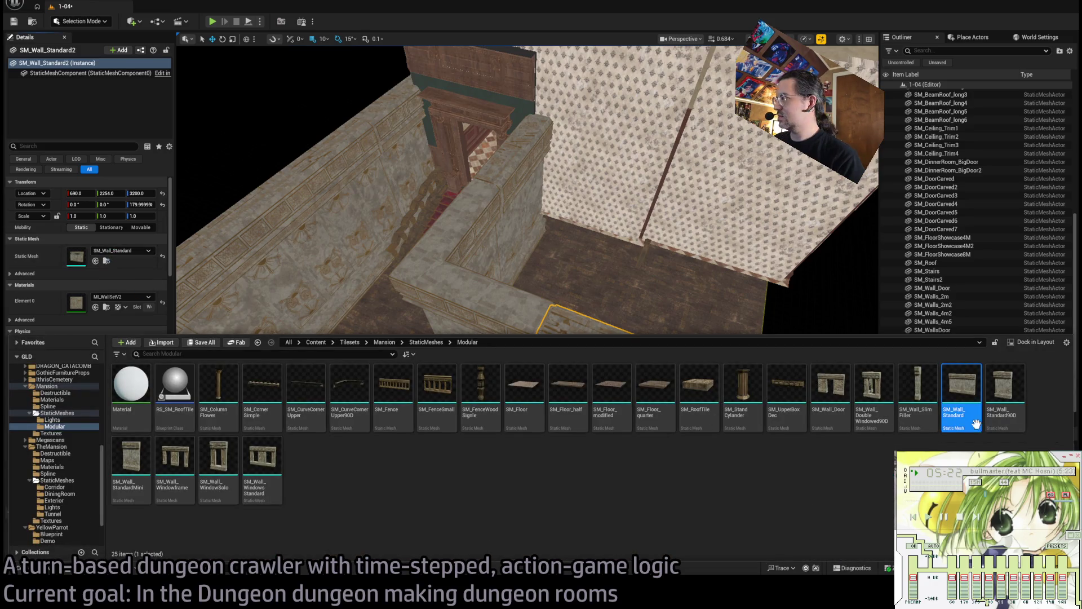
left_click(131, 457)
left_click(95, 261)
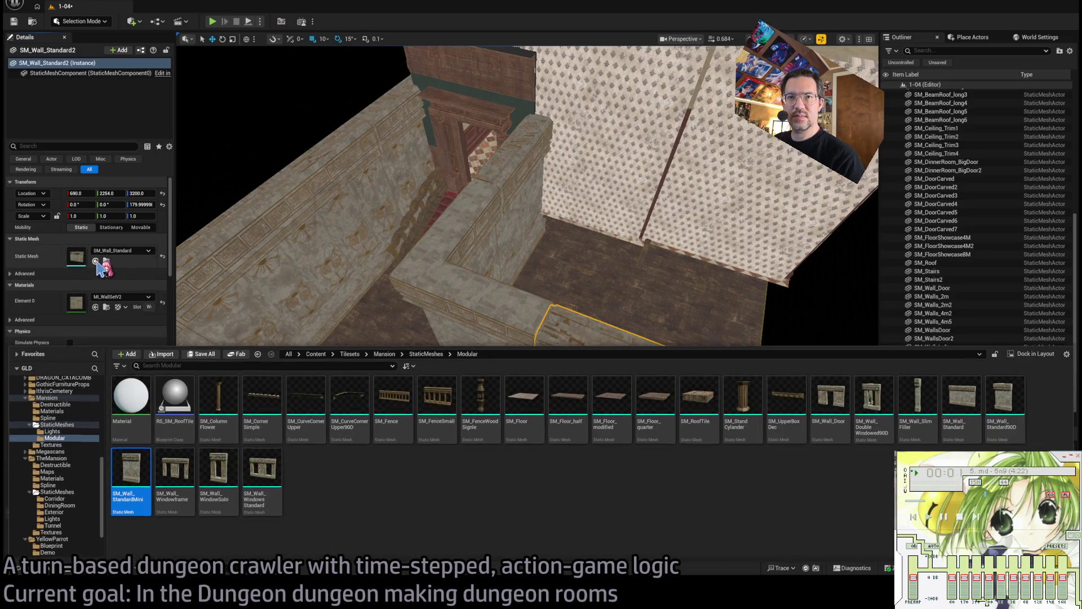
key("f")
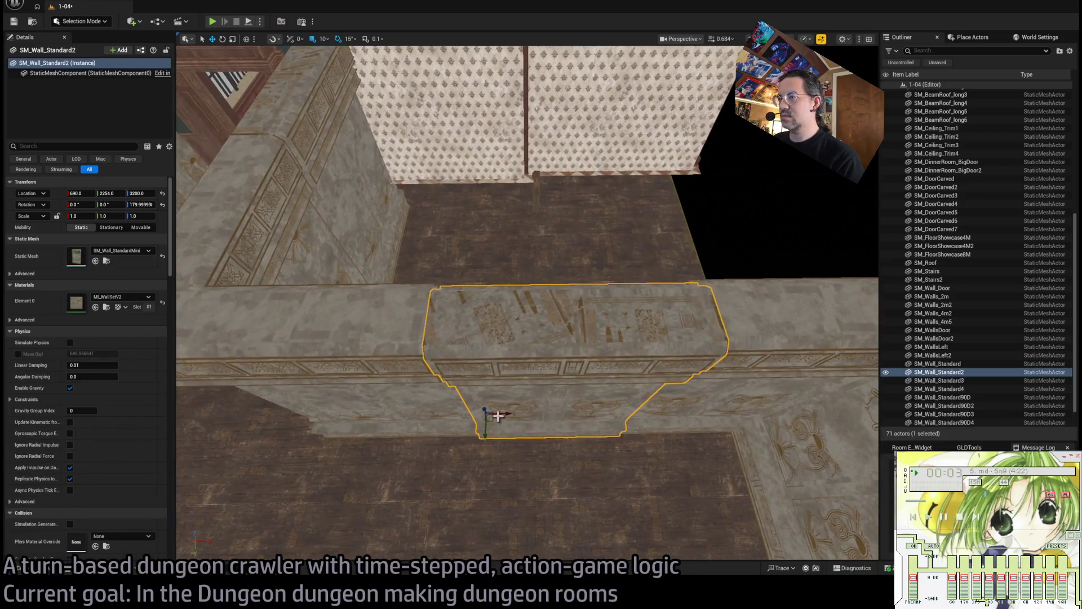
Turn the short wall 180 degrees, shift it into place and trim its X scale to about 0.898.
left_click_drag(495, 411, 505, 415)
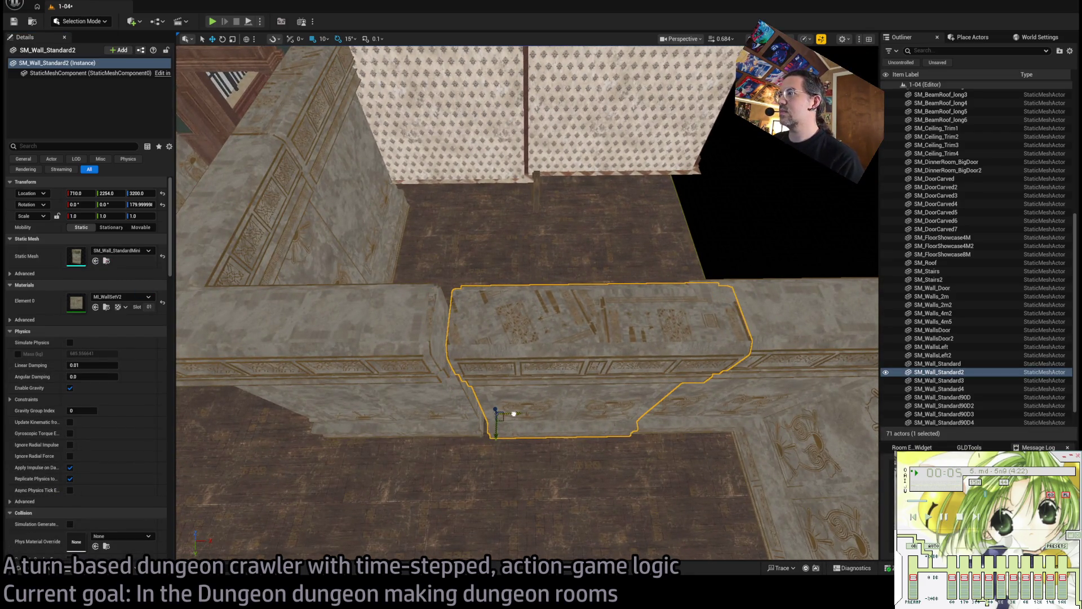
key("e")
mouse_move(508, 434)
left_mouse_down()
mouse_move(491, 434)
mouse_move(609, 430)
left_mouse_up()
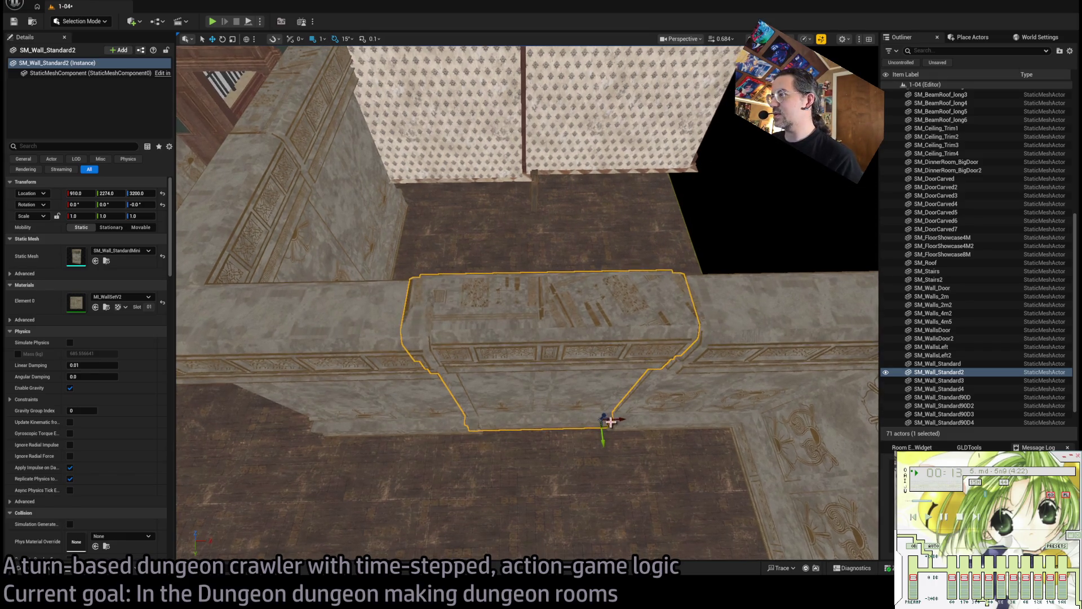
left_click_drag(603, 436, 617, 422)
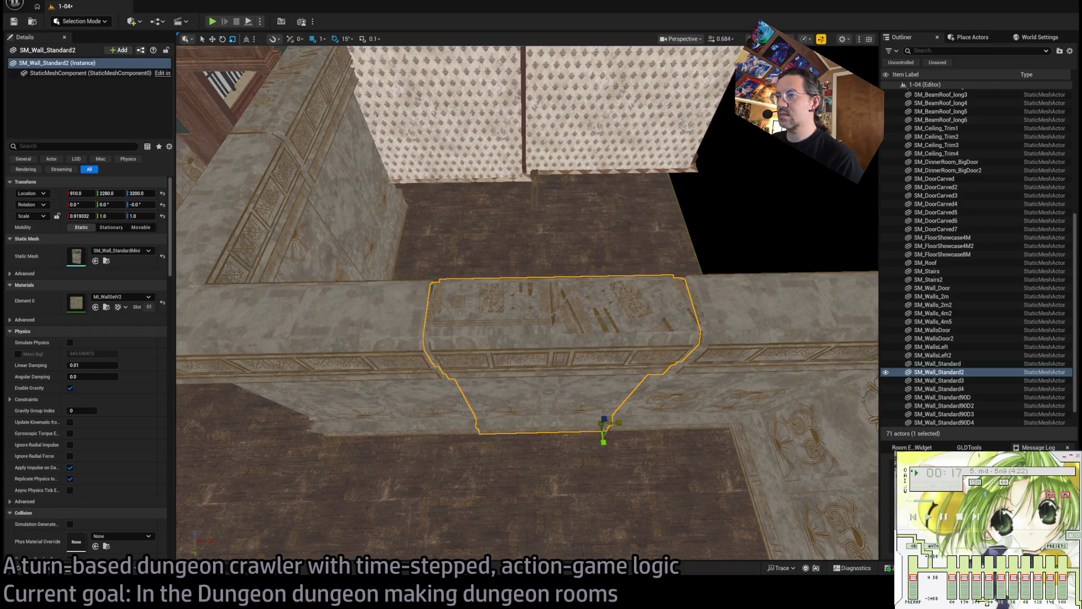
scroll(568, 375, "up", 8)
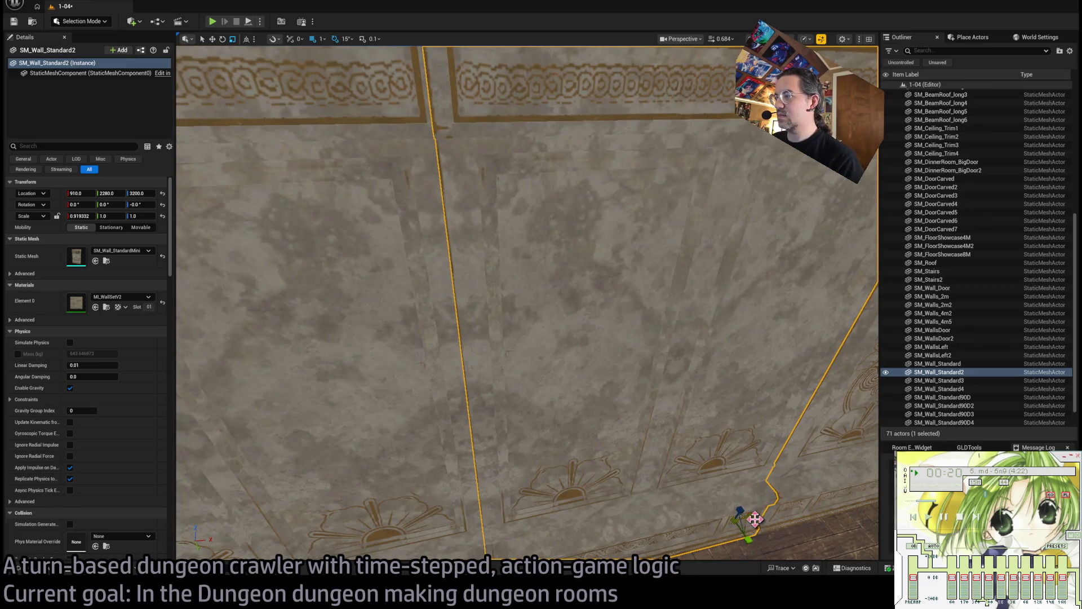
mouse_move(756, 519)
left_mouse_down()
mouse_move(738, 516)
mouse_move(752, 518)
left_mouse_up()
scroll(556, 377, "down", 10)
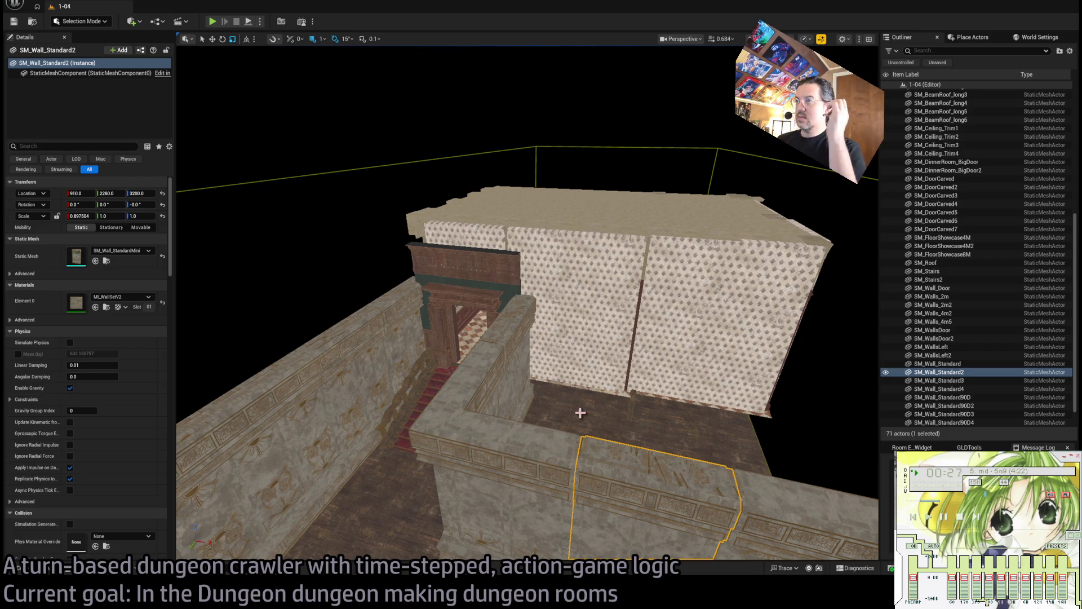
Duplicate the corridor doorway wall and give the copy the SM_Wall_SlimFiller mesh.
mouse_move(582, 413)
left_mouse_down()
mouse_move(580, 383)
mouse_move(581, 429)
mouse_move(433, 385)
mouse_move(432, 406)
left_mouse_up()
left_click(432, 385)
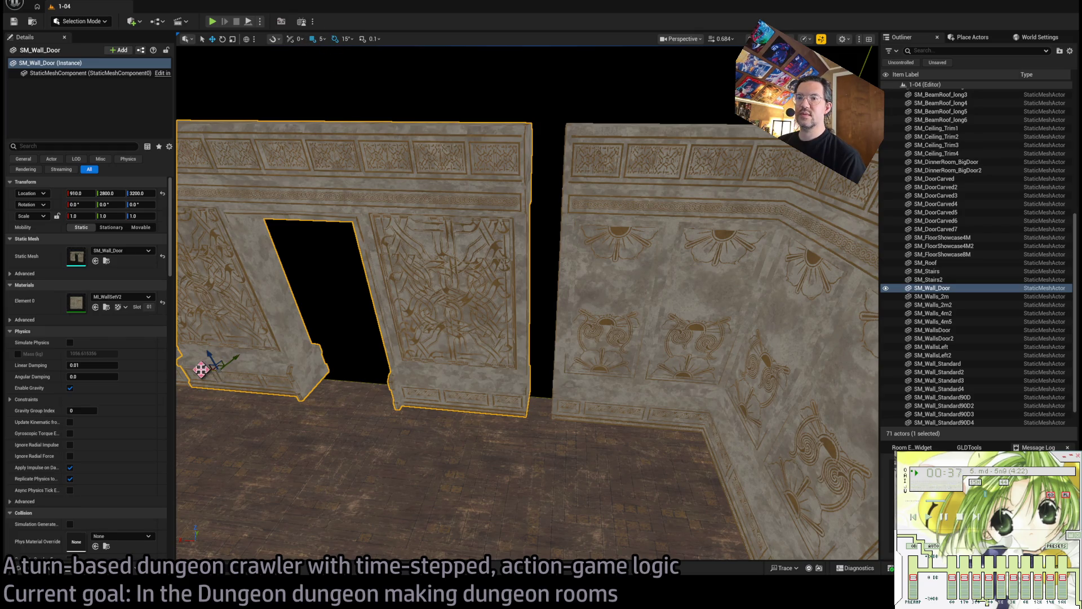
mouse_move(201, 369)
left_mouse_down()
mouse_move(568, 387)
mouse_move(513, 386)
left_mouse_up()
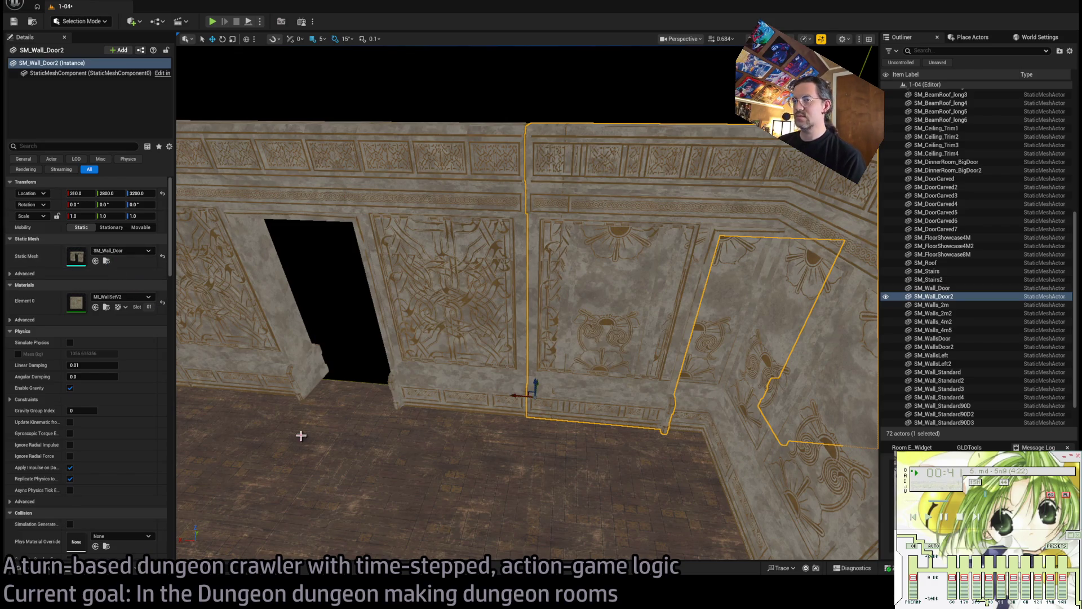
left_click(49, 572)
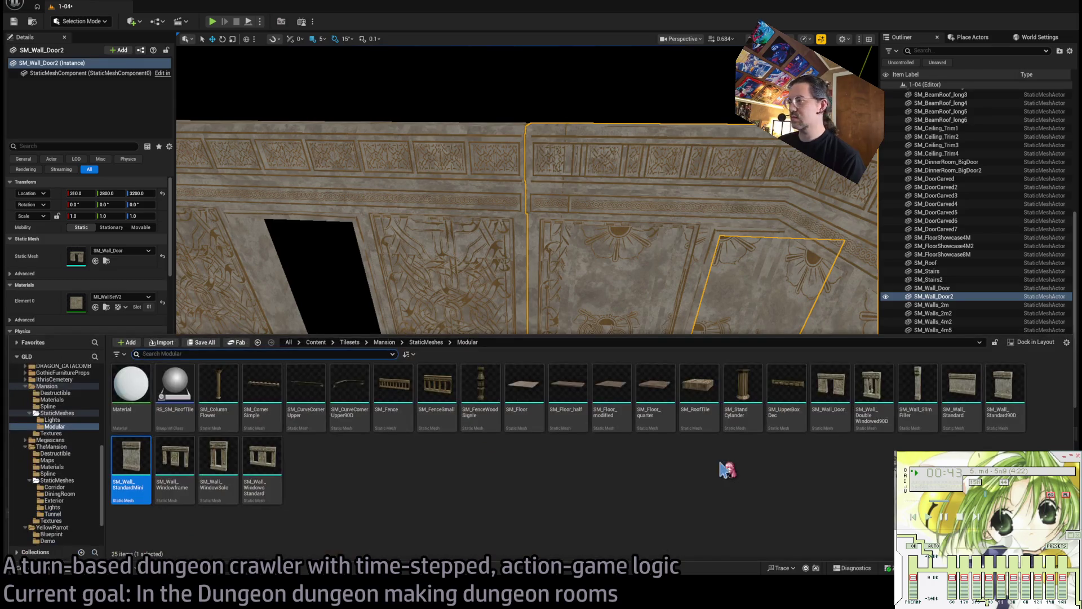
left_click(922, 382)
left_click(95, 261)
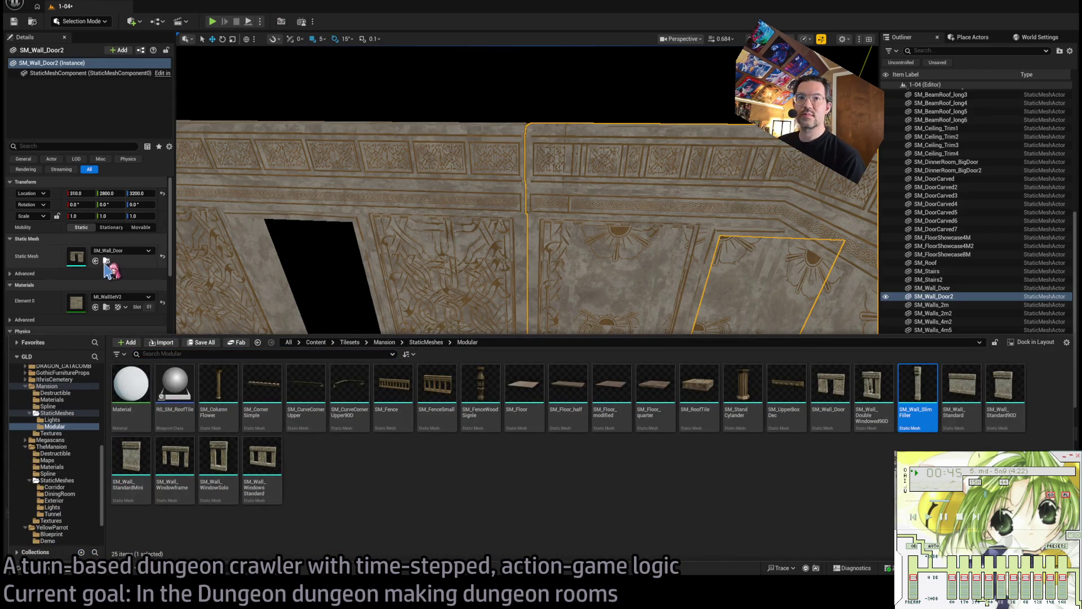
Scale the slim filler to about 0.64 on X and move it to X 313.
scroll(555, 378, "up", 3)
scroll(552, 401, "up", 2)
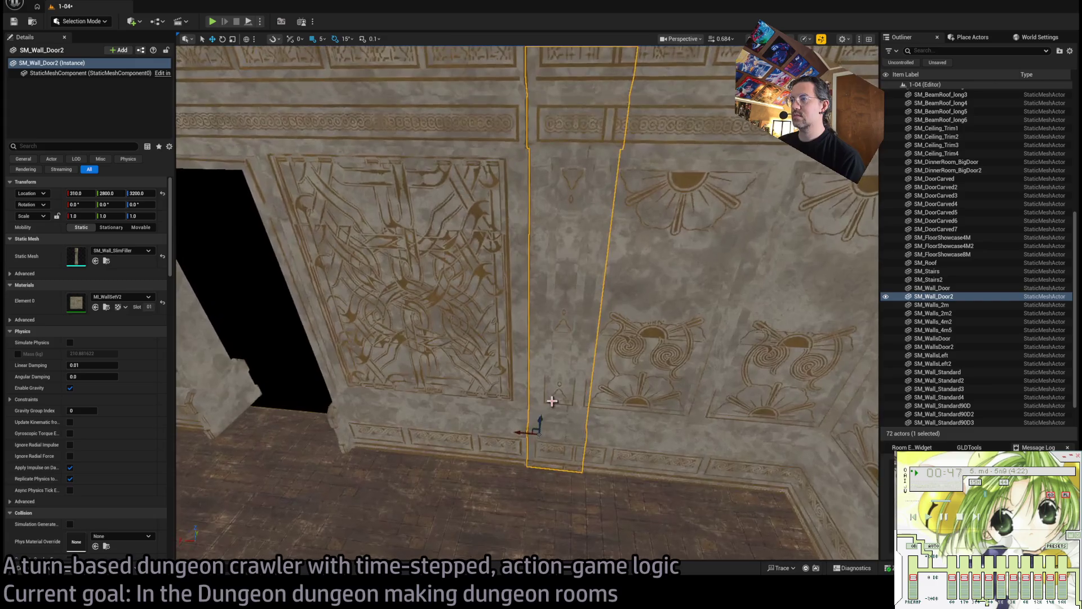
mouse_move(528, 434)
left_mouse_down()
mouse_move(523, 443)
mouse_move(526, 432)
left_mouse_up()
scroll(527, 437, "up", 3)
key("w")
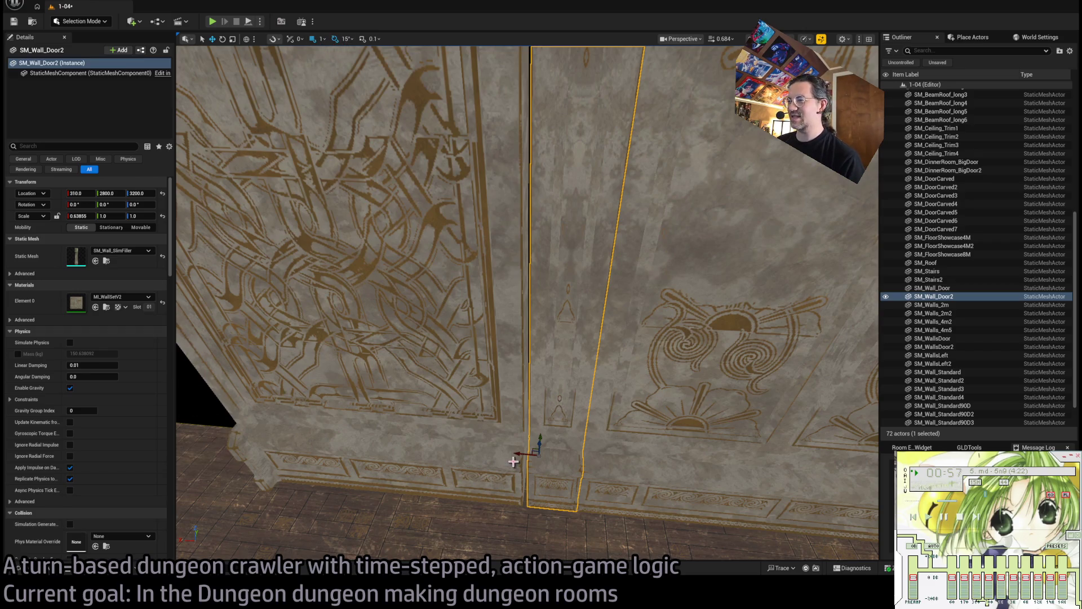
left_click_drag(521, 454, 517, 455)
mouse_move(539, 399)
left_mouse_down()
mouse_move(538, 383)
mouse_move(521, 386)
mouse_move(508, 417)
mouse_move(508, 400)
mouse_move(541, 412)
mouse_move(535, 398)
mouse_move(549, 414)
left_mouse_up()
Select the room's ten perimeter walls, including the doorway wall and SM_Wall_Standard2.
left_click(551, 417)
left_click(551, 417, "ctrl")
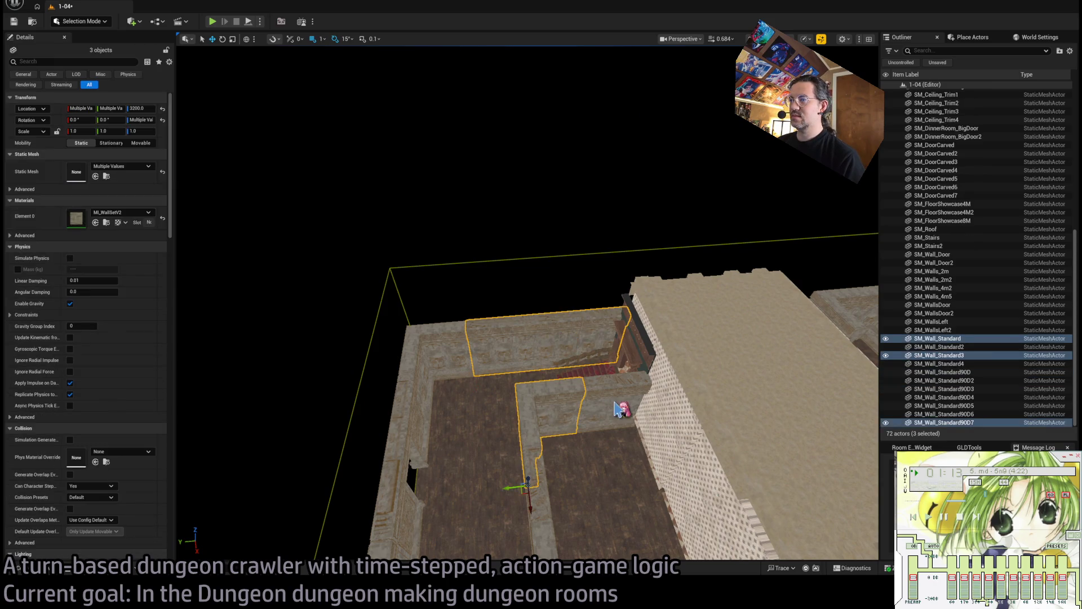
left_click(514, 454, "ctrl")
left_click(450, 359, "ctrl")
left_click_drag(451, 359, 526, 437)
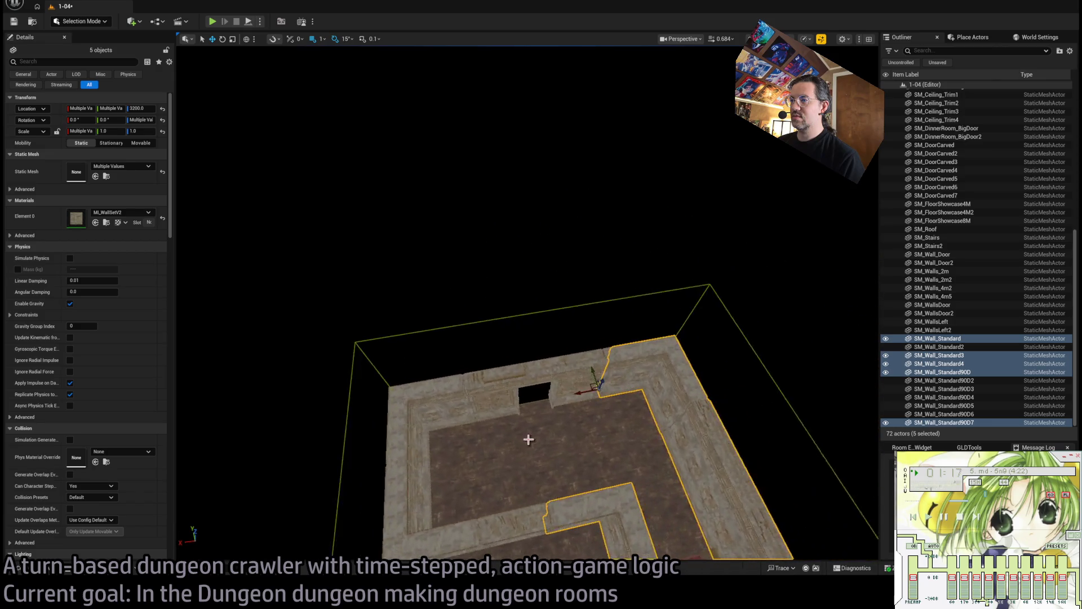
left_click(479, 389, "ctrl")
left_click(393, 470, "ctrl")
left_click(490, 535, "ctrl")
left_click(509, 522, "ctrl")
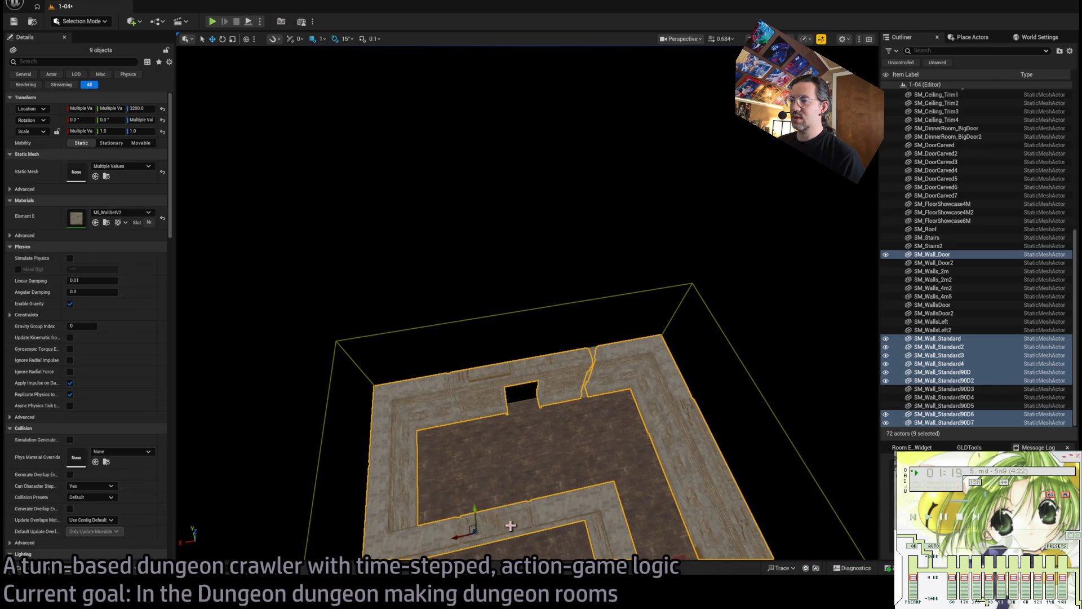
mouse_move(509, 522)
left_mouse_down()
mouse_move(746, 418)
mouse_move(719, 319)
mouse_move(742, 324)
left_mouse_up()
Duplicate the ten walls and raise the copies to Z 3620 as an upper tier.
mouse_move(590, 412)
left_mouse_down()
mouse_move(599, 326)
mouse_move(590, 331)
mouse_move(619, 356)
left_mouse_up()
key("ctrl+z")
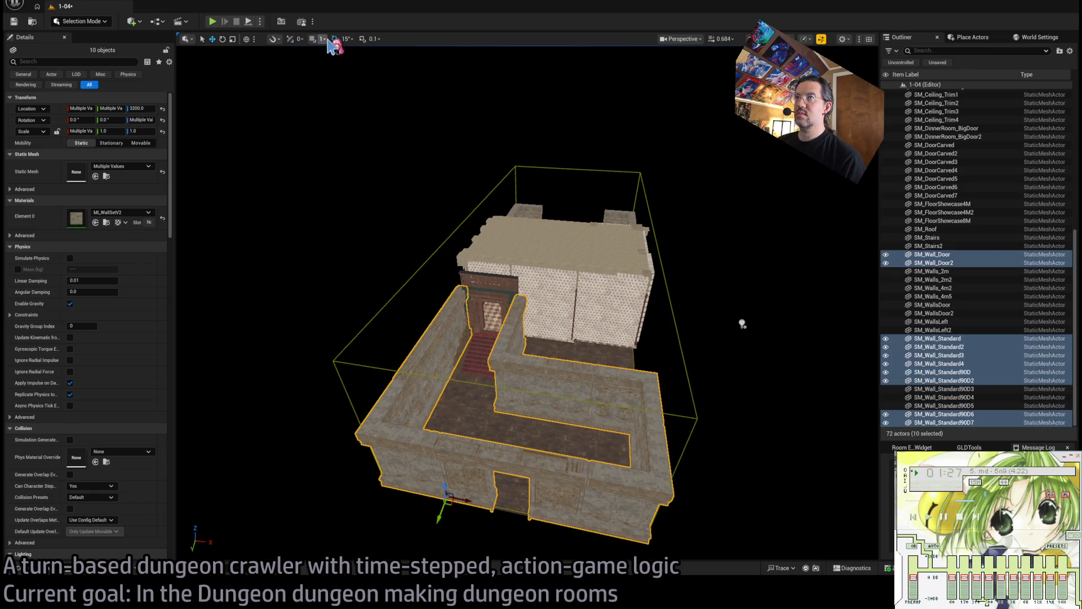
mouse_move(454, 375)
left_mouse_down()
mouse_move(421, 401)
mouse_move(423, 186)
mouse_move(508, 280)
mouse_move(542, 397)
left_mouse_up()
Change the raised doorway wall SM_Wall_Door3 to a solid SM_Wall_Standard mesh.
left_click(541, 397)
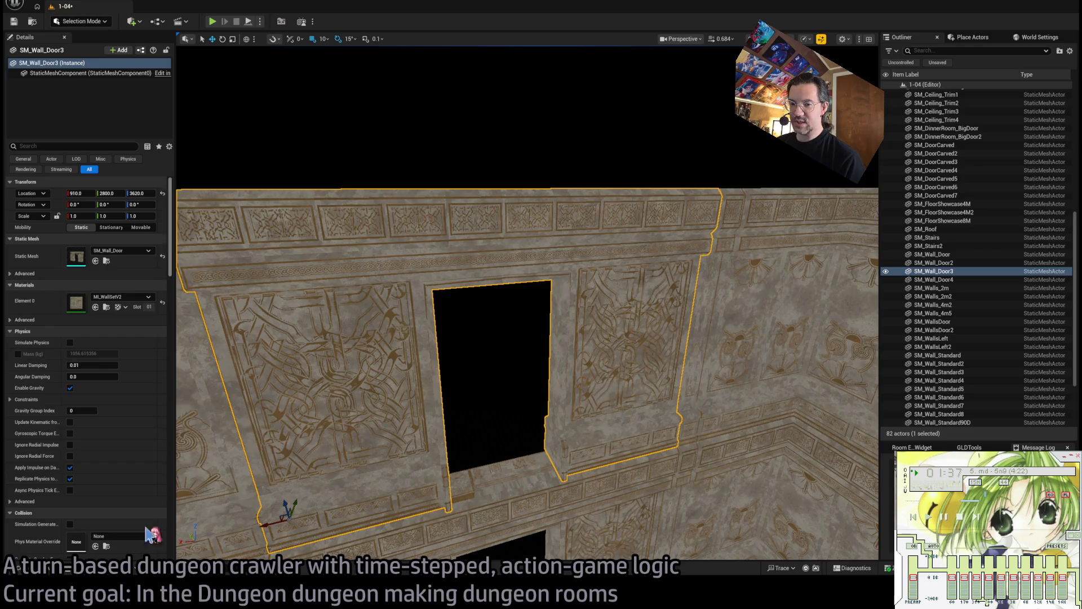
key("ctrl+space")
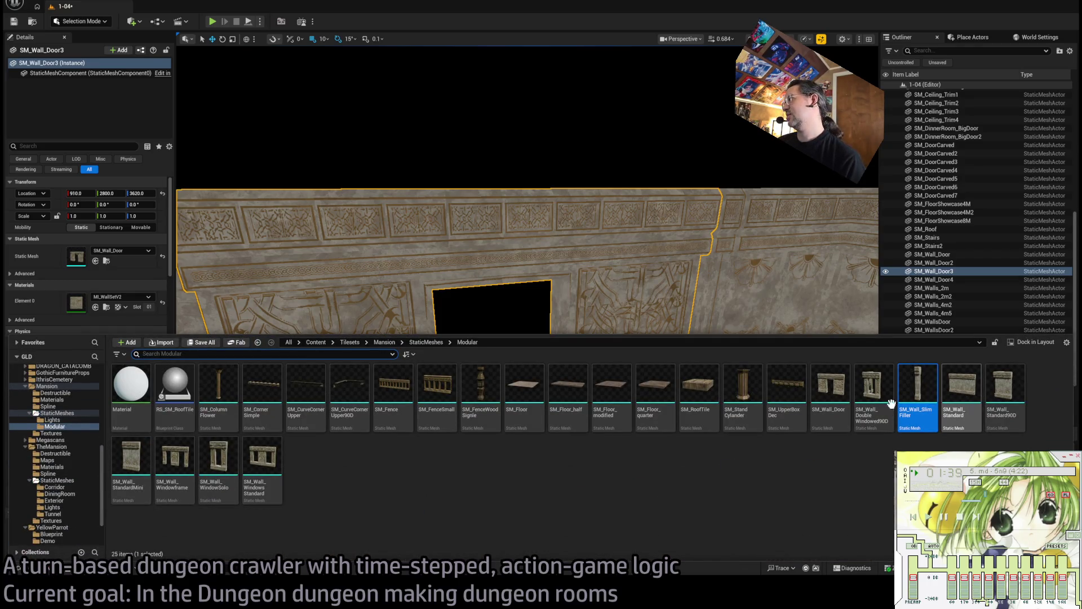
key("ctrl+space")
left_click(95, 261)
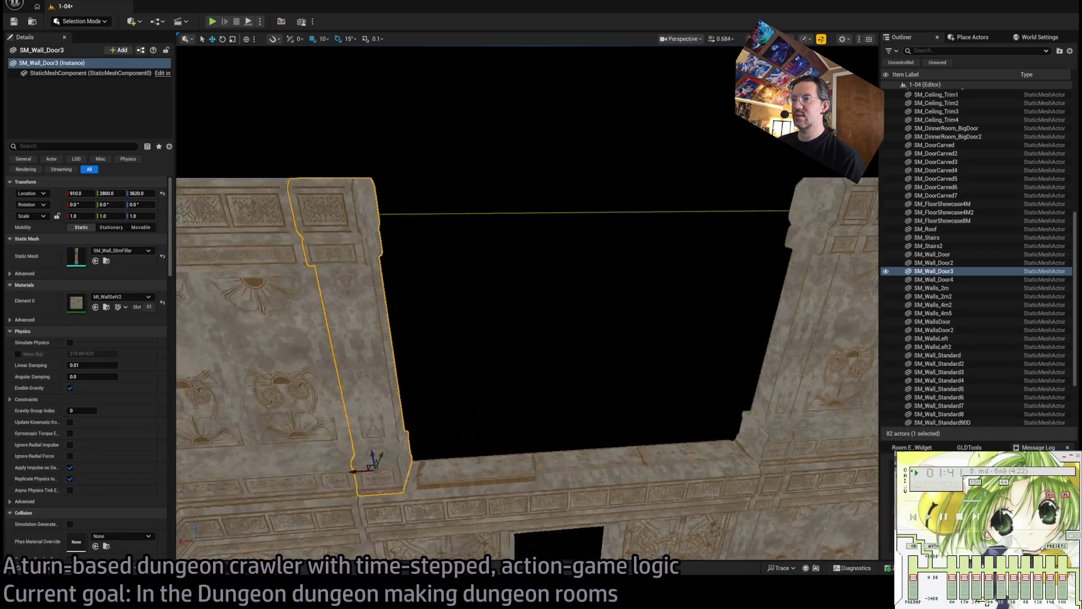
key("ctrl+space")
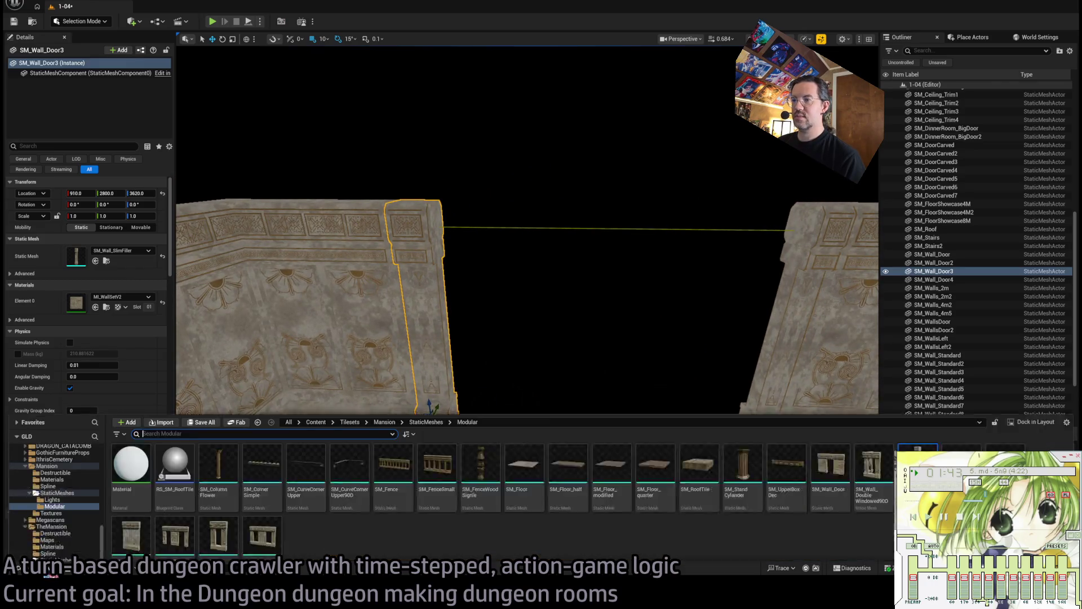
left_click(945, 393)
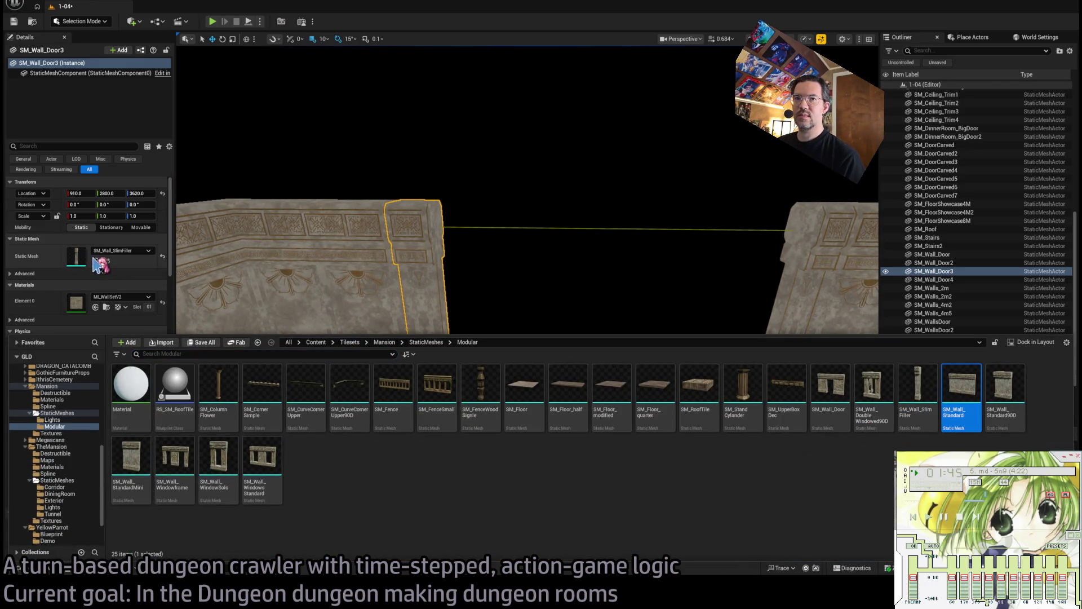
left_click(96, 261)
mouse_move(563, 402)
left_mouse_down()
mouse_move(524, 372)
mouse_move(568, 410)
mouse_move(567, 398)
mouse_move(620, 428)
mouse_move(589, 423)
mouse_move(582, 398)
left_mouse_up()
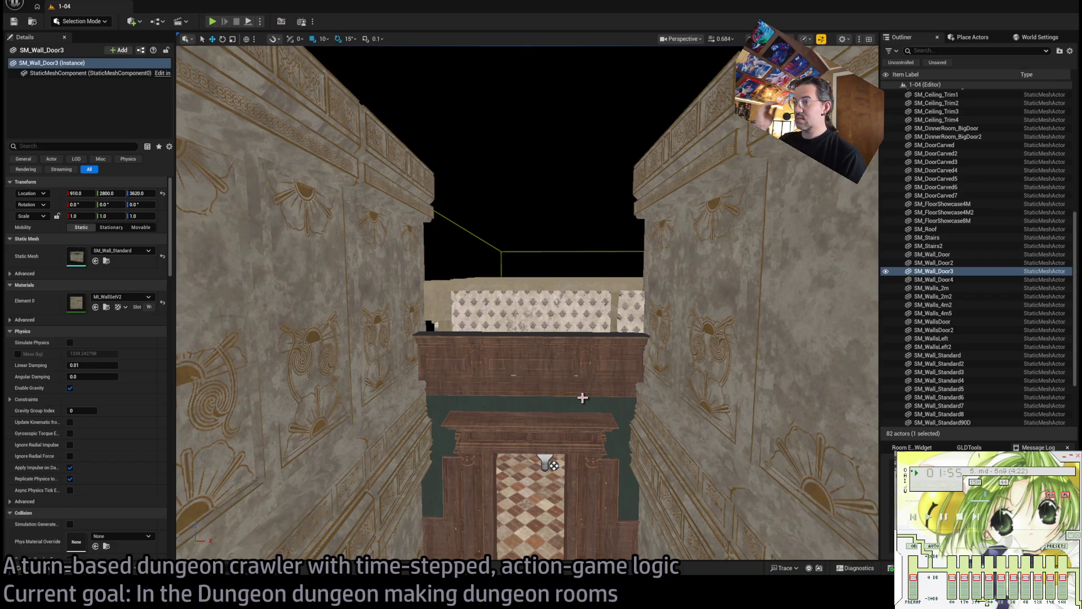
left_click_drag(582, 398, 582, 431)
Place an RS_SM_RoofTile blueprint from Modular into the level at X 100, Y 1890, Z 4150.
key("ctrl+space")
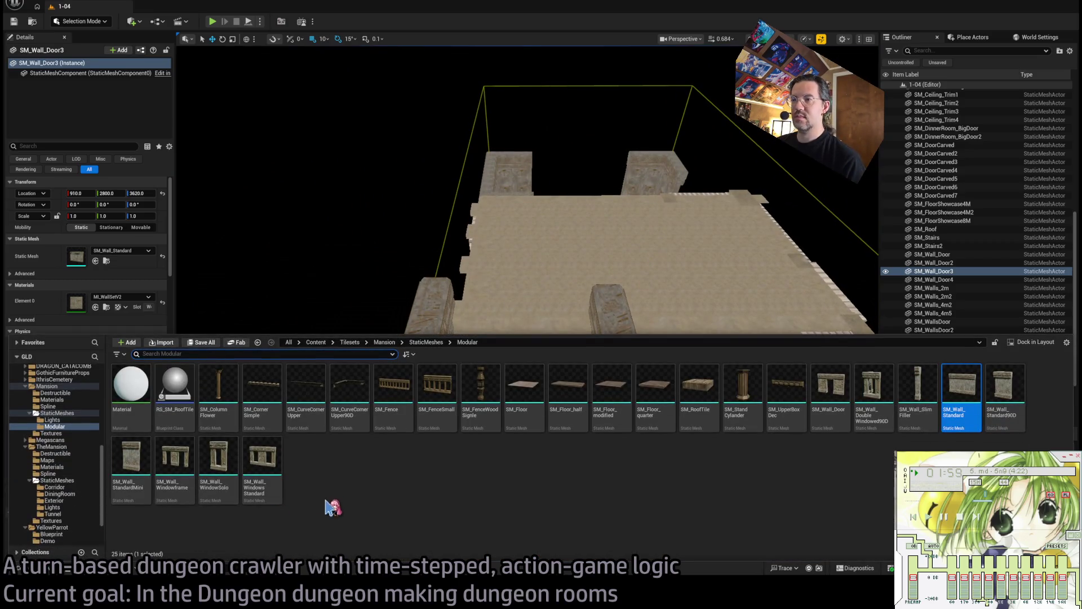
left_click(62, 414)
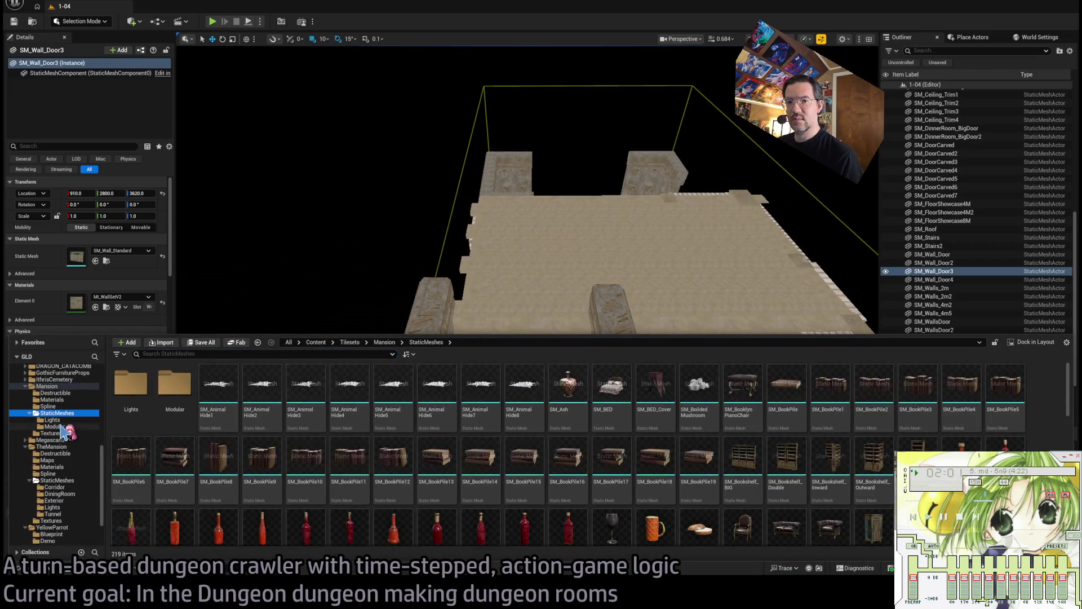
left_click(56, 426)
middle_click(526, 315)
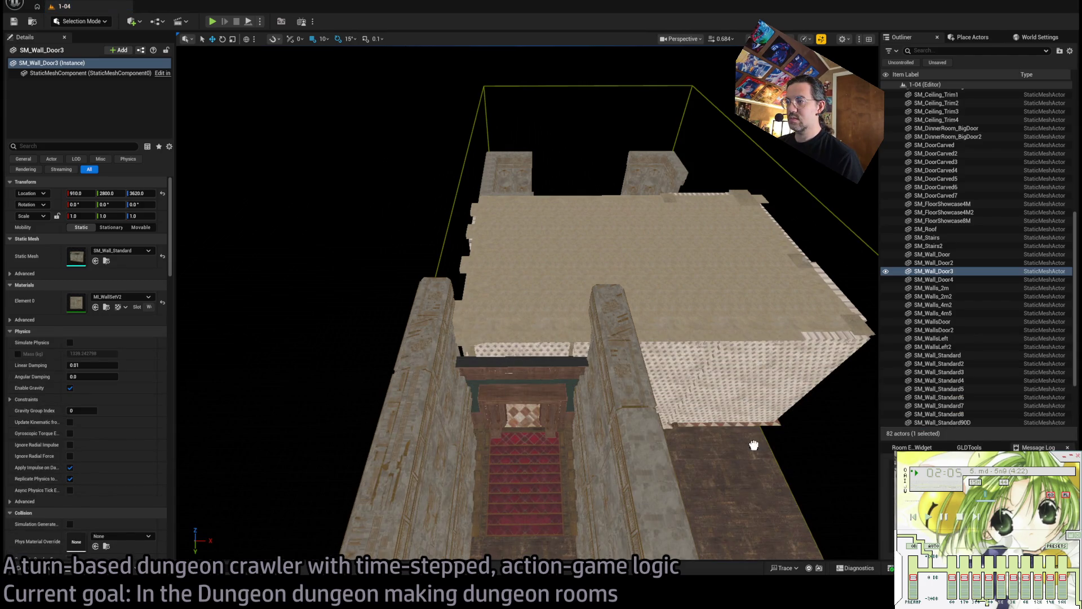
left_click_drag(716, 469, 716, 470)
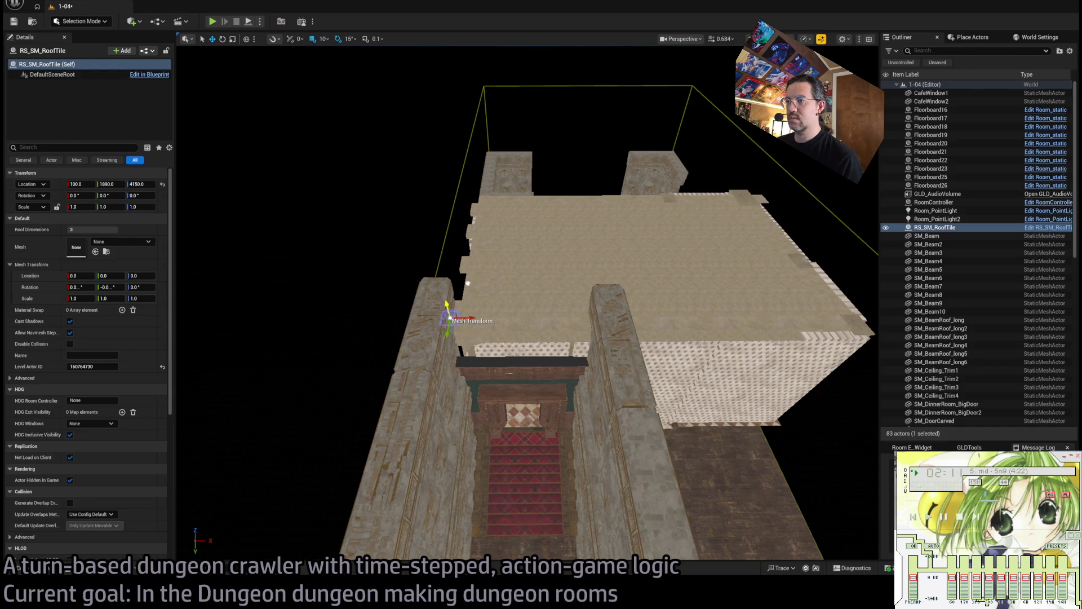
Keep the roof tile's Roof Dimensions at 3 with it lowered to Z 4010.
left_click_drag(599, 423, 476, 429)
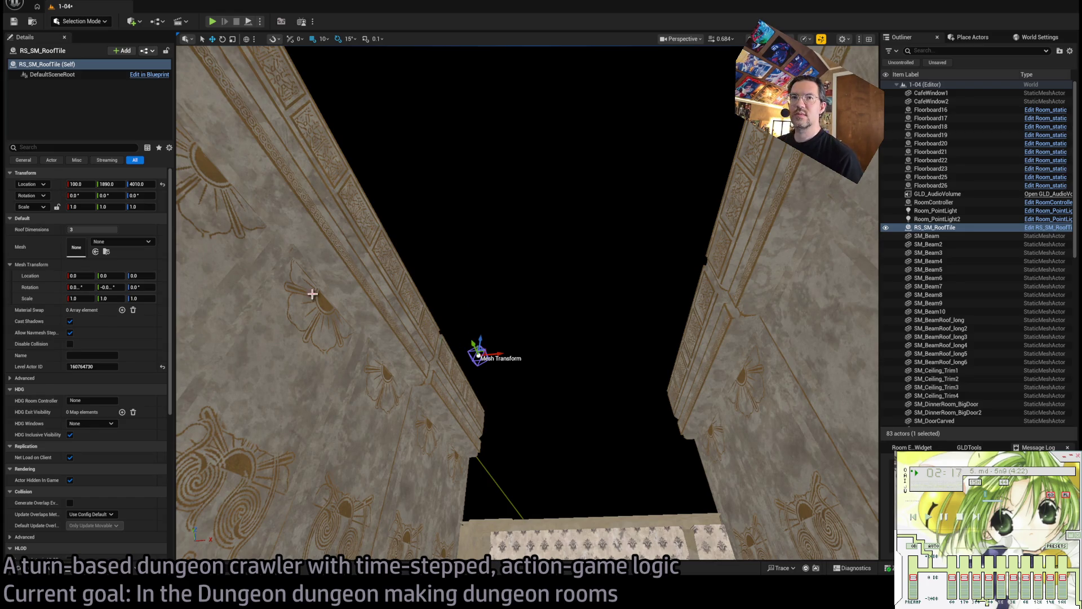
left_click(92, 230)
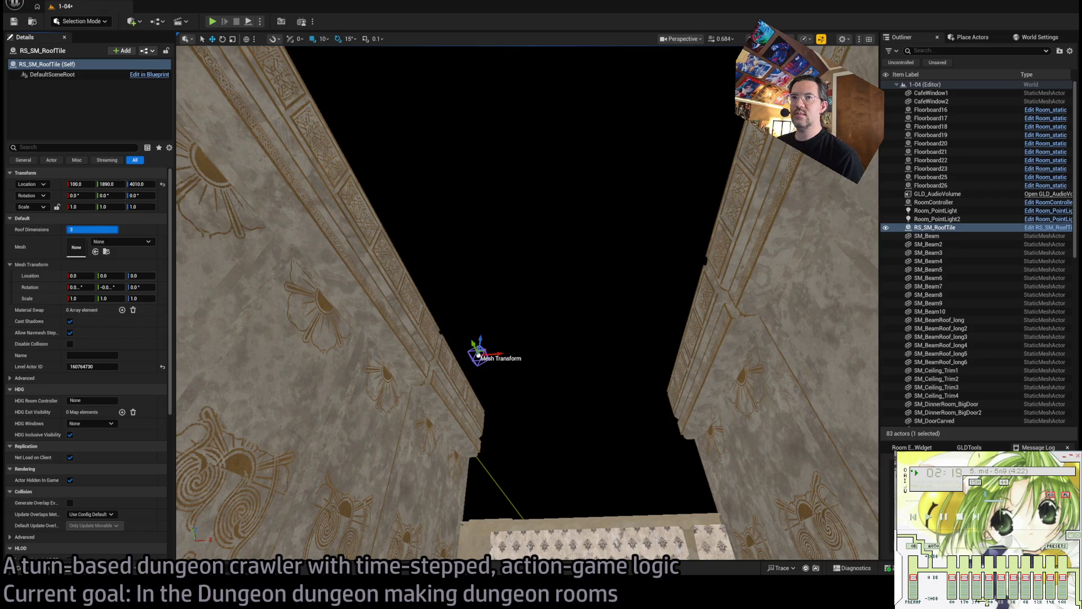
key("Return")
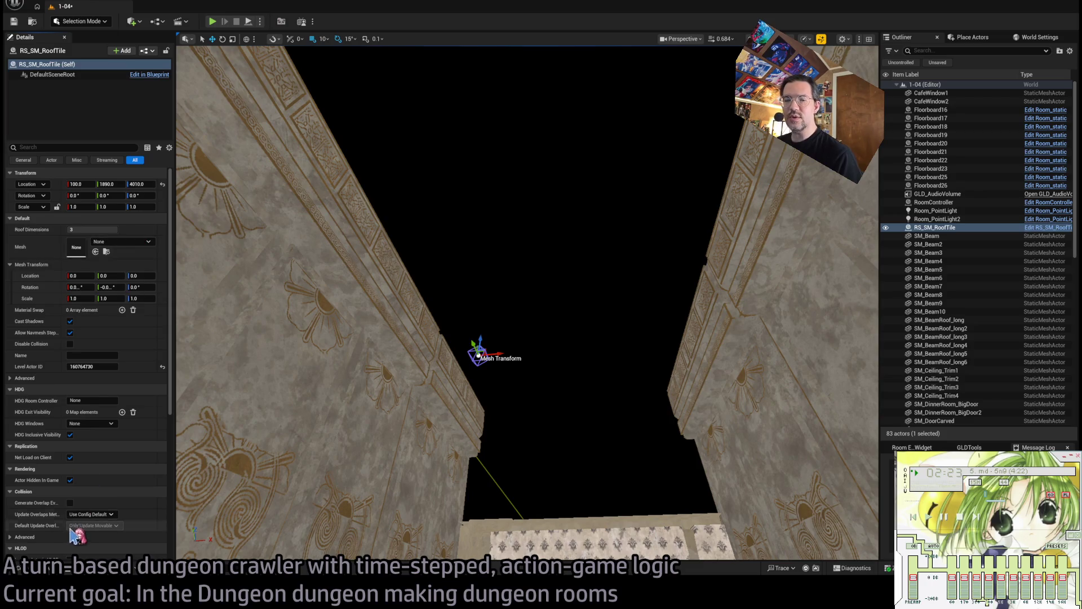
left_click(48, 570)
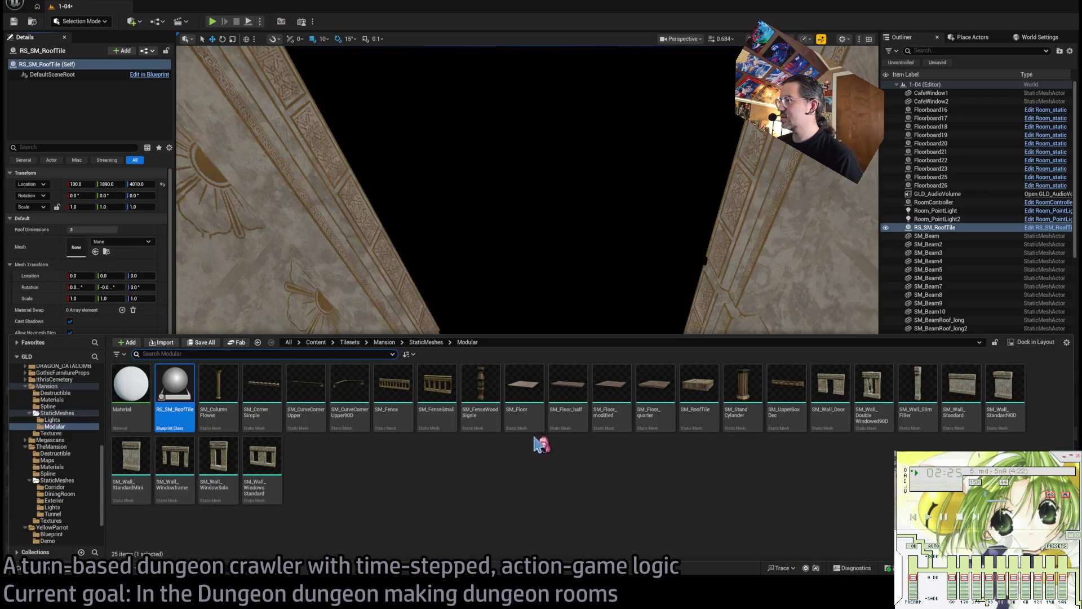
Assign the SM_RoofTile mesh and move the roof to X 50, Y 1650, down onto the upper walls.
left_click(699, 389)
left_click(96, 252)
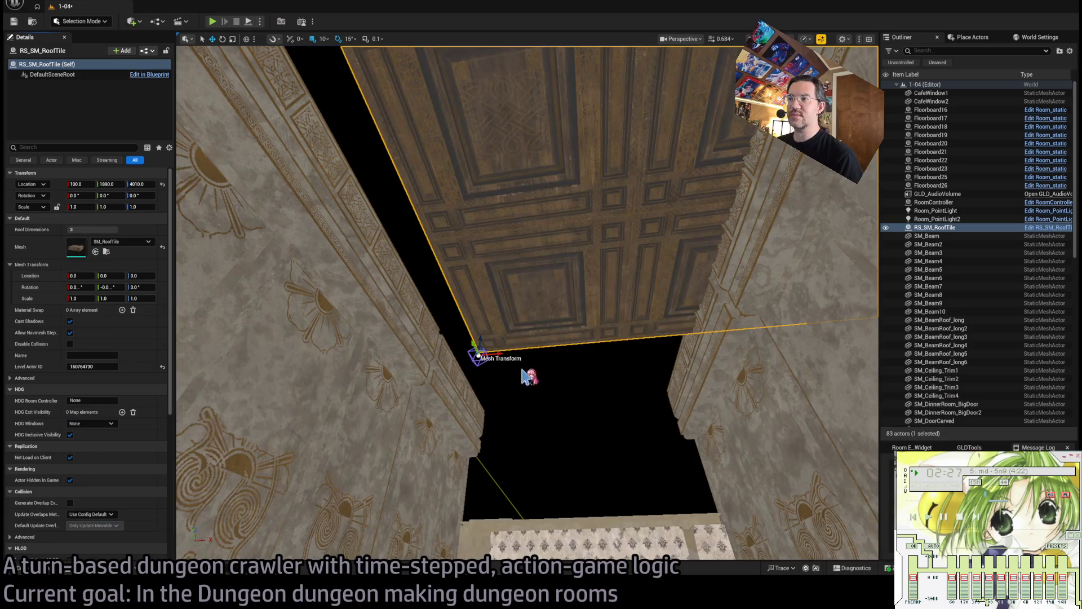
scroll(483, 342, "down", 3)
mouse_move(470, 378)
left_mouse_down()
mouse_move(446, 384)
mouse_move(477, 338)
mouse_move(478, 315)
mouse_move(428, 321)
left_mouse_up()
mouse_move(711, 429)
left_mouse_down()
mouse_move(413, 421)
mouse_move(461, 361)
left_mouse_up()
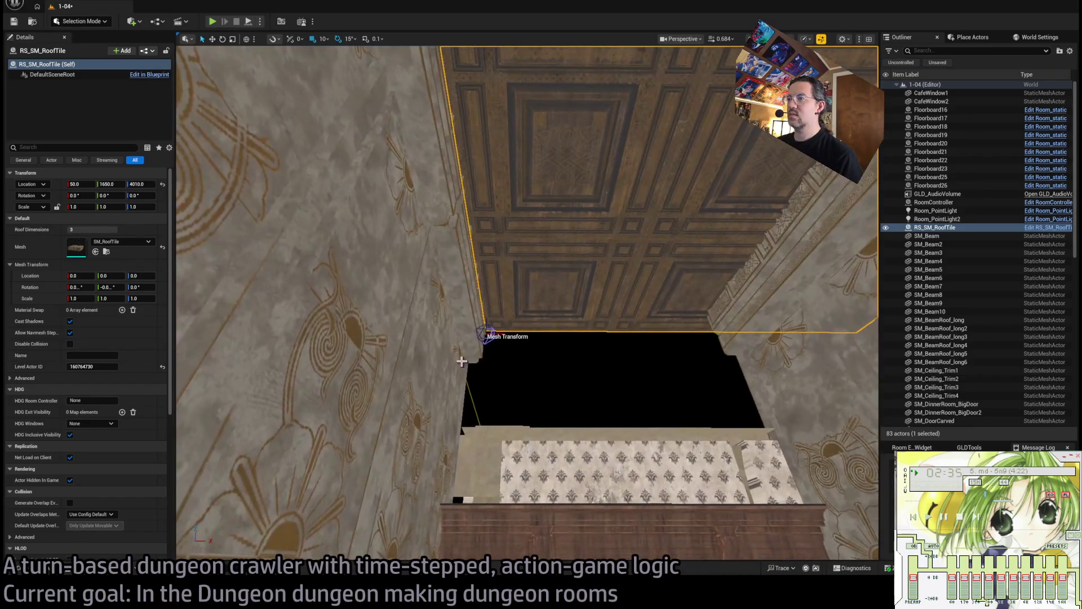
mouse_move(496, 315)
left_mouse_down()
mouse_move(415, 314)
mouse_move(418, 446)
mouse_move(426, 404)
mouse_move(445, 411)
mouse_move(445, 396)
mouse_move(407, 375)
mouse_move(440, 428)
mouse_move(440, 383)
mouse_move(440, 428)
mouse_move(440, 406)
left_mouse_up()
Duplicate the coffered roof tile, undoing one misplaced copy, so RS_SM_RoofTile4 sits at X 650, Y 1730, Z 3760.
left_click_drag(380, 363, 531, 383)
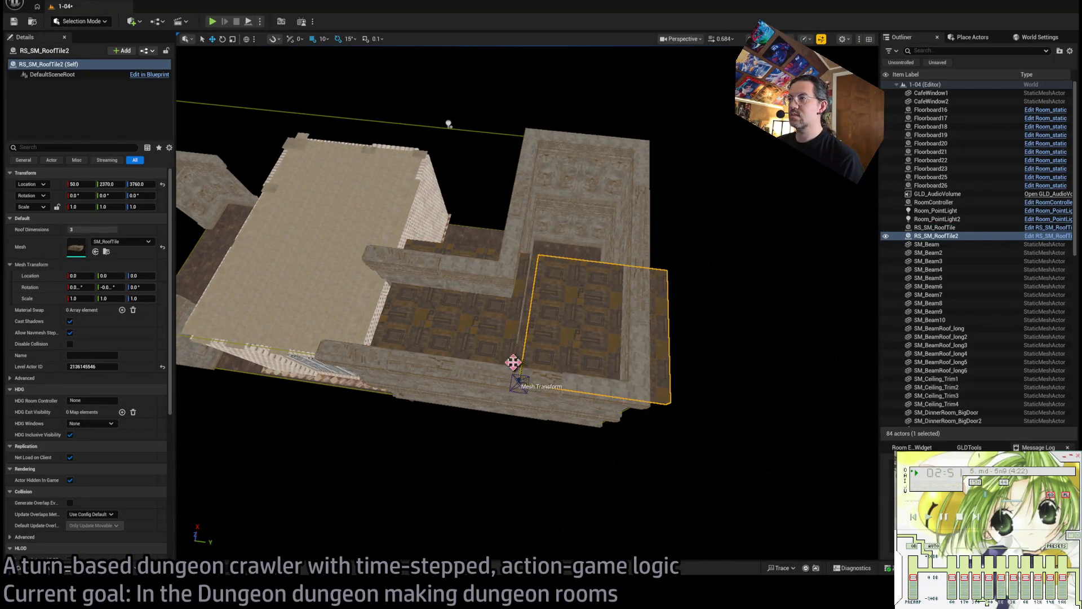
key("ctrl+z")
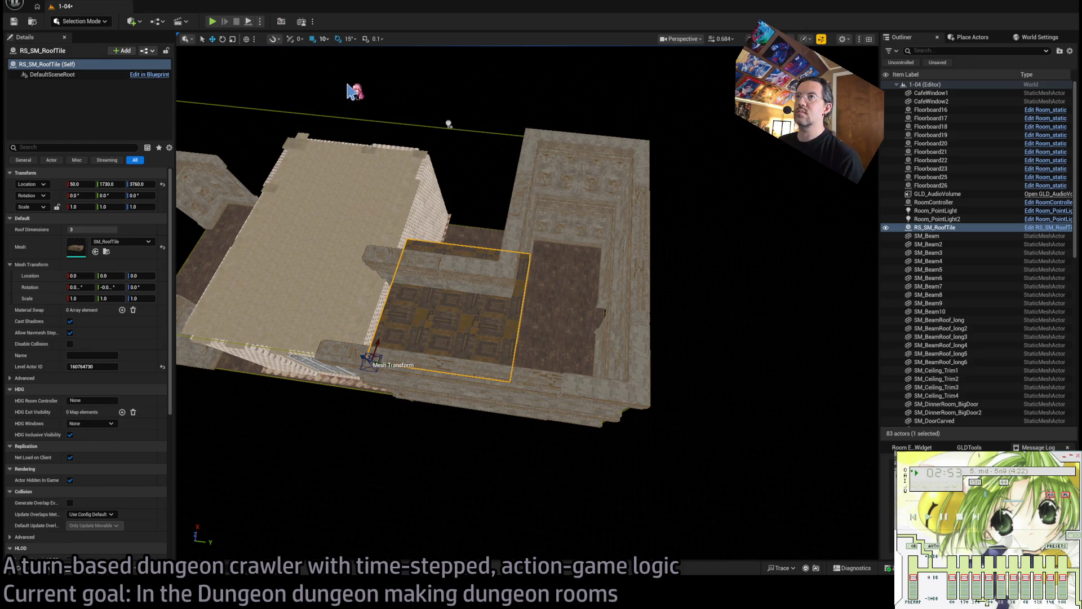
left_click_drag(384, 364, 571, 391)
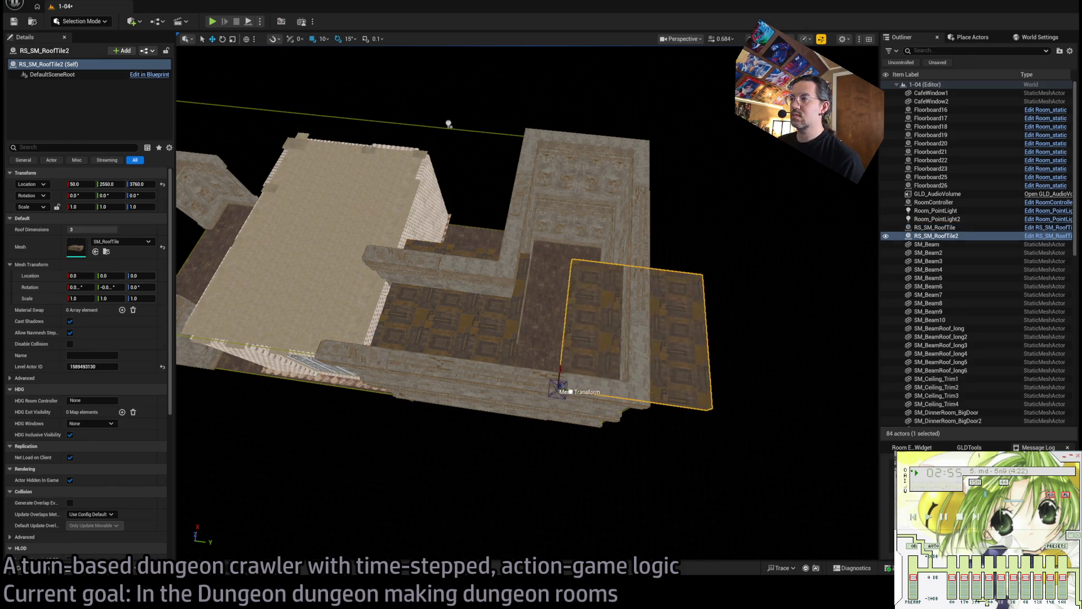
key("f")
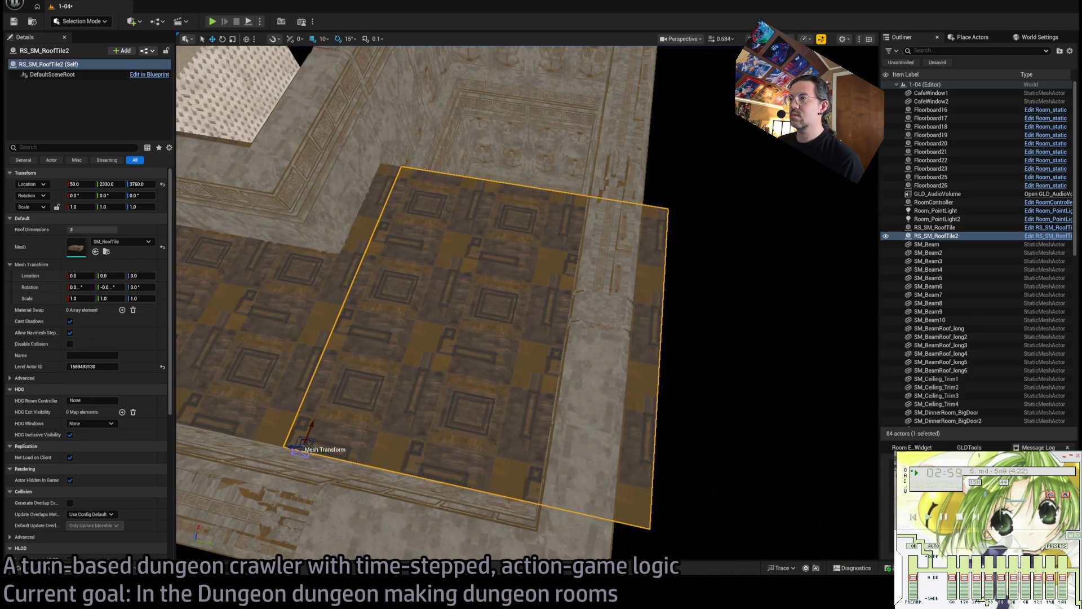
left_click_drag(527, 304, 528, 440)
mouse_move(567, 319)
left_mouse_down()
mouse_move(567, 434)
mouse_move(483, 225)
left_mouse_up()
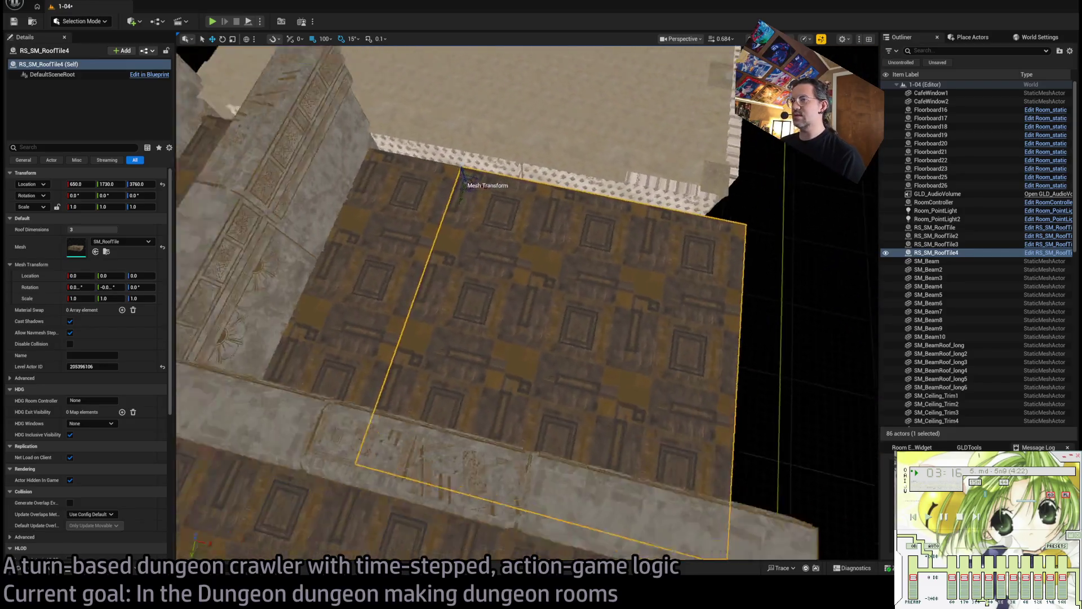
scroll(792, 301, "down", 5)
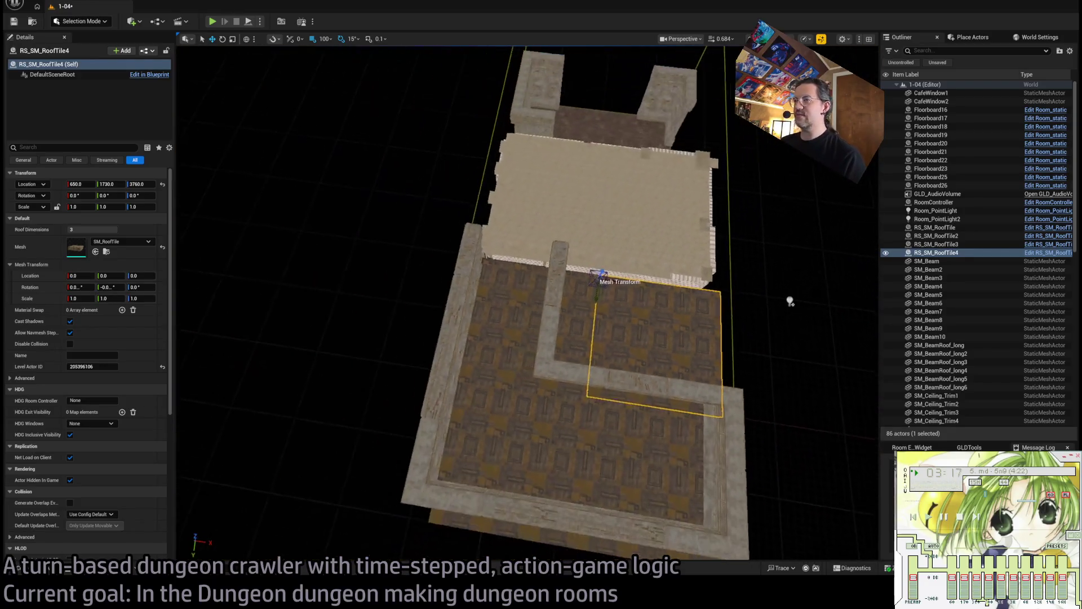
mouse_move(791, 301)
left_mouse_down()
mouse_move(756, 289)
mouse_move(683, 234)
mouse_move(644, 232)
left_mouse_up()
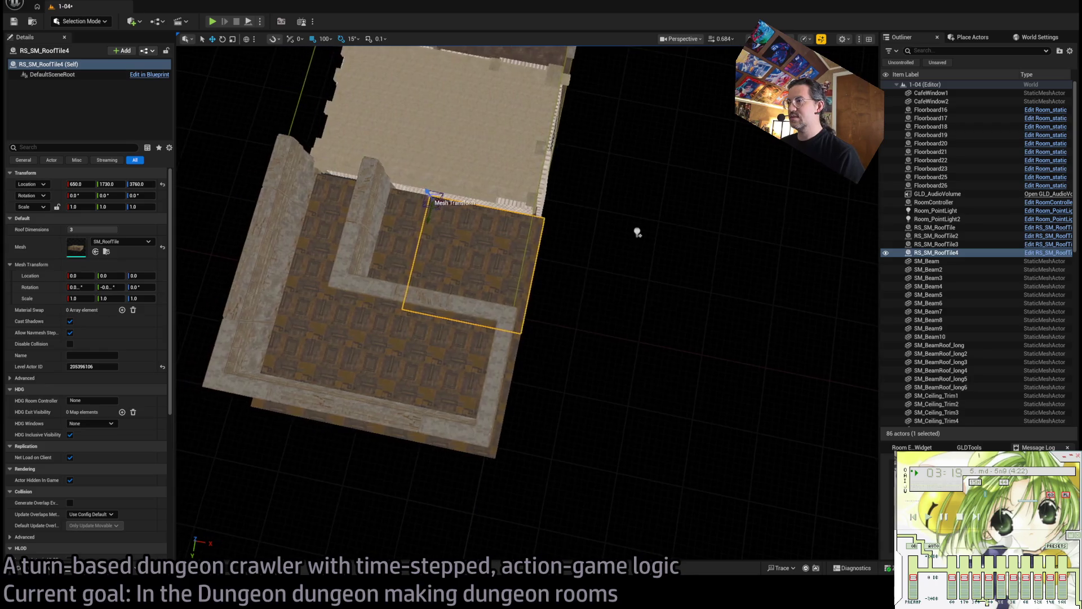
Shrink the RoofTile2 and RoofTile3 pair and set their Roof Dimensions to 2.
left_click(527, 326, "ctrl")
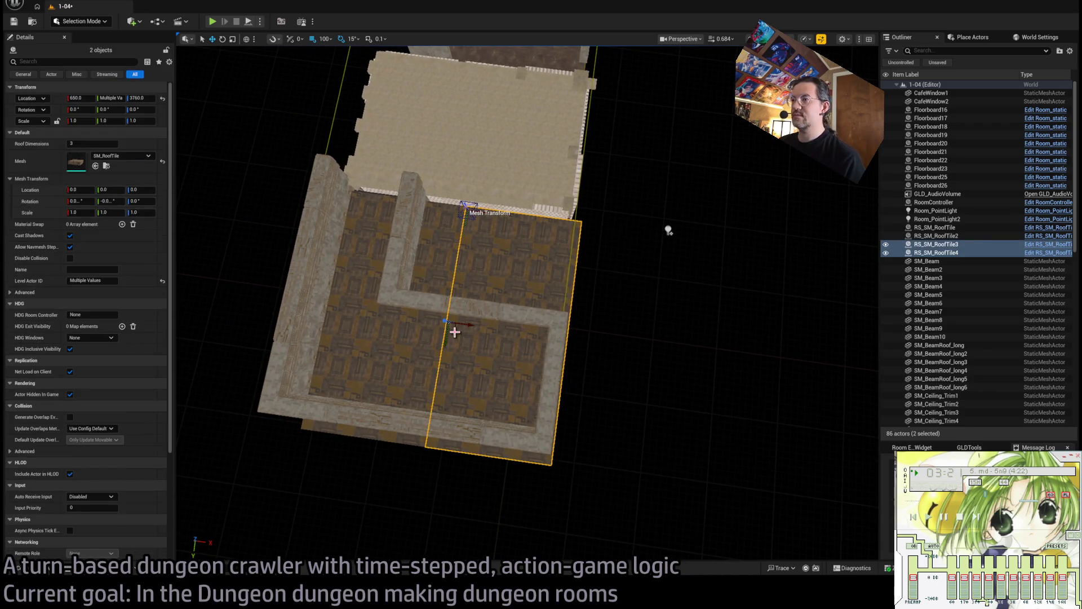
left_click_drag(465, 326, 460, 323)
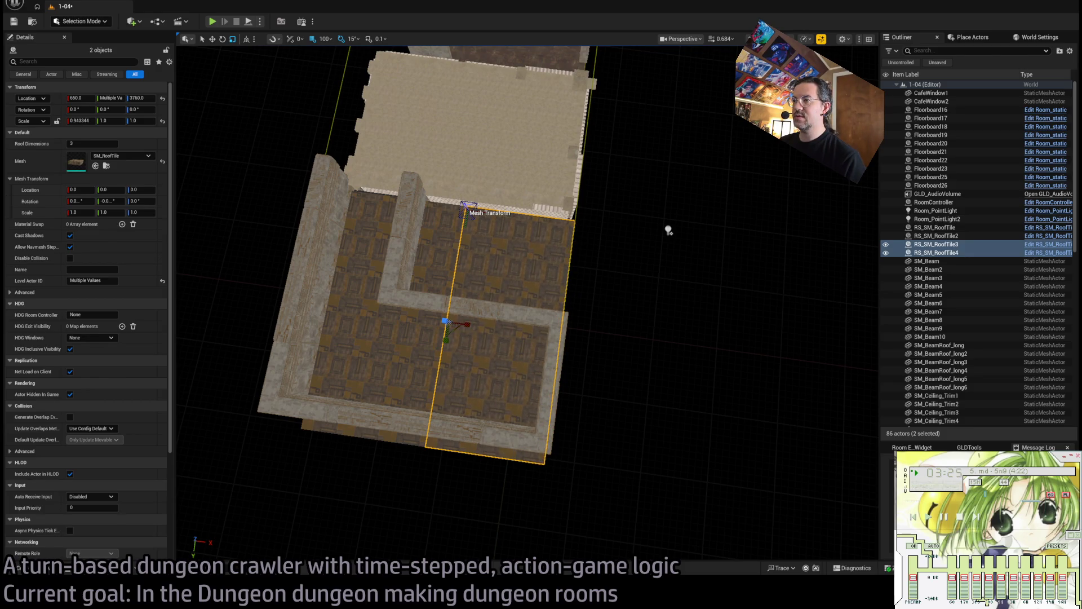
left_click(437, 364, "ctrl")
mouse_move(330, 327)
left_mouse_down()
mouse_move(330, 314)
mouse_move(330, 332)
left_mouse_up()
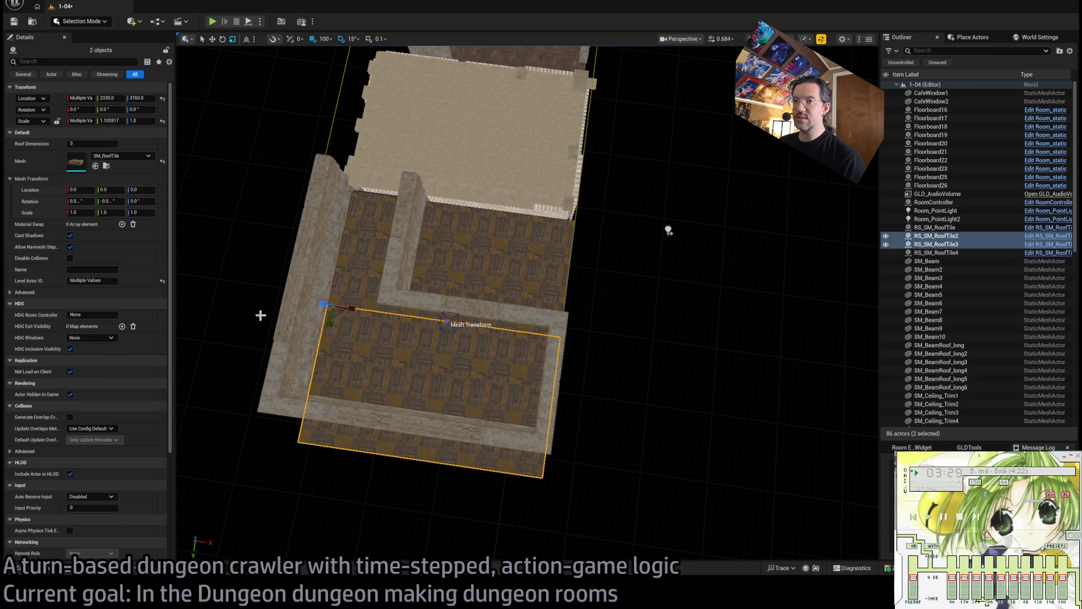
left_click(92, 144)
type("2")
key("Return")
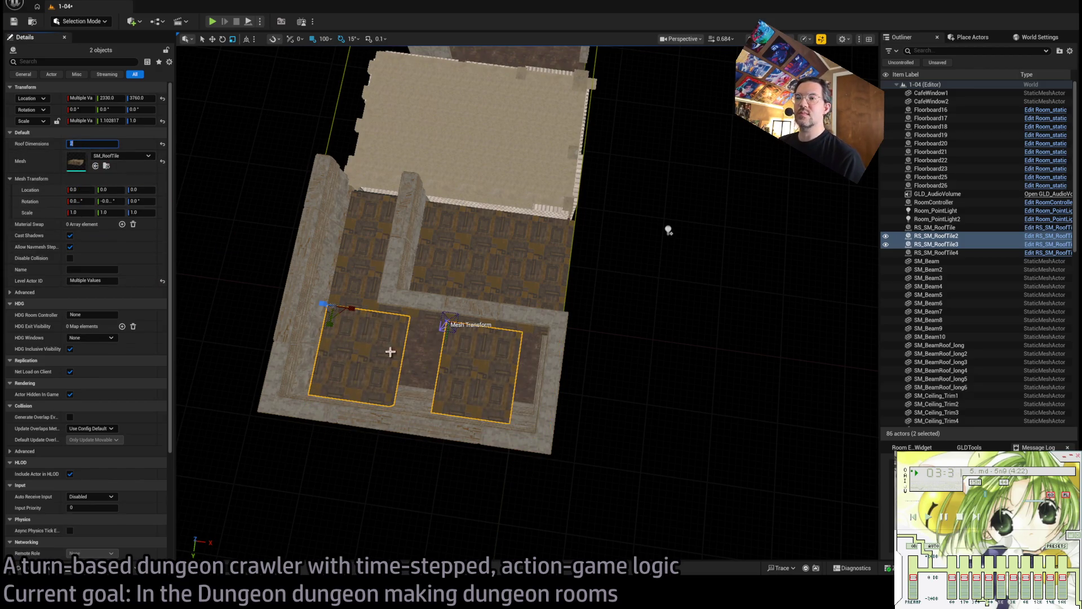
left_click_drag(421, 369, 484, 233)
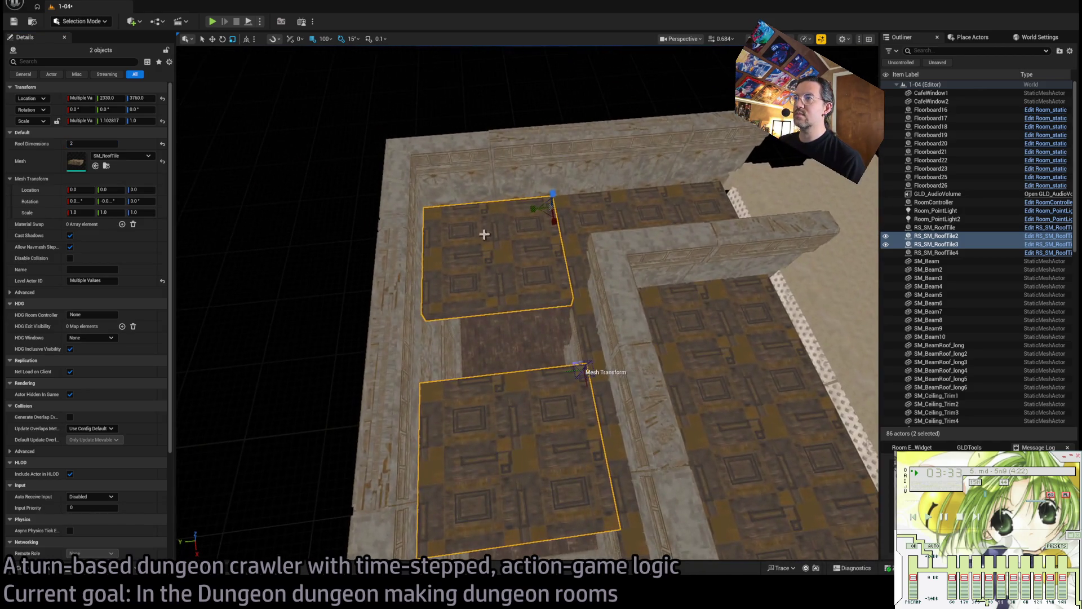
Delete the bottom roof tile and duplicate the top one to X 850, Y 2330, Z 3760.
left_click(531, 220)
left_click(536, 379)
key("Delete")
left_click(509, 249)
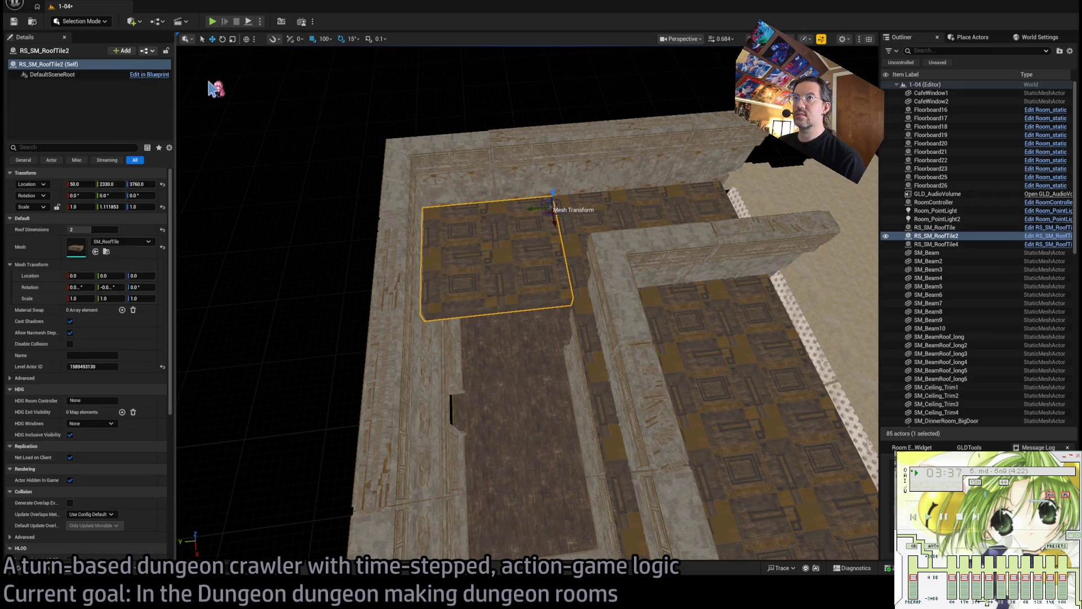
mouse_move(557, 226)
left_mouse_down()
mouse_move(573, 369)
mouse_move(577, 326)
mouse_move(616, 491)
mouse_move(573, 244)
mouse_move(587, 368)
mouse_move(608, 353)
mouse_move(596, 378)
left_mouse_up()
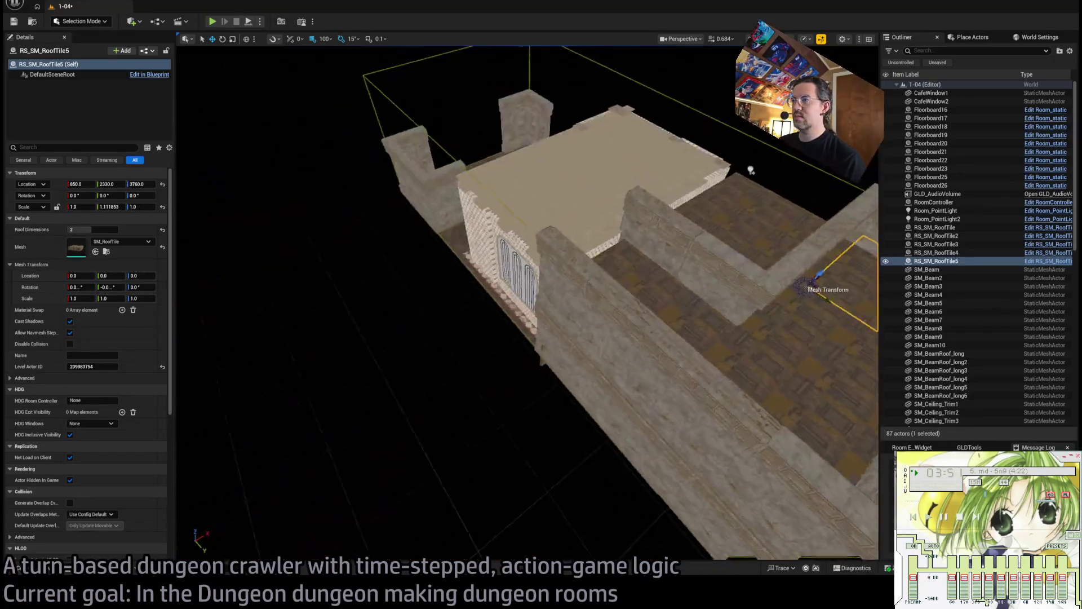
Select all five RS_SM_RoofTile actors together.
left_click(615, 277)
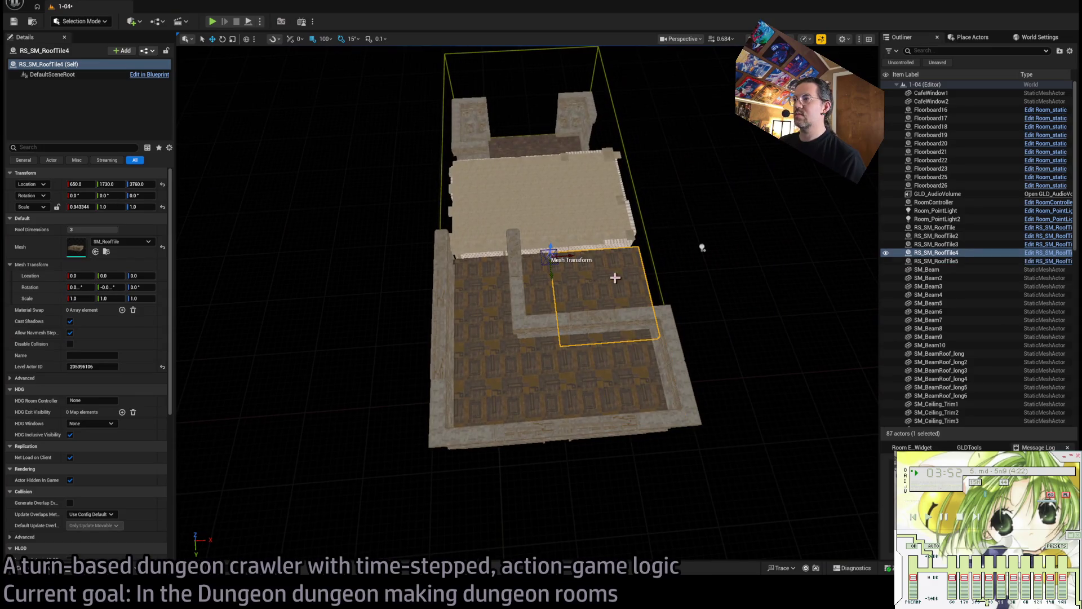
left_click(539, 282, "ctrl")
left_click(466, 398, "ctrl")
left_click(611, 387, "ctrl")
left_click(556, 343, "ctrl")
left_click_drag(556, 343, 516, 316)
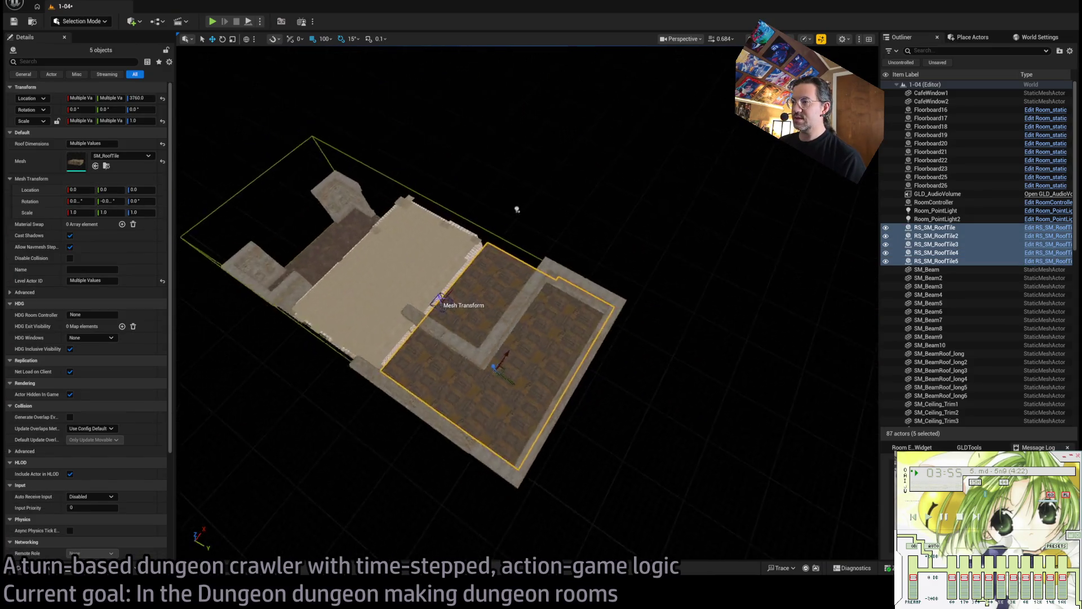
mouse_move(516, 210)
left_mouse_down()
mouse_move(507, 232)
mouse_move(413, 246)
mouse_move(353, 346)
mouse_move(400, 340)
left_mouse_up()
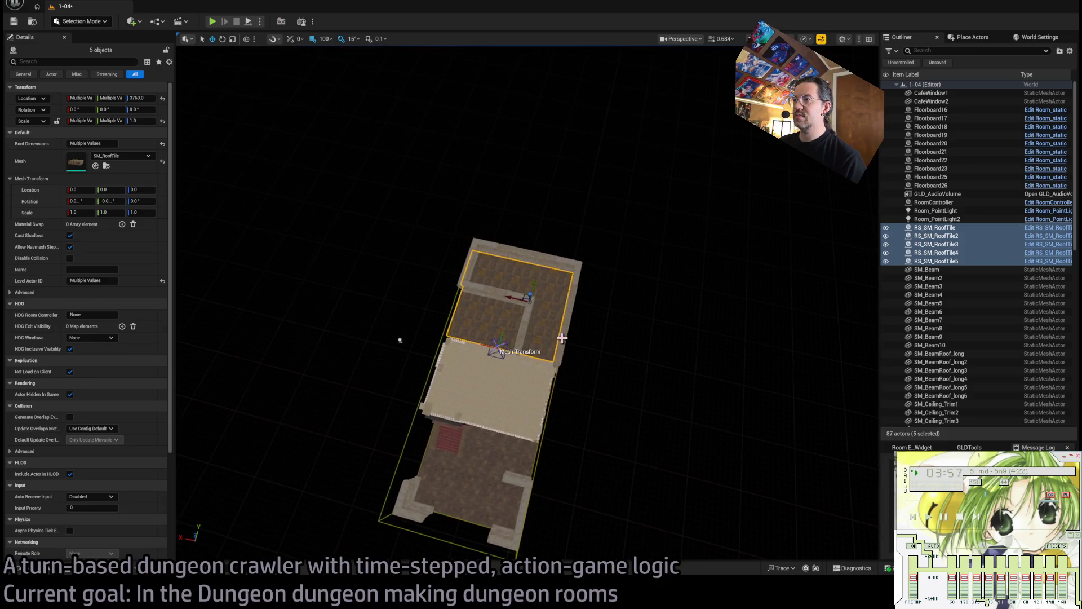
left_click(555, 287, "ctrl")
left_click(567, 317, "ctrl")
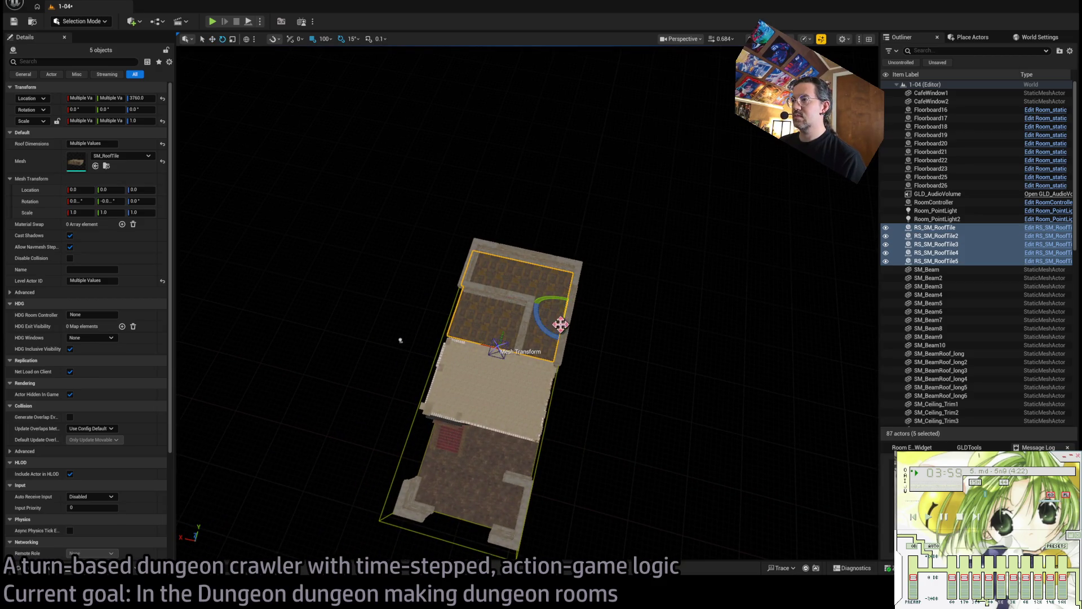
Duplicate the five tiles, rotate the copies 180°, and place them over the lower room.
left_click_drag(400, 340, 400, 340)
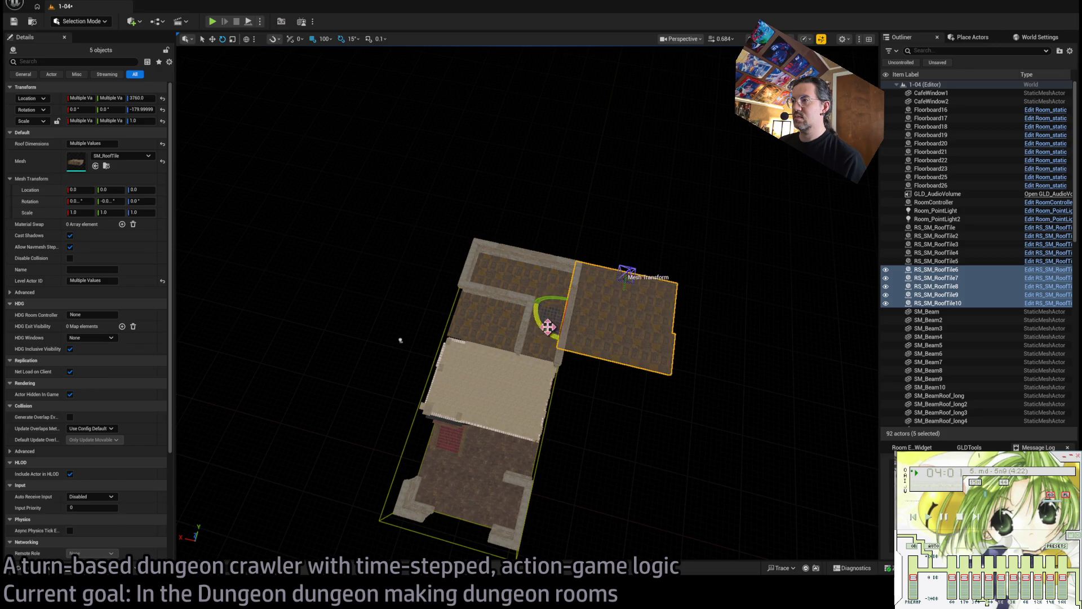
left_click_drag(400, 341, 400, 340)
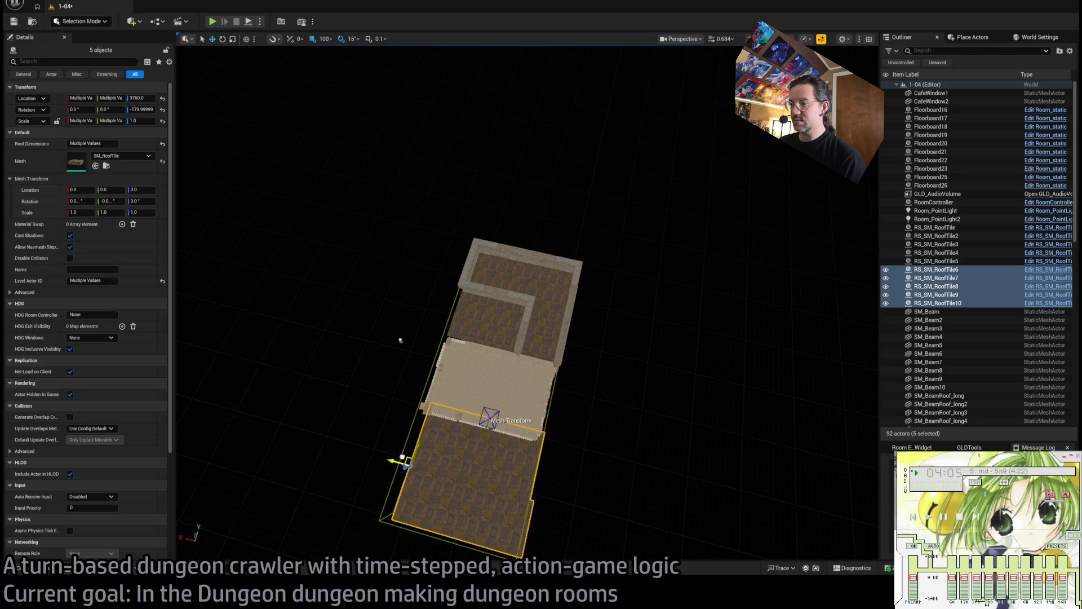
left_click_drag(402, 455, 396, 456)
mouse_move(401, 340)
left_mouse_down()
mouse_move(403, 326)
mouse_move(442, 327)
mouse_move(459, 344)
mouse_move(440, 270)
mouse_move(379, 222)
mouse_move(365, 270)
mouse_move(271, 186)
mouse_move(272, 225)
mouse_move(260, 243)
mouse_move(268, 208)
mouse_move(273, 237)
left_mouse_up()
Delete three of the surplus copied roof tiles.
left_click_drag(473, 415, 474, 416)
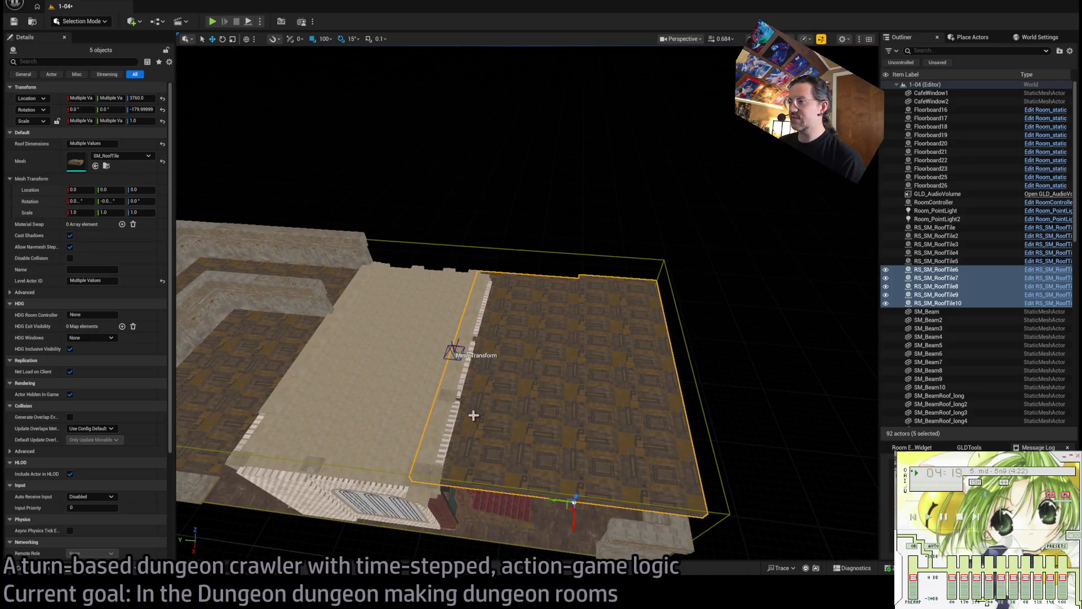
left_click(532, 435)
left_click(614, 312, "ctrl")
left_click(608, 430, "ctrl")
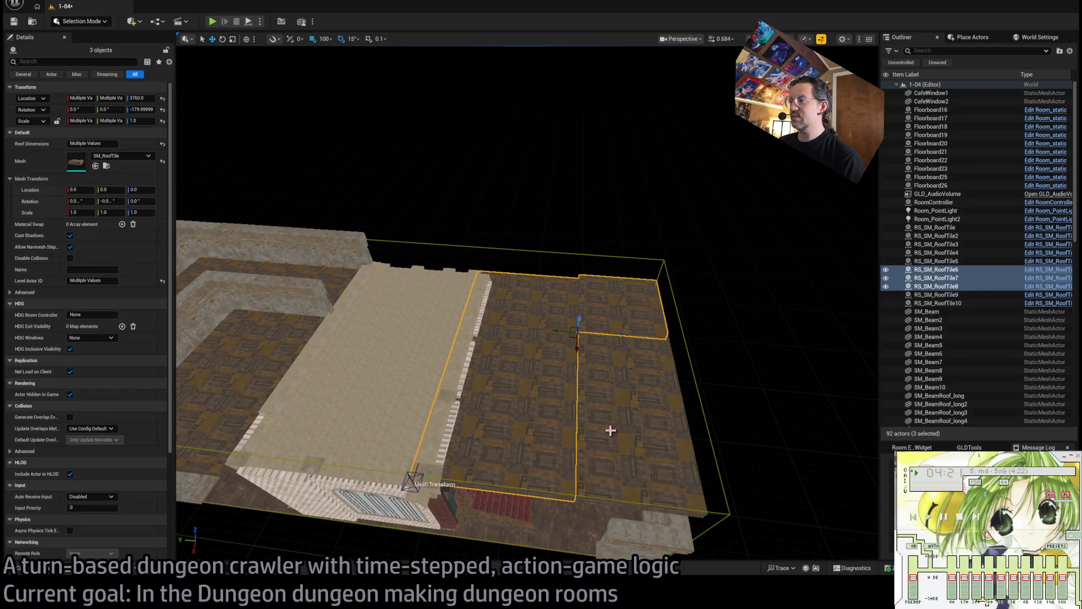
key("Delete")
Set the remaining copy's Roof Dimensions to 3 and turn it 90° over the small room.
left_click(631, 445)
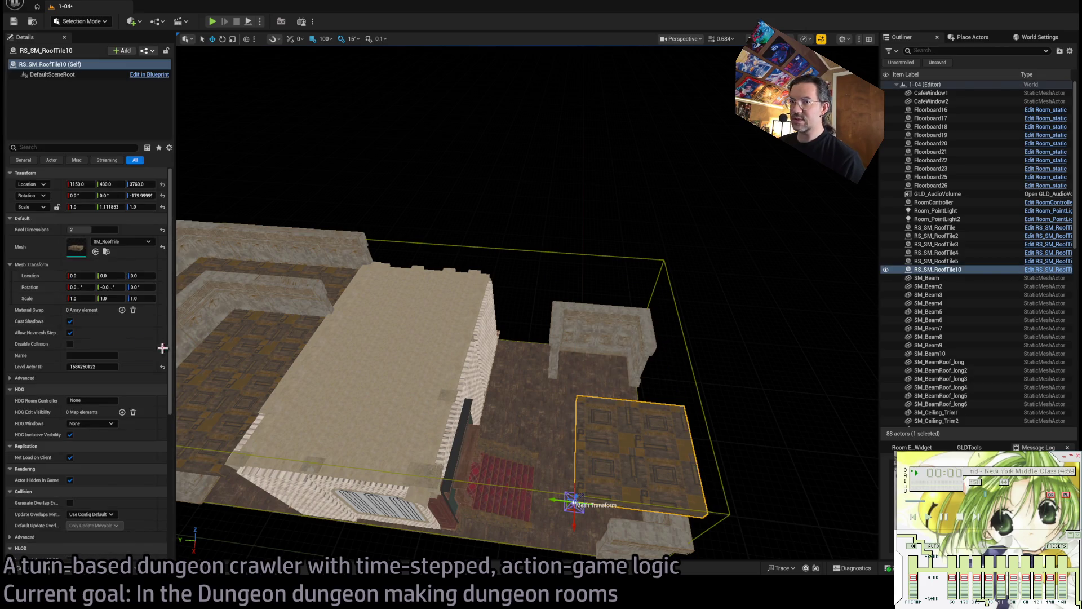
left_click(93, 230)
type("3")
key("Return")
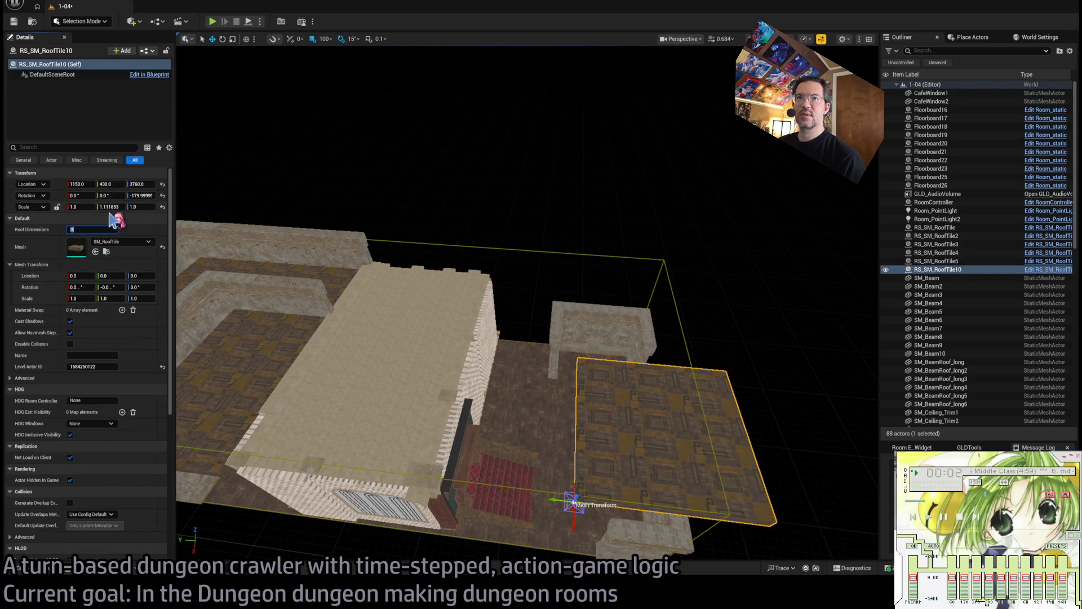
left_click_drag(191, 238, 191, 226)
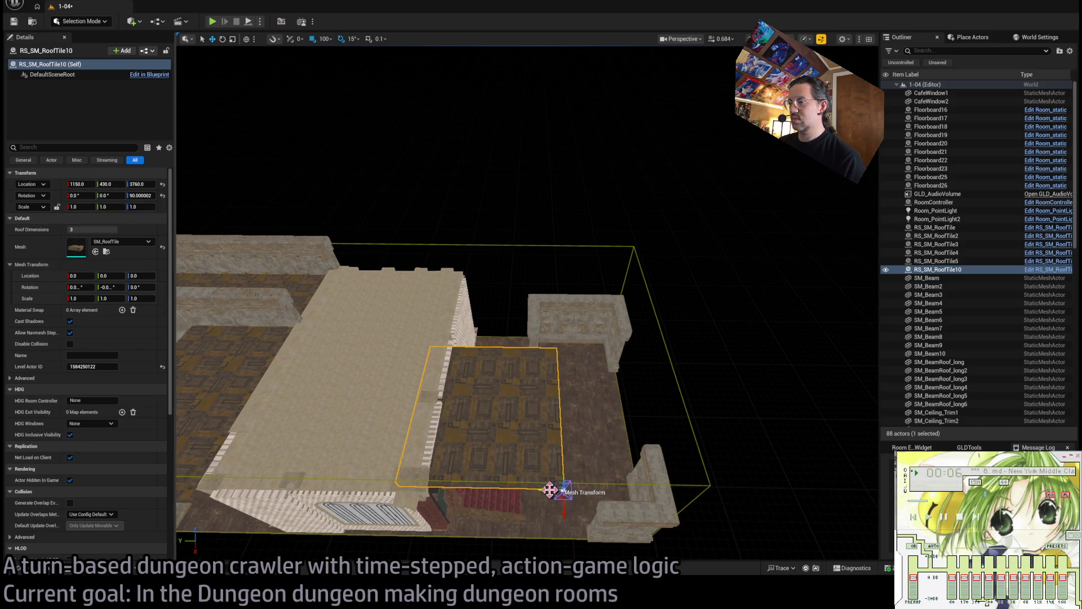
key("f")
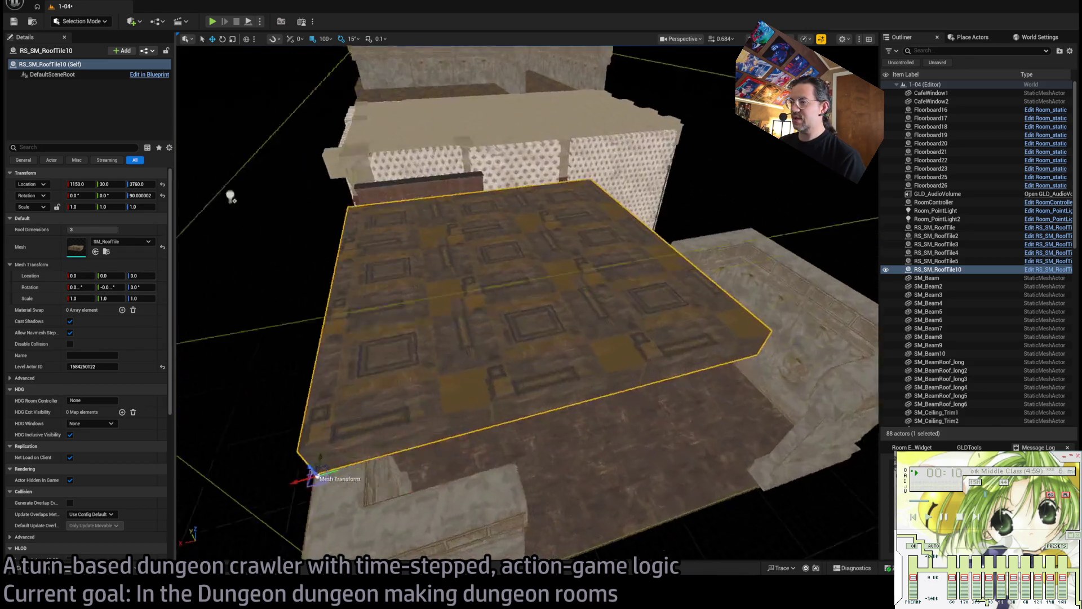
mouse_move(527, 305)
left_mouse_down()
mouse_move(468, 273)
mouse_move(362, 369)
mouse_move(367, 403)
mouse_move(394, 315)
mouse_move(546, 353)
mouse_move(526, 359)
mouse_move(549, 355)
mouse_move(541, 315)
mouse_move(535, 338)
mouse_move(518, 321)
left_mouse_up()
Select the five original roof tiles, RoofTile1 through RoofTile5.
left_click(631, 215)
left_click(489, 278, "ctrl")
left_click(647, 353, "ctrl")
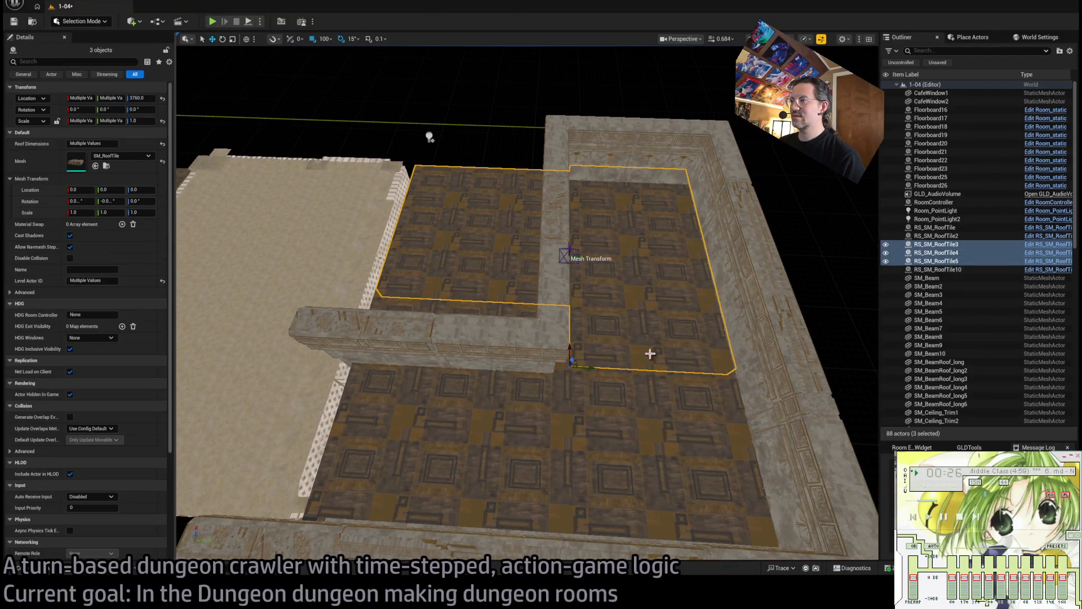
left_click(485, 454, "ctrl")
left_click(485, 295, "ctrl")
left_click_drag(485, 295, 485, 290)
left_click_drag(501, 430, 458, 272)
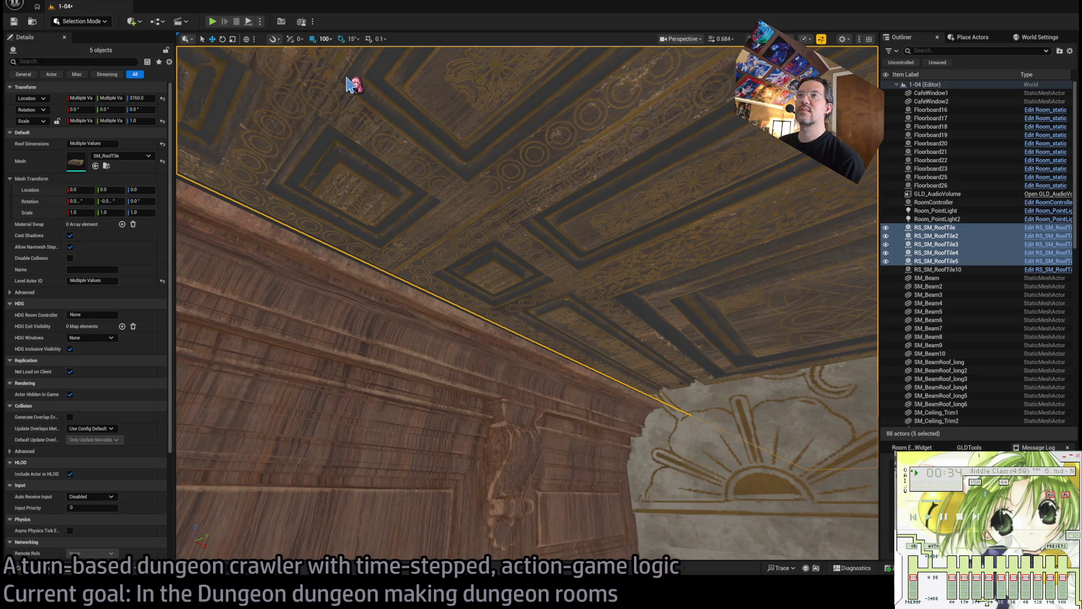
left_click_drag(437, 190, 437, 190)
Lower the selected roof tiles to Z 3755, then pick out the surplus roof tile.
left_click_drag(540, 289, 540, 299)
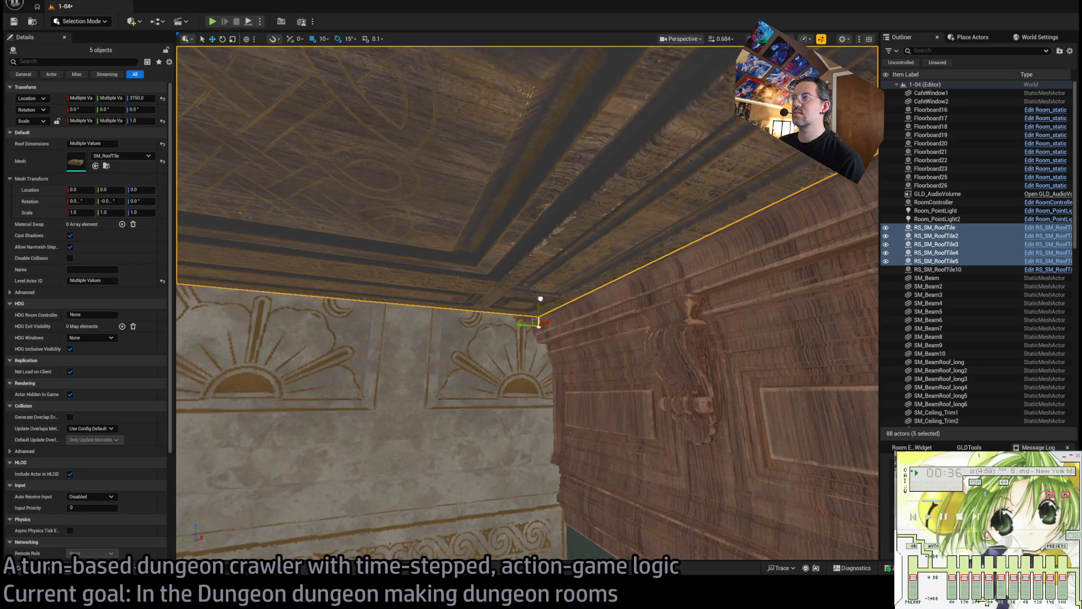
key("ctrl+z")
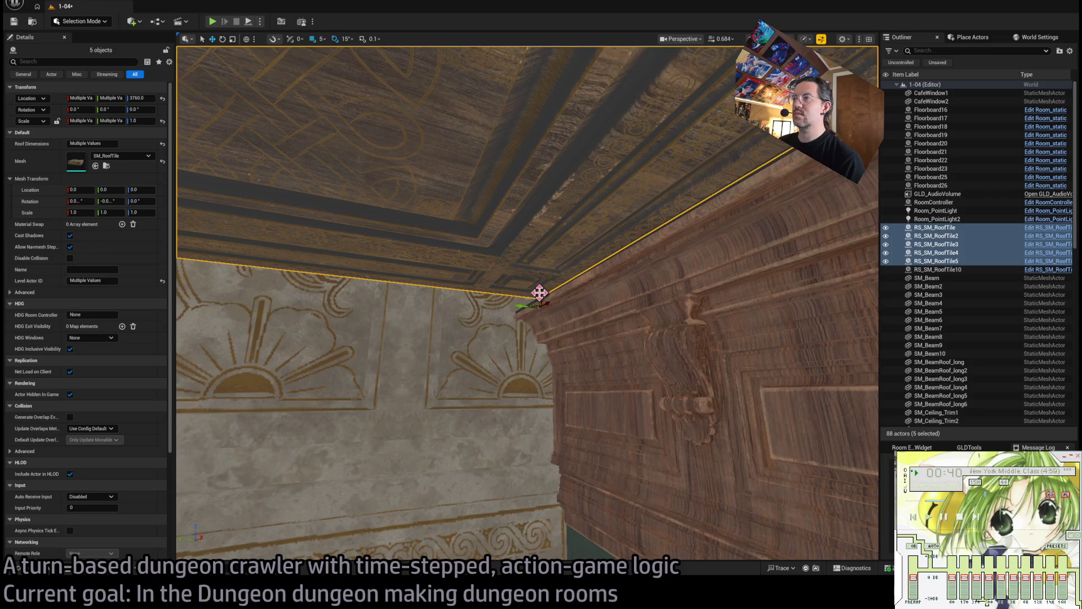
left_click_drag(539, 292, 539, 298)
scroll(561, 290, "down", 10)
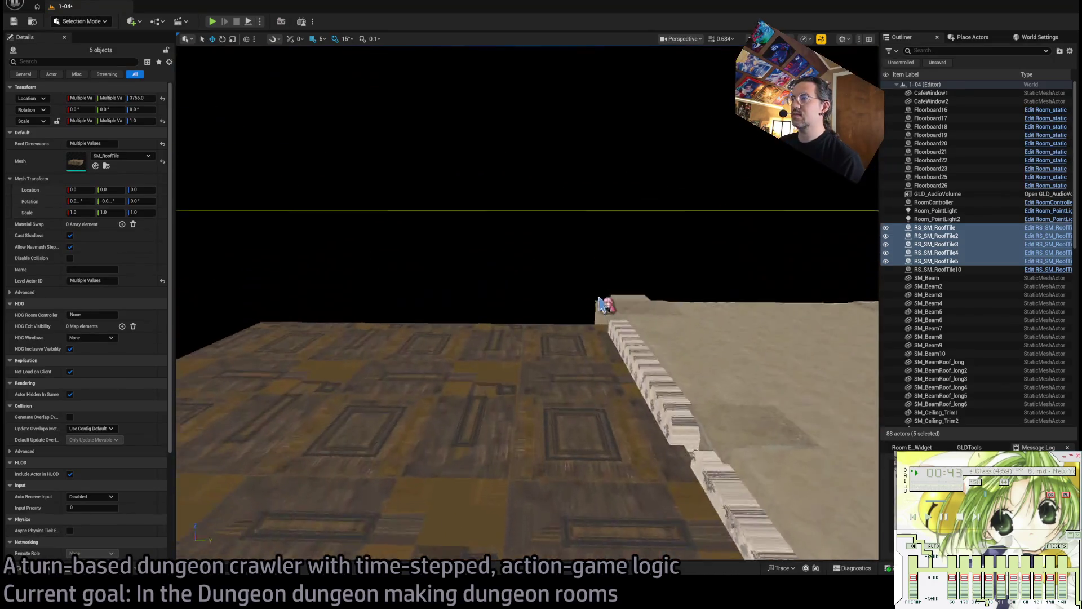
left_click(601, 304)
scroll(601, 305, "up", 10)
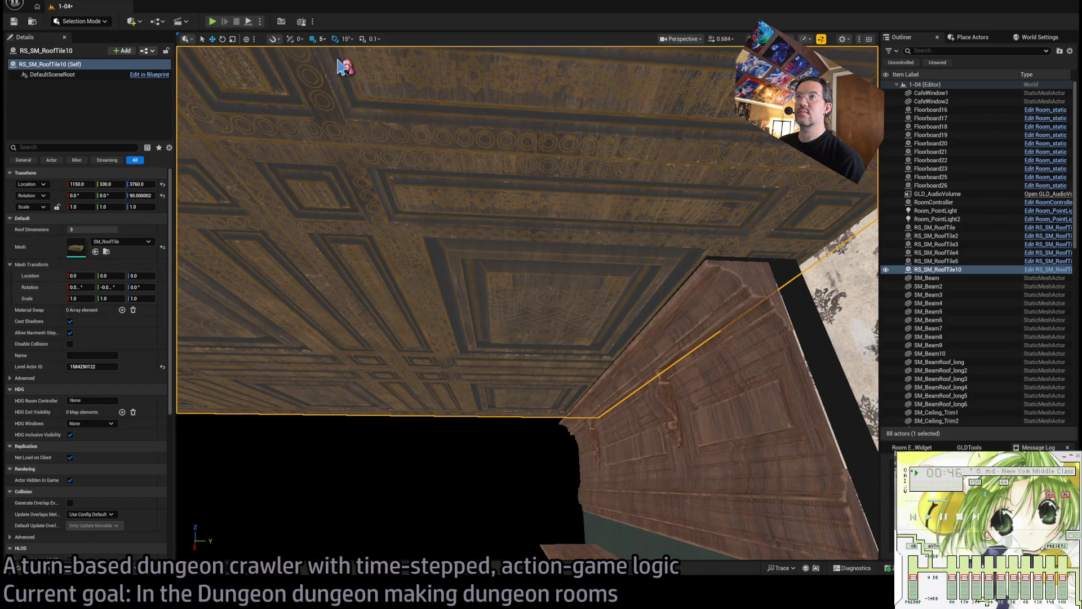
left_click_drag(470, 272, 470, 293)
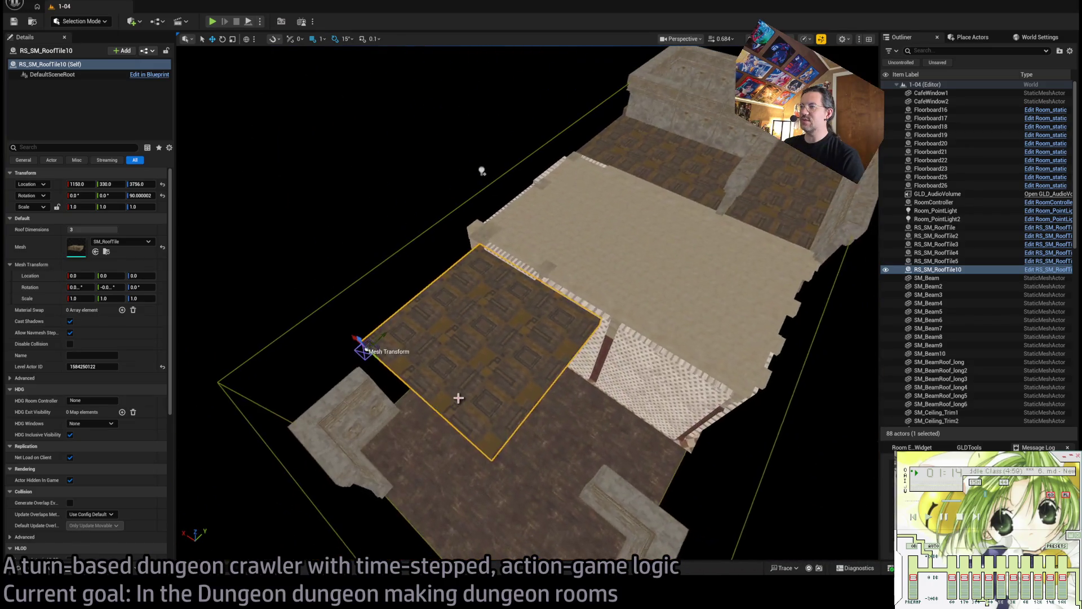
Delete the surplus roof tile and bring the view down into the room.
key("Delete")
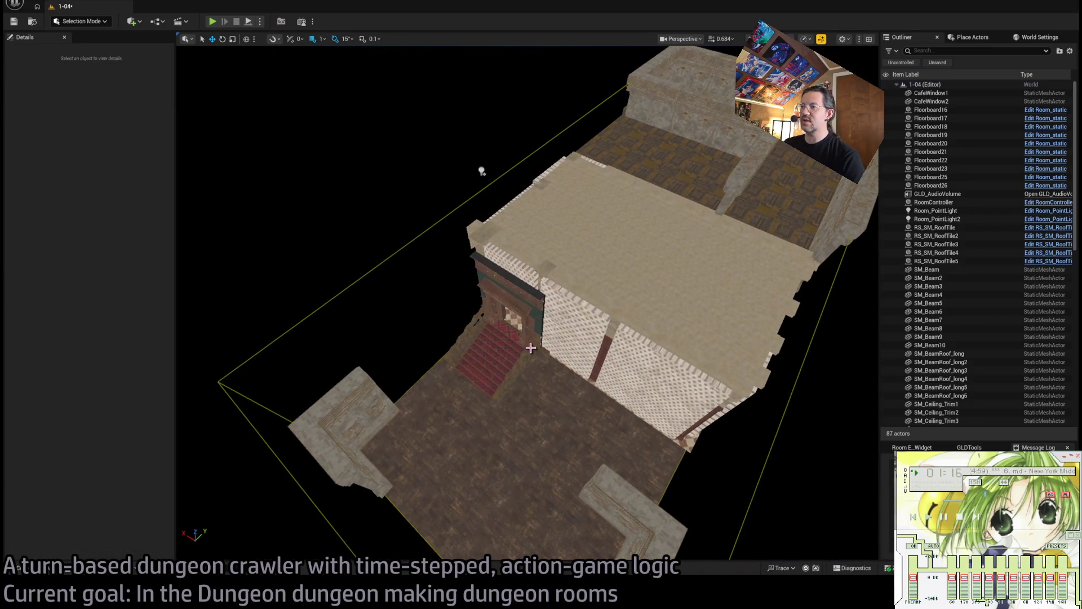
key("1")
left_click_drag(832, 276, 832, 276)
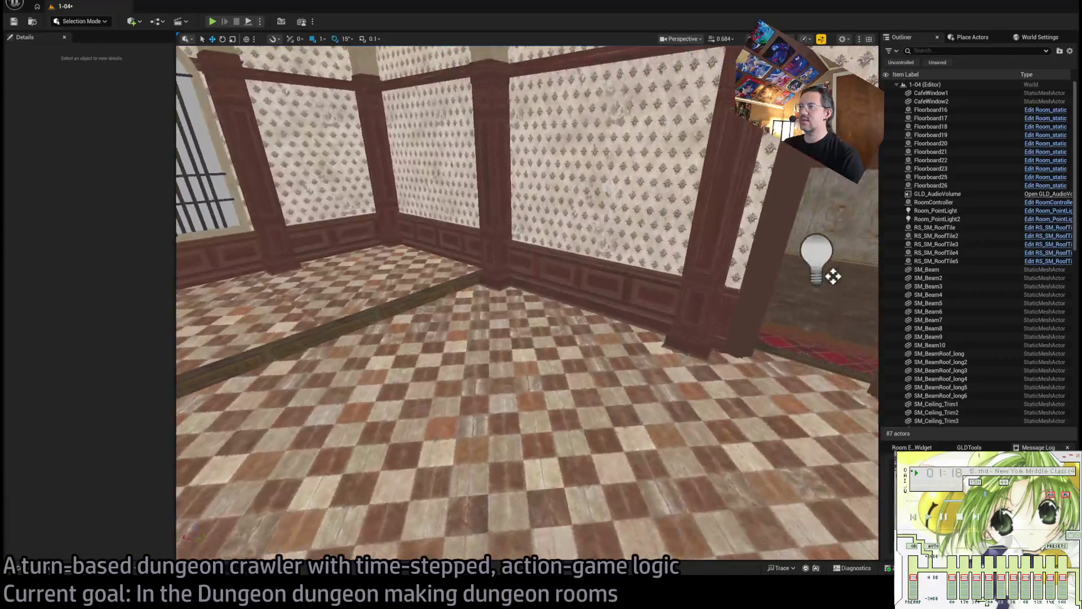
key("2")
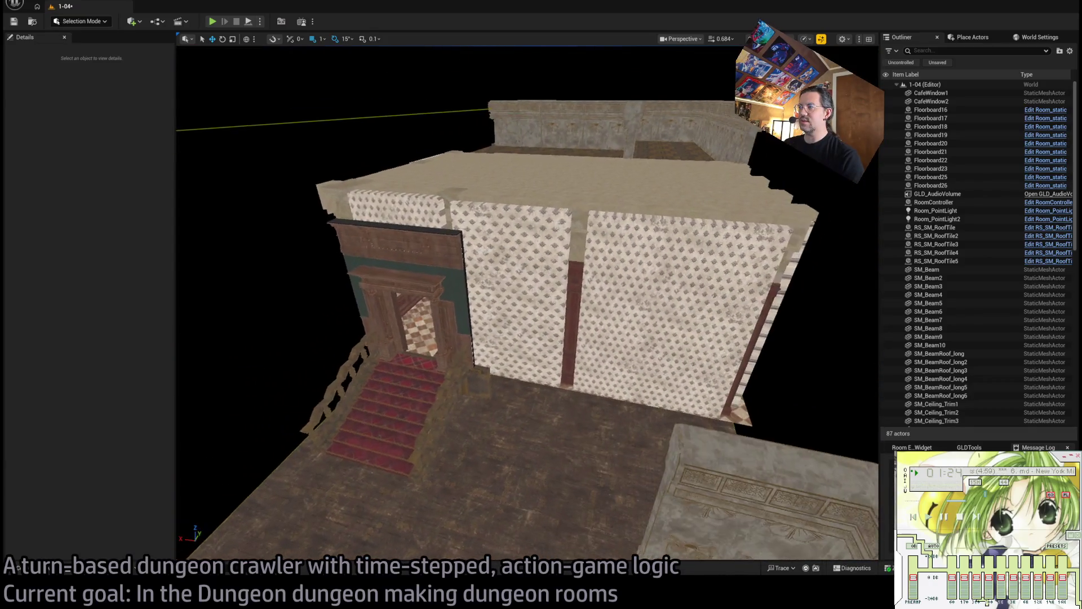
left_click_drag(575, 274, 507, 270)
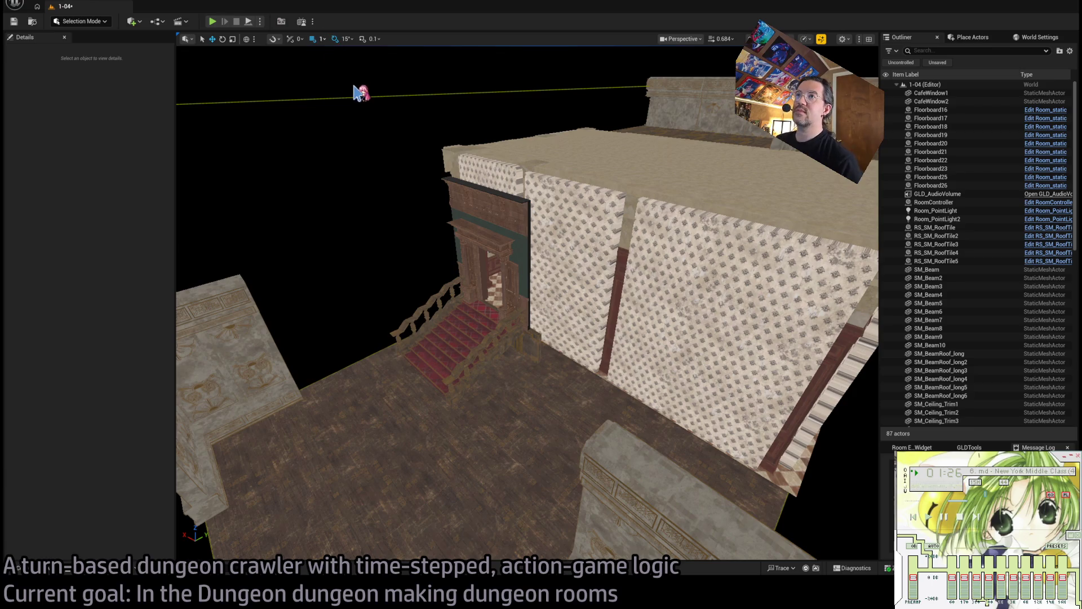
Inspect the room's wallpaper walls, stairs, big door, wooden pillars and ceiling trim.
left_click(490, 237)
left_click(562, 335, "ctrl")
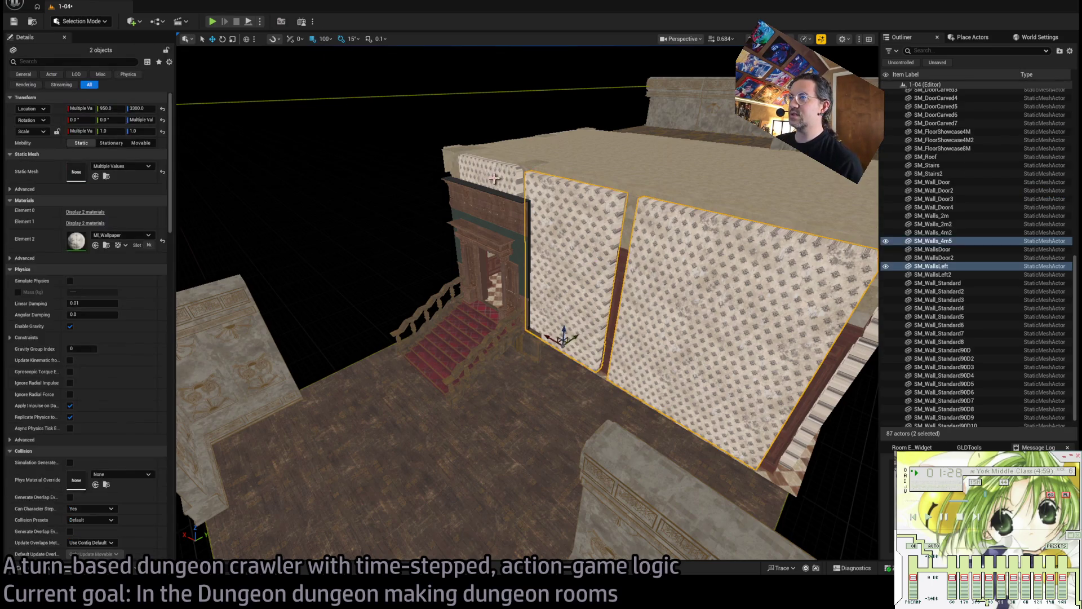
left_click(615, 228, "ctrl")
left_click(484, 323, "ctrl")
left_click(496, 259, "ctrl")
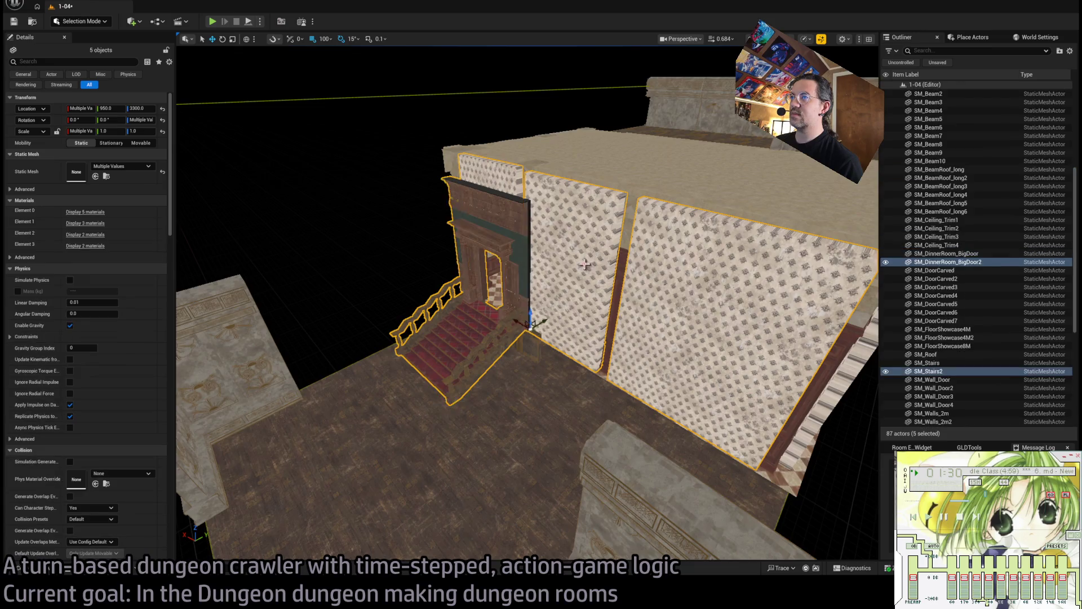
key("f")
left_click_drag(691, 247, 711, 270)
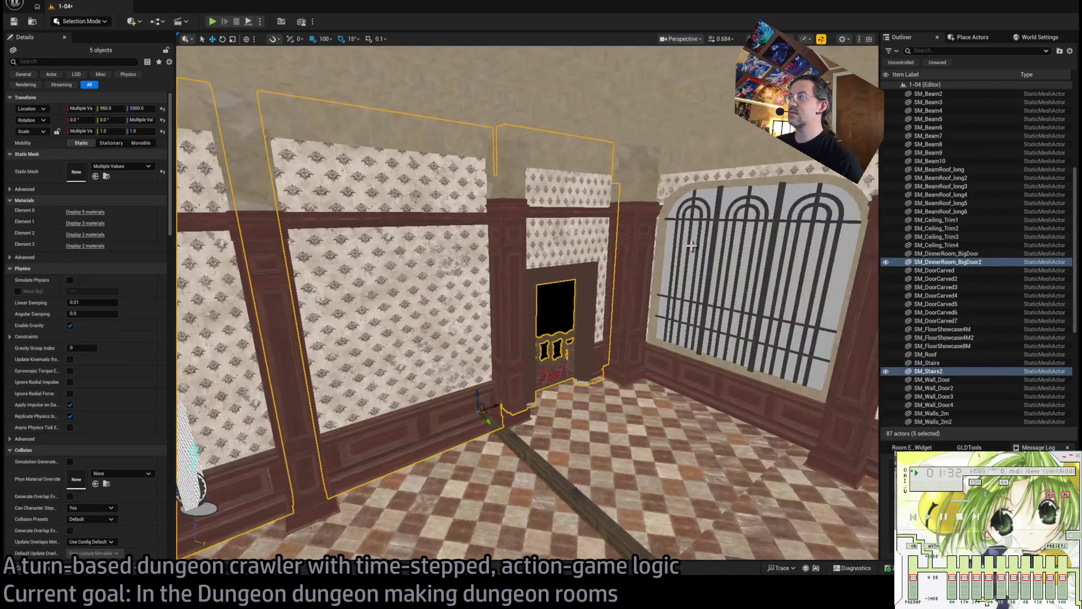
left_click_drag(639, 236, 524, 289)
left_click(524, 290, "ctrl")
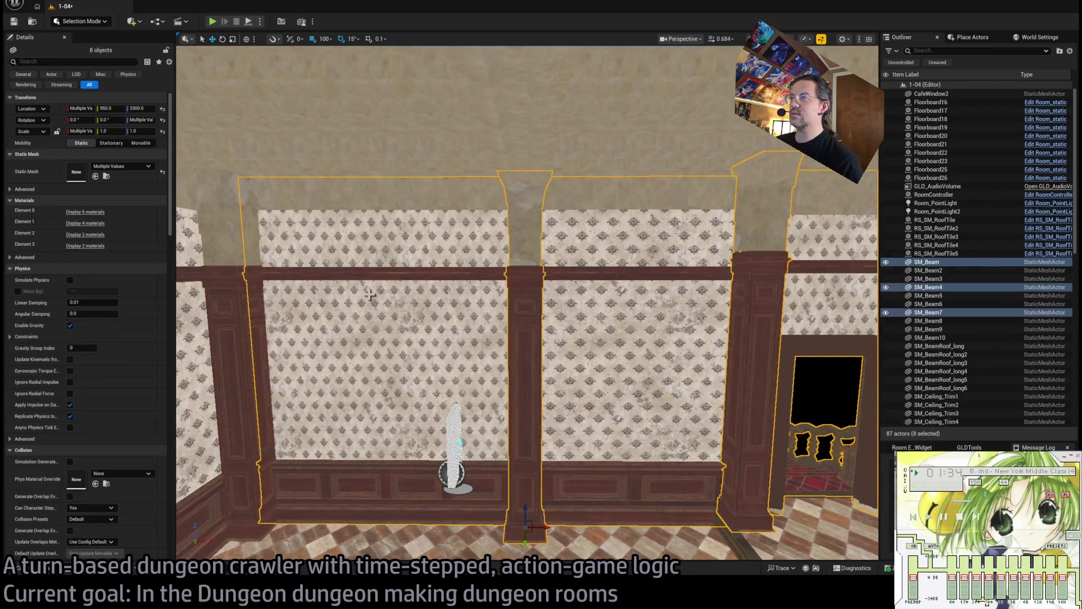
mouse_move(375, 321)
left_mouse_down()
mouse_move(527, 316)
mouse_move(527, 372)
mouse_move(484, 388)
mouse_move(445, 428)
mouse_move(445, 389)
mouse_move(445, 434)
left_mouse_up()
left_click(465, 311, "ctrl")
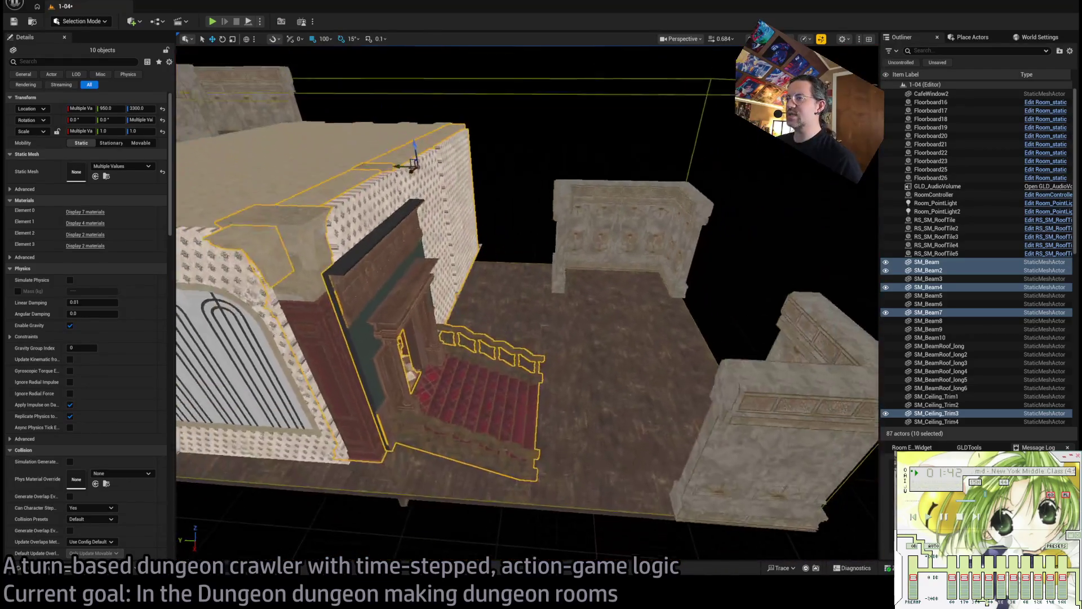
Select the large floor showcase panel SM_FloorShowcase8M and scale it to 1.25 along Y.
left_click_drag(443, 164, 543, 174)
mouse_move(583, 281)
left_mouse_down()
mouse_move(284, 66)
mouse_move(536, 258)
mouse_move(333, 141)
mouse_move(495, 246)
left_mouse_up()
left_click(536, 258)
key("r")
type("1.25")
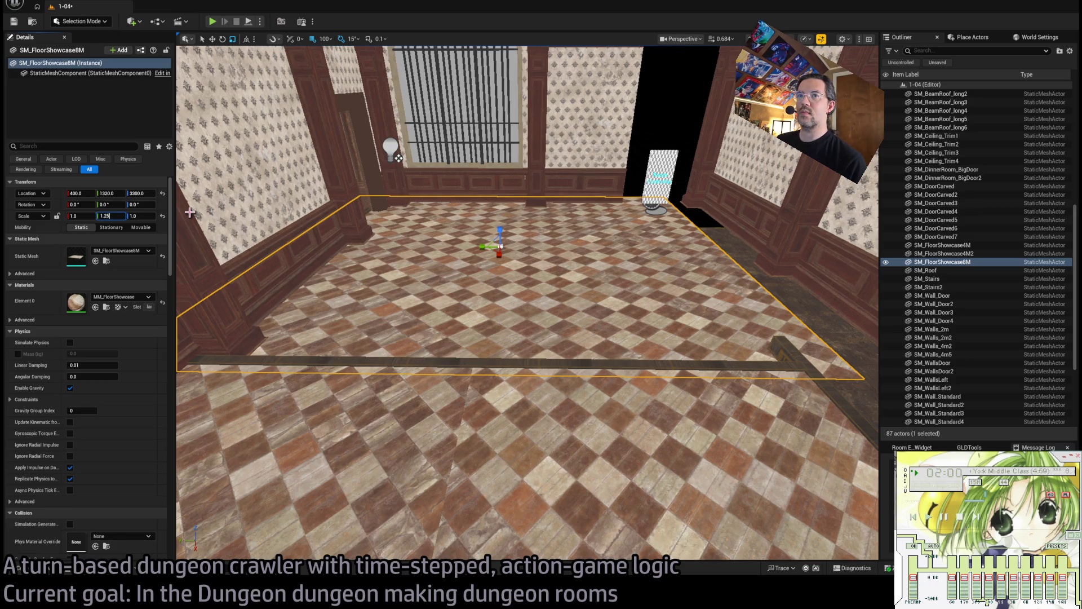
Commit the 1.25 Y scale and duplicate SM_FloorShowcase4M further along the room.
key("Return")
mouse_move(464, 280)
left_mouse_down()
mouse_move(487, 269)
mouse_move(550, 408)
mouse_move(563, 389)
mouse_move(550, 375)
mouse_move(463, 367)
mouse_move(417, 386)
mouse_move(433, 369)
left_mouse_up()
left_click(464, 367)
left_click(415, 390)
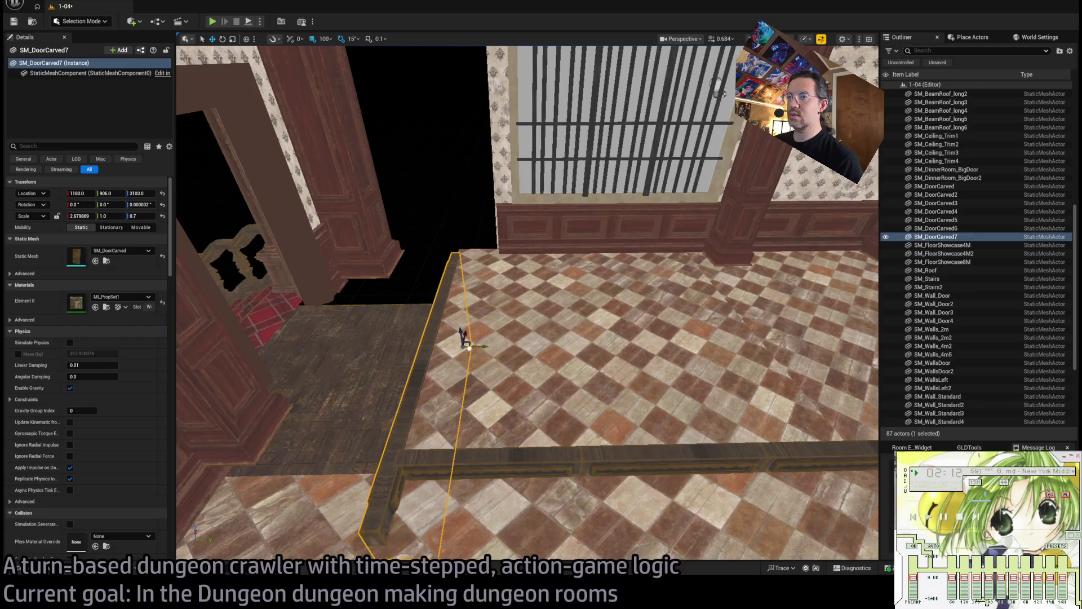
left_click(533, 359)
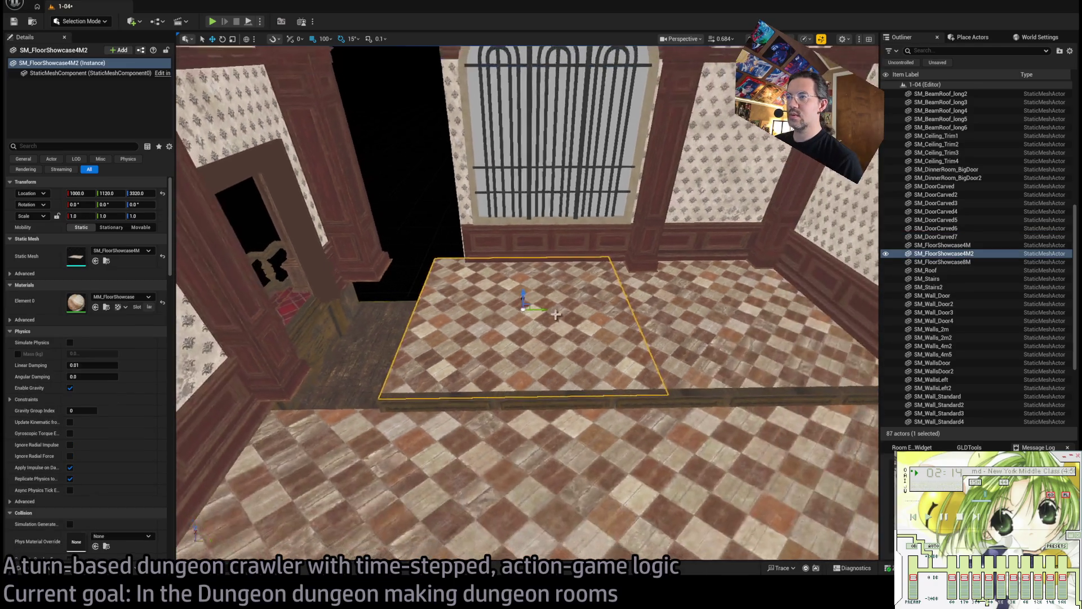
left_click(690, 322, "ctrl")
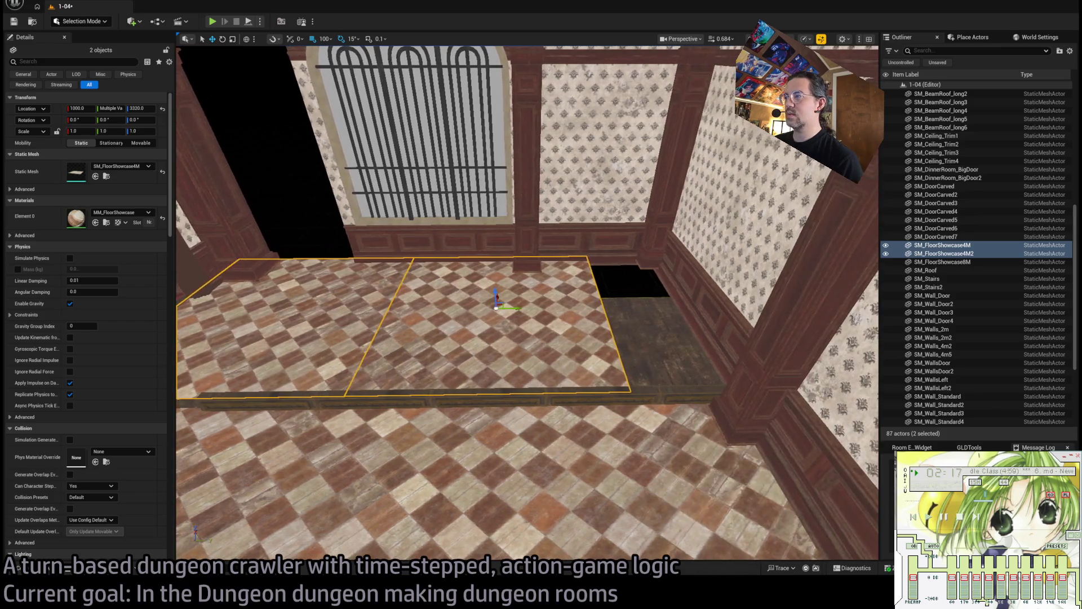
left_click(622, 327)
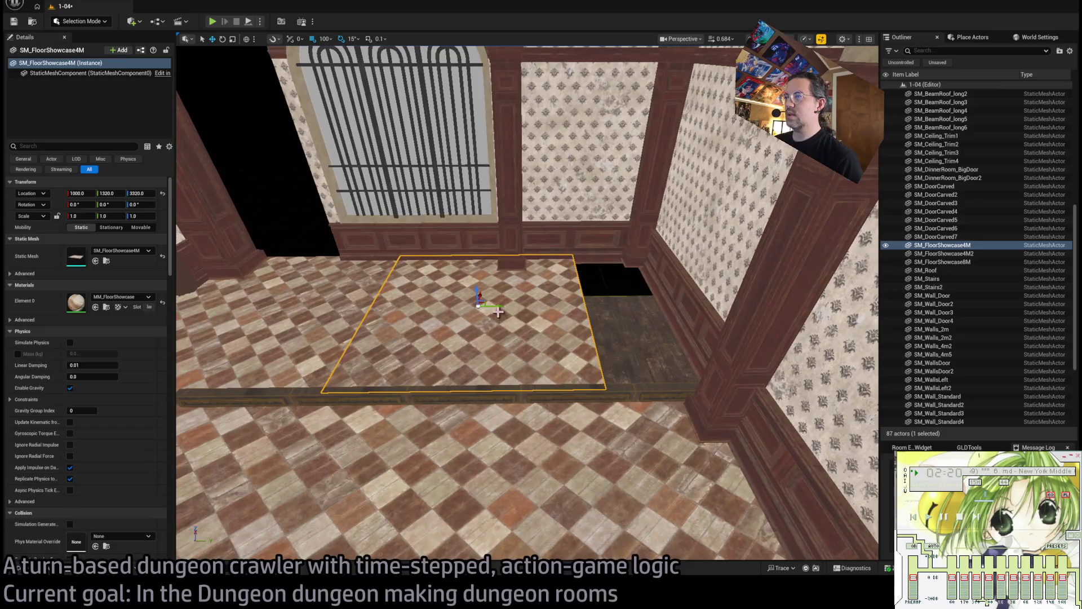
mouse_move(498, 312)
left_mouse_down("alt")
mouse_move(743, 313)
mouse_move(696, 315)
left_mouse_up("alt")
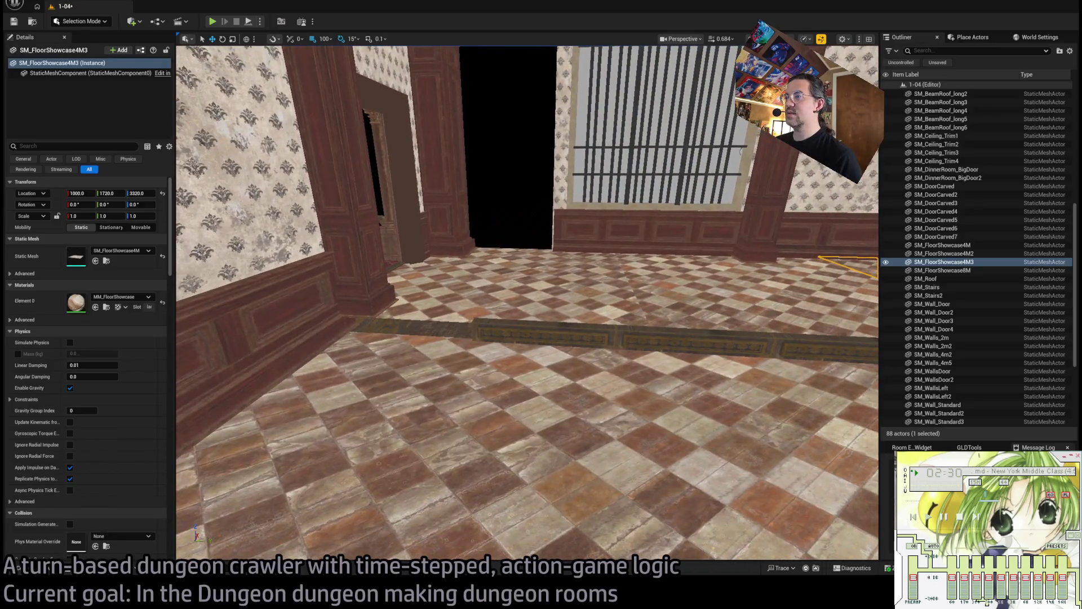
Duplicate the carved door trim into SM_DoorCarved8, framing the side doorway at X 790.
left_click(512, 449)
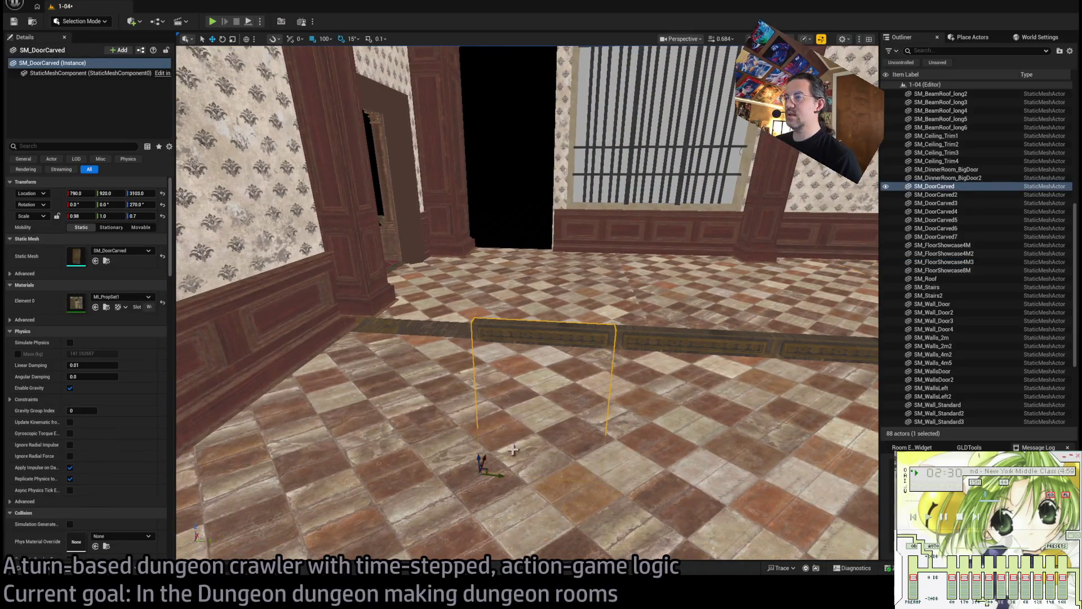
left_click_drag(499, 473, 378, 452)
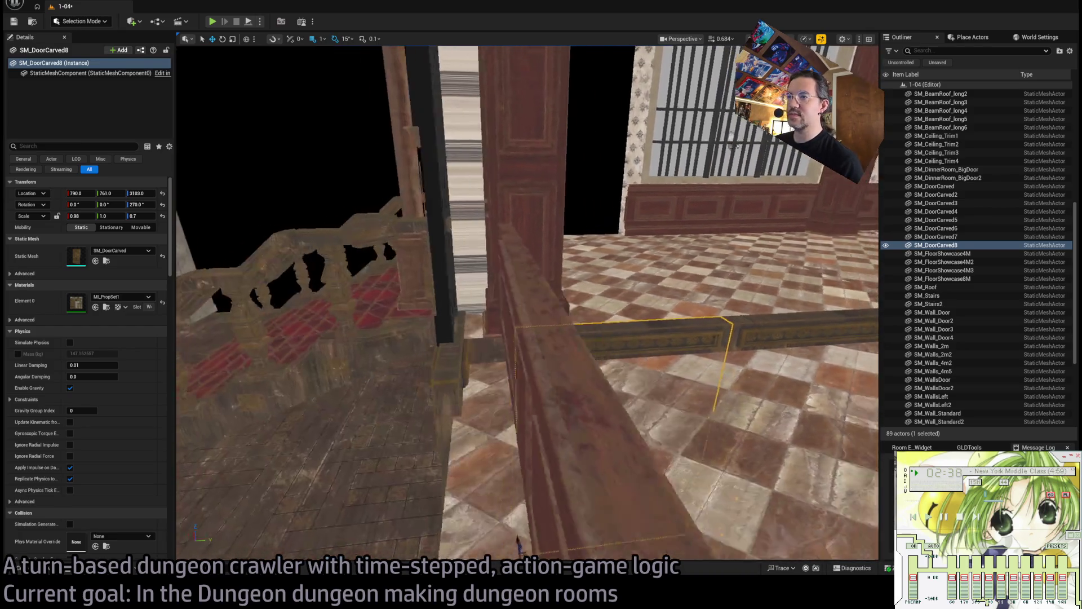
mouse_move(518, 542)
left_mouse_down()
mouse_move(500, 500)
mouse_move(512, 415)
mouse_move(495, 459)
mouse_move(462, 433)
mouse_move(536, 409)
left_mouse_up()
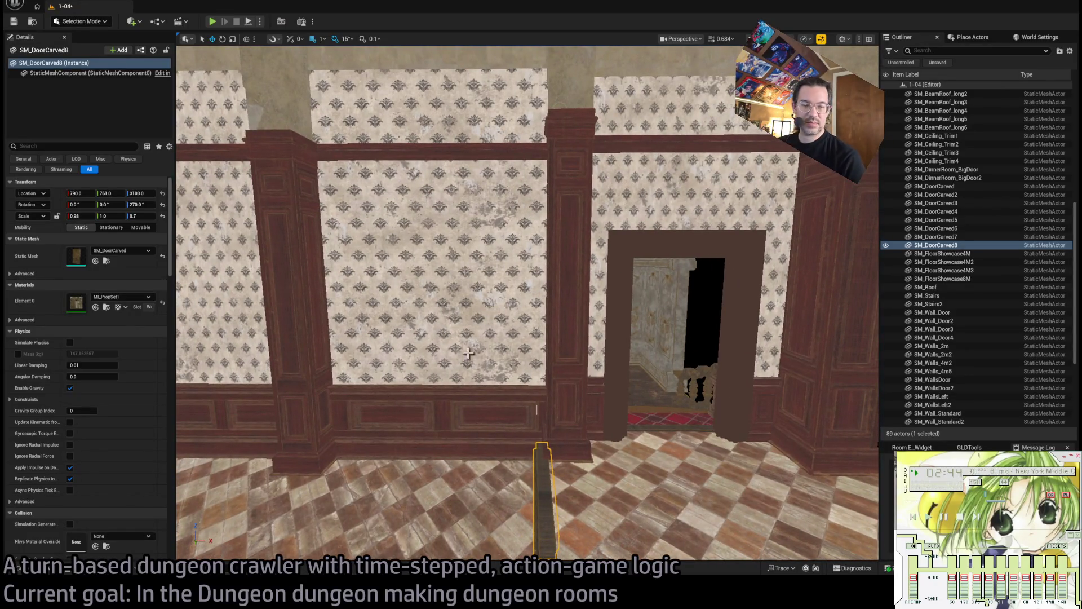
left_click(584, 431)
mouse_move(585, 448)
left_mouse_down()
mouse_move(646, 465)
mouse_move(646, 445)
mouse_move(665, 428)
mouse_move(311, 311)
mouse_move(176, 310)
mouse_move(375, 114)
mouse_move(483, 254)
mouse_move(731, 328)
left_mouse_up()
Duplicate a roof tile for another upper room and reset its X scale to 1.
left_click(731, 329)
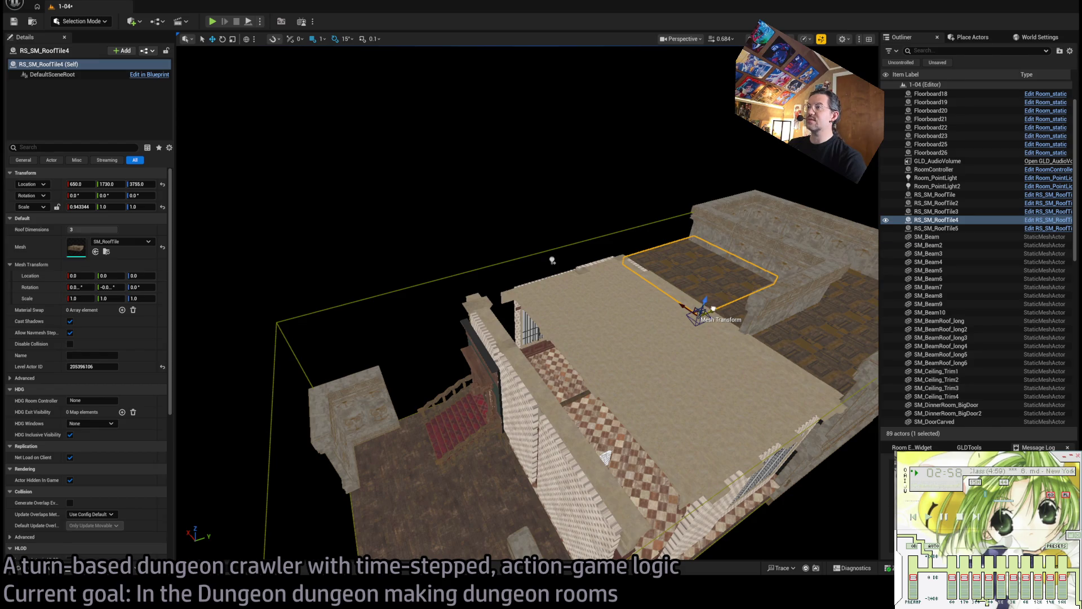
left_click_drag(713, 309, 350, 389, "alt")
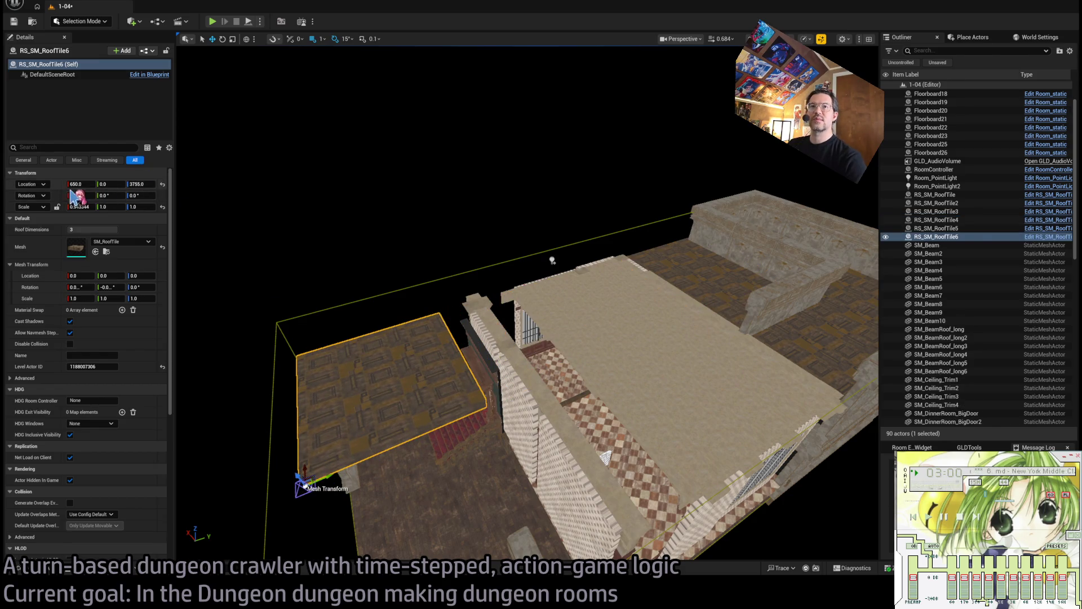
key("Tab")
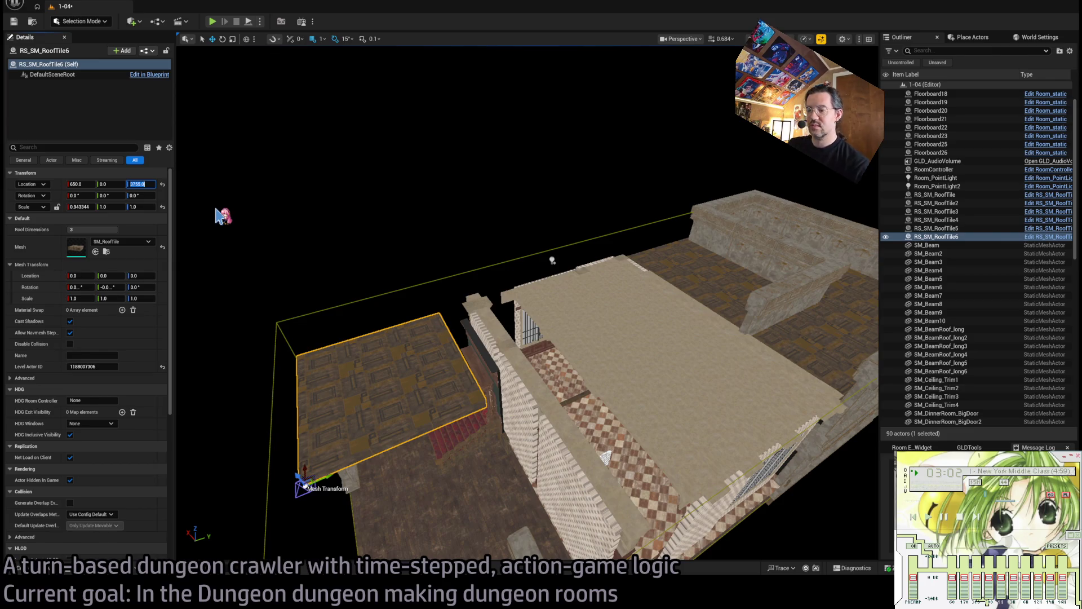
type("3700")
key("Return")
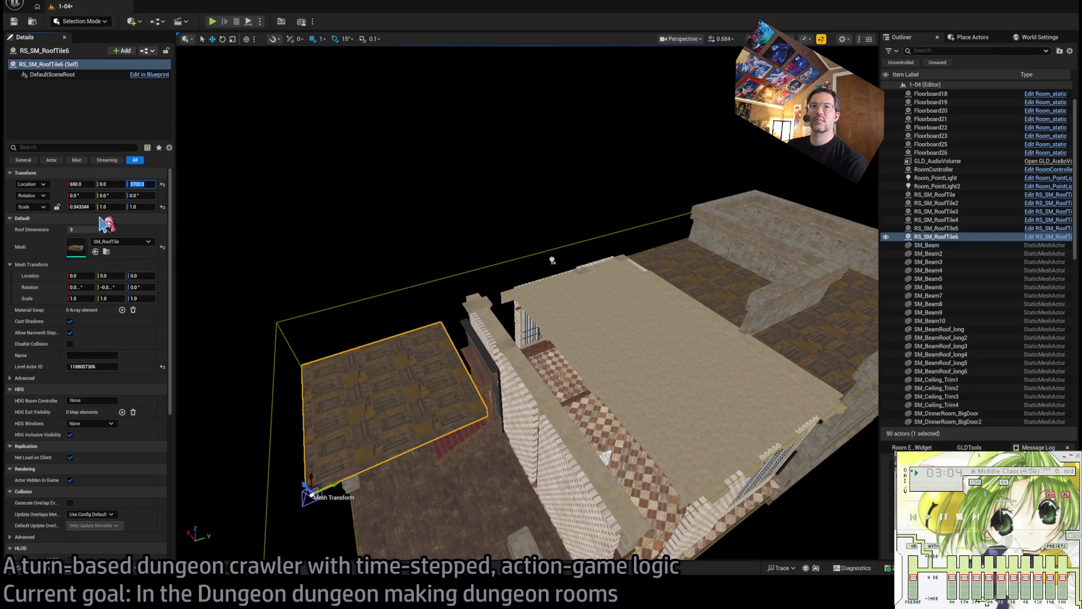
type("1")
key("Return")
Position the new RS_SM_RoofTile6 over the upper room at X 1150, Y 200, Z 3755.
mouse_move(394, 394)
left_mouse_down()
mouse_move(362, 345)
mouse_move(438, 482)
mouse_move(388, 449)
mouse_move(369, 458)
mouse_move(374, 448)
left_mouse_up()
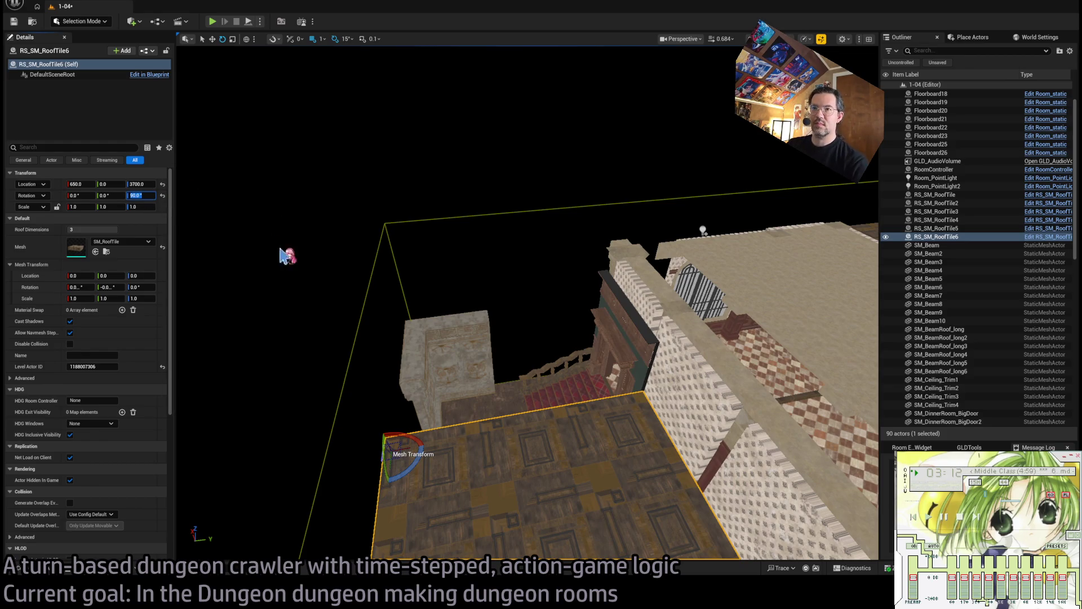
mouse_move(286, 256)
left_mouse_down()
mouse_move(490, 399)
mouse_move(468, 381)
mouse_move(471, 235)
mouse_move(428, 214)
left_mouse_up()
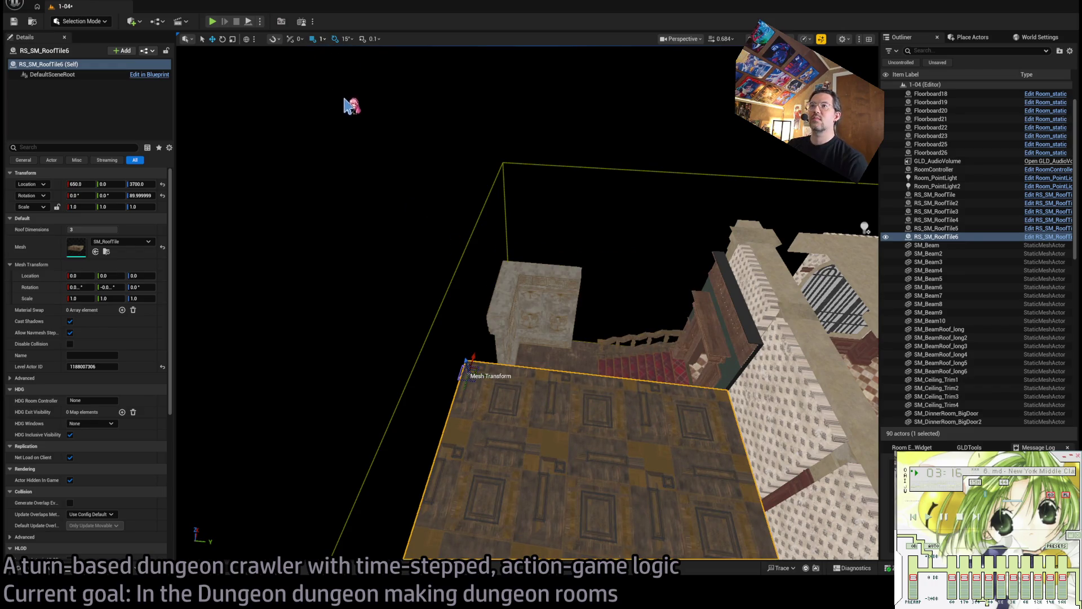
mouse_move(485, 360)
left_mouse_down()
mouse_move(503, 248)
mouse_move(535, 237)
left_mouse_up()
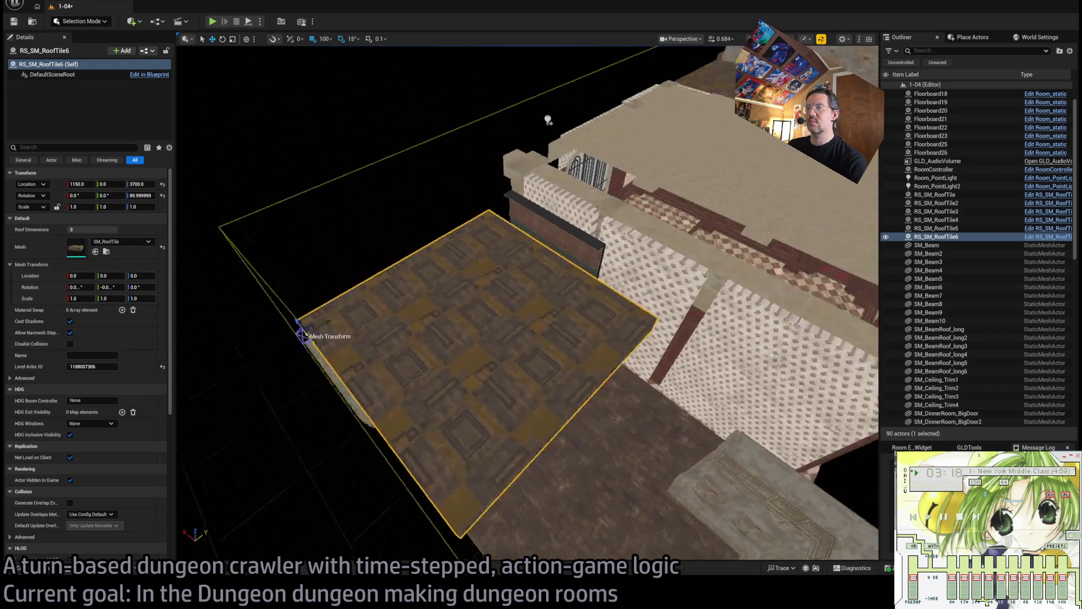
left_click_drag(548, 120, 552, 73)
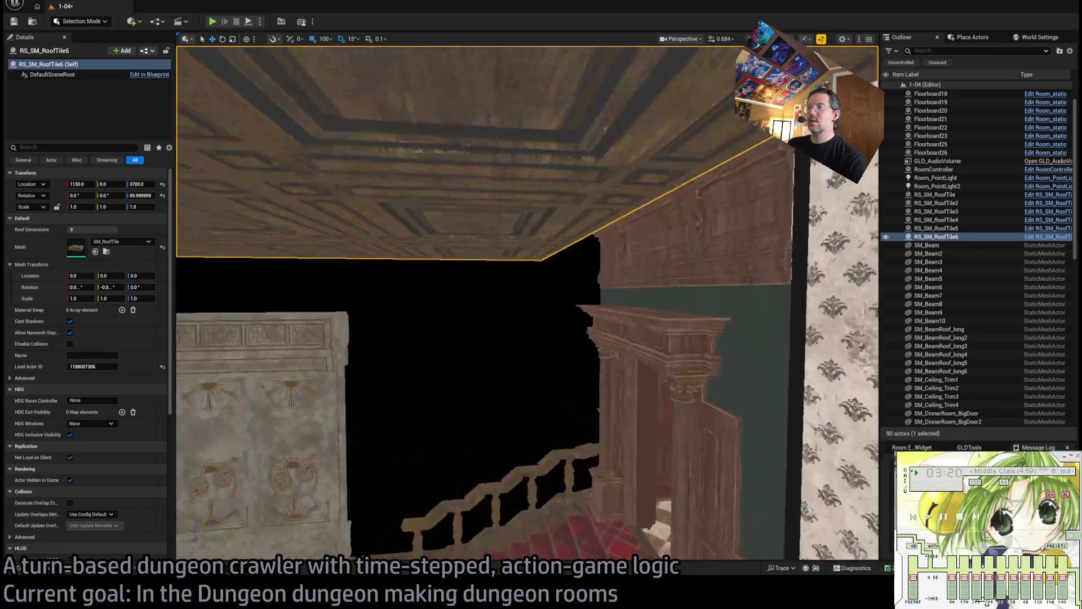
scroll(316, 270, "down", 3)
left_click_drag(265, 302, 352, 280)
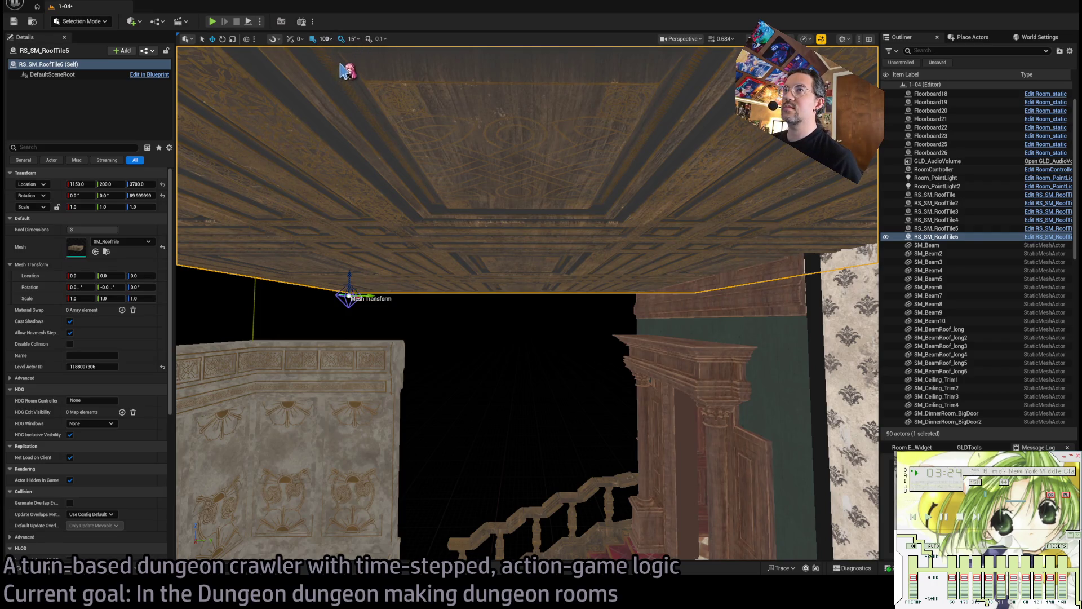
left_click_drag(364, 283, 356, 247)
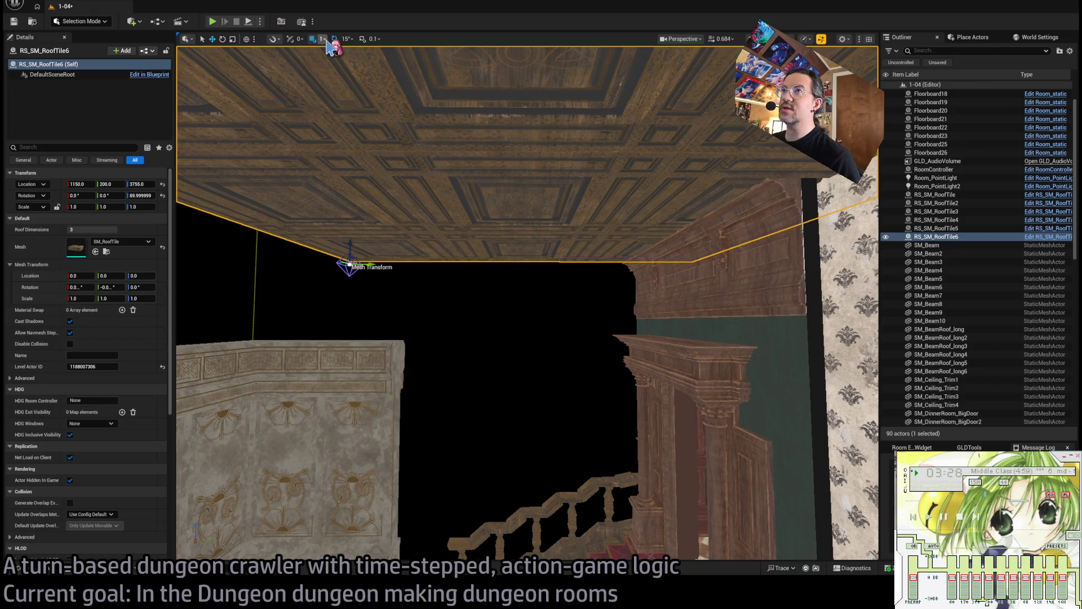
key("f")
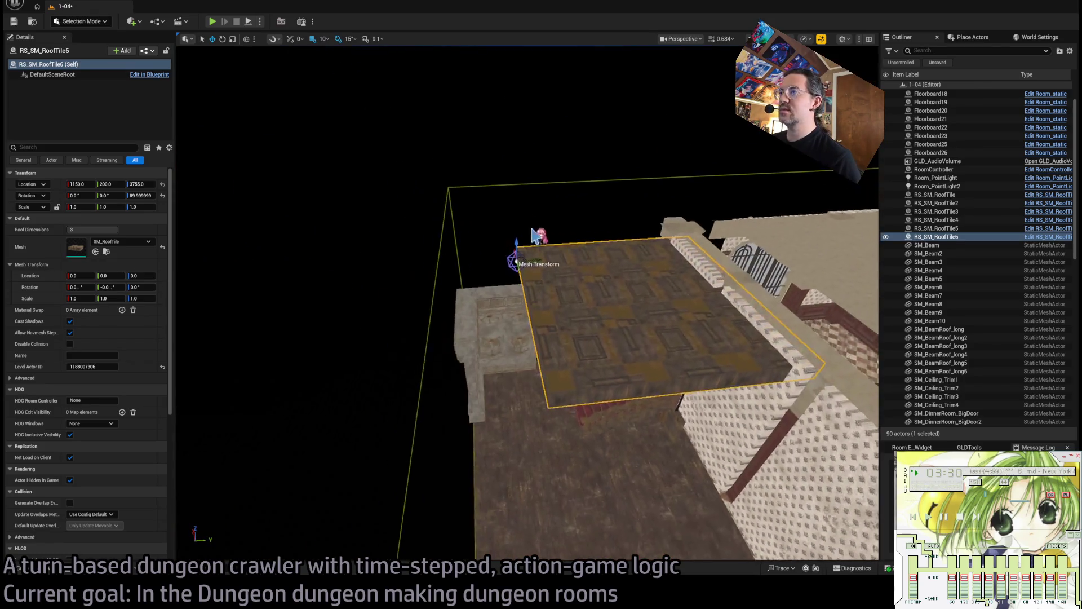
left_click_drag(482, 264, 318, 44)
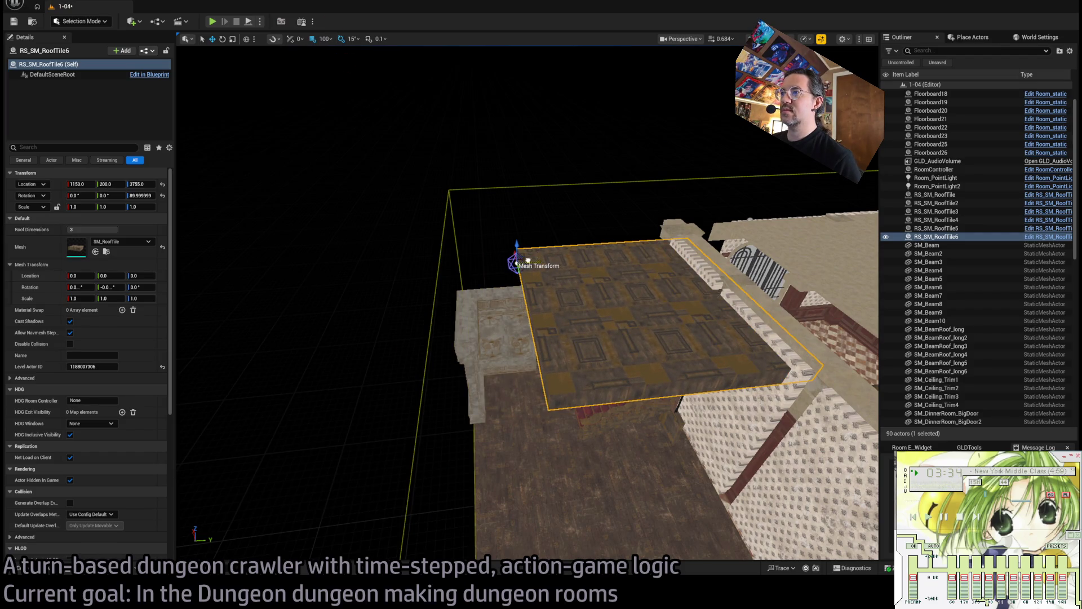
left_click_drag(528, 260, 488, 260)
key("f")
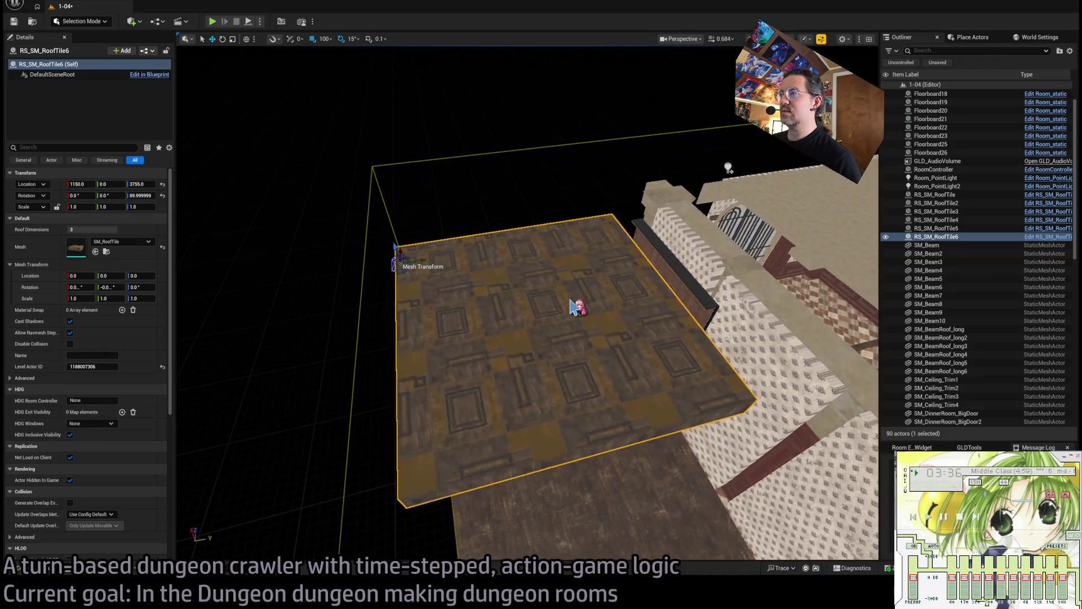
scroll(574, 306, "up", 10)
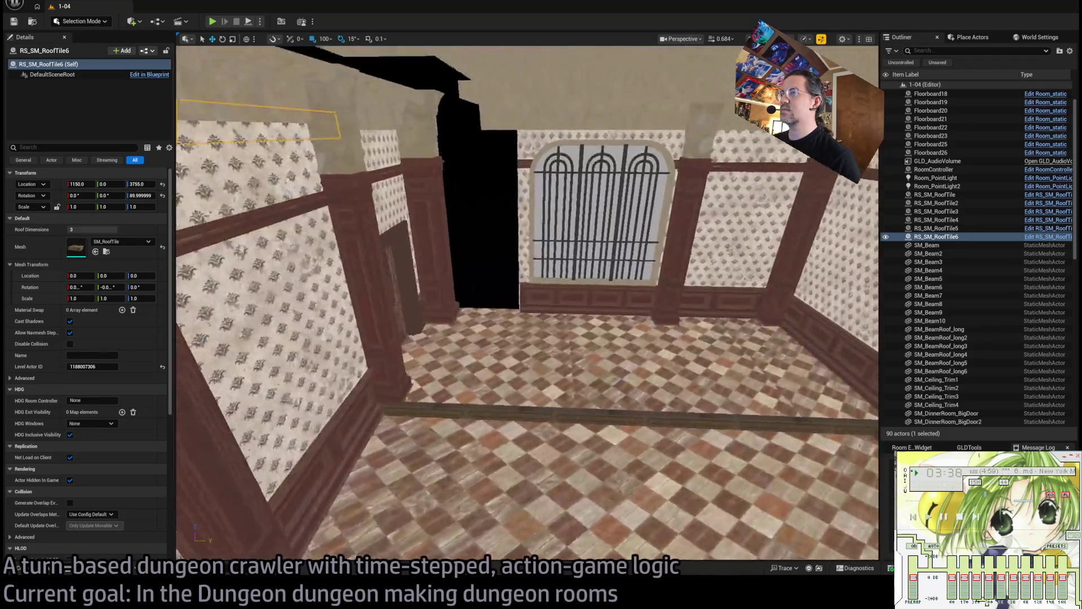
Copy the wallpaper wall panel beside the window at Scale X 1.0, nudged 20 units along Y.
left_click(633, 281)
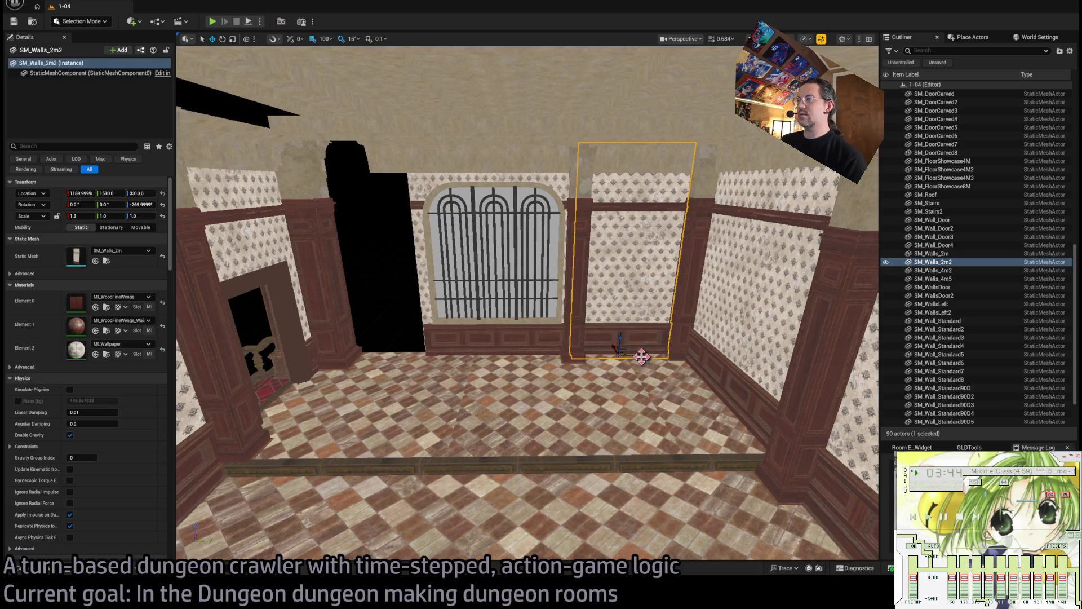
left_click_drag(641, 356, 400, 351)
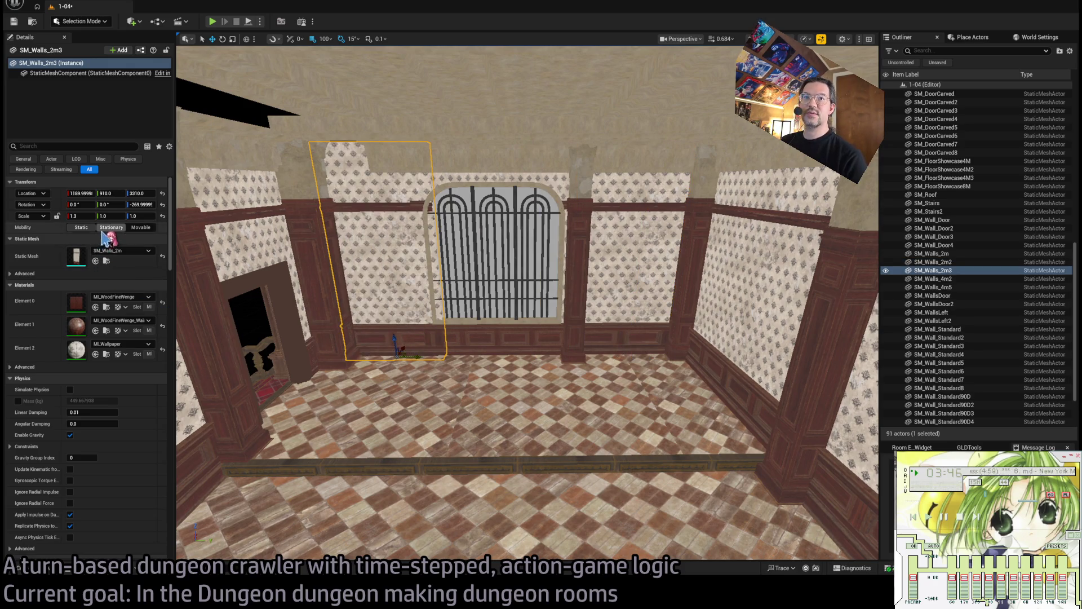
left_click(80, 216)
type("1")
key("Return")
key("f")
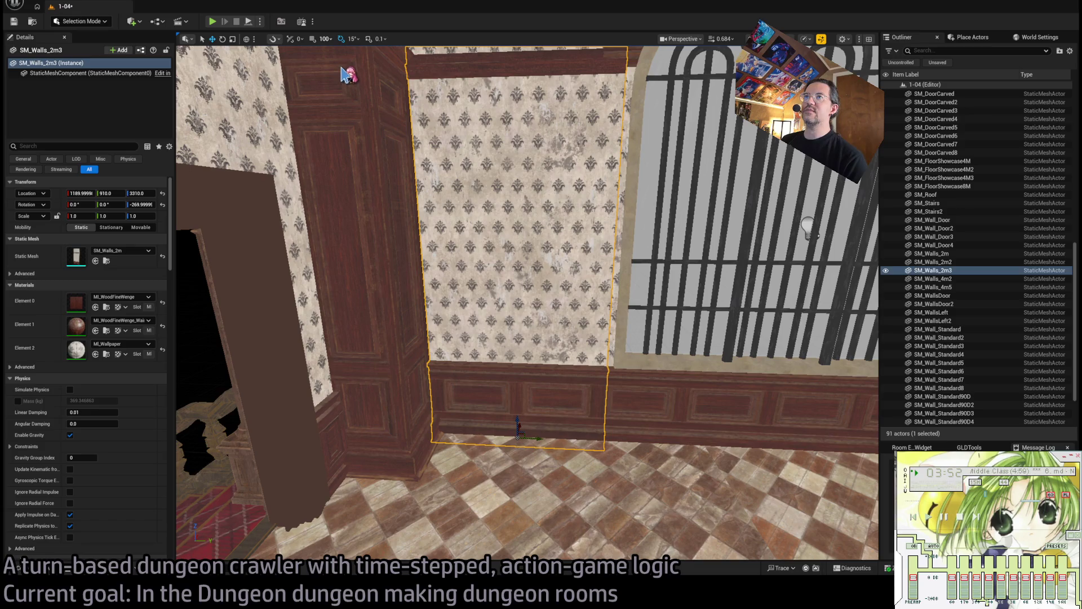
mouse_move(534, 439)
left_mouse_down()
mouse_move(518, 441)
mouse_move(517, 371)
left_mouse_up()
Select the flat SM_Roof slab and switch to local-space scaling to widen it.
left_click(412, 426)
mouse_move(412, 426)
left_mouse_down()
mouse_move(438, 442)
mouse_move(532, 445)
mouse_move(502, 466)
mouse_move(546, 418)
mouse_move(608, 445)
mouse_move(546, 439)
mouse_move(549, 448)
left_mouse_up()
left_click(610, 447)
key("r")
key("ctrl+grave")
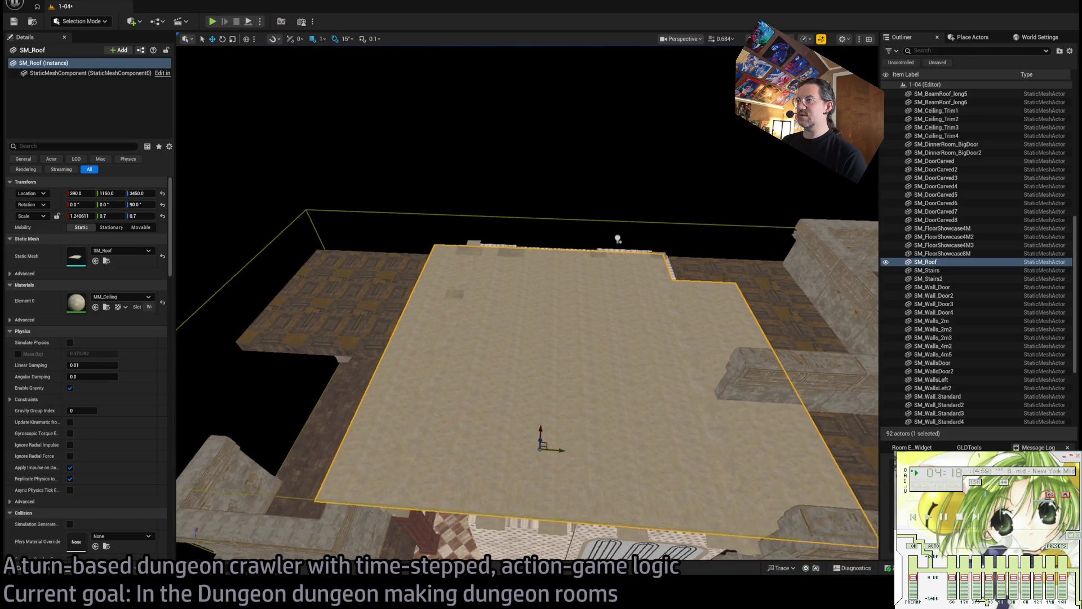
Select ceiling beams SM_BeamRoof_long5 and long6 and move them from X 950 to X 750.
mouse_move(617, 239)
left_mouse_down()
mouse_move(618, 259)
mouse_move(580, 251)
mouse_move(600, 248)
mouse_move(572, 231)
mouse_move(564, 242)
left_mouse_up()
left_click(541, 281)
mouse_move(541, 282)
left_mouse_down()
mouse_move(567, 381)
mouse_move(580, 383)
left_mouse_up()
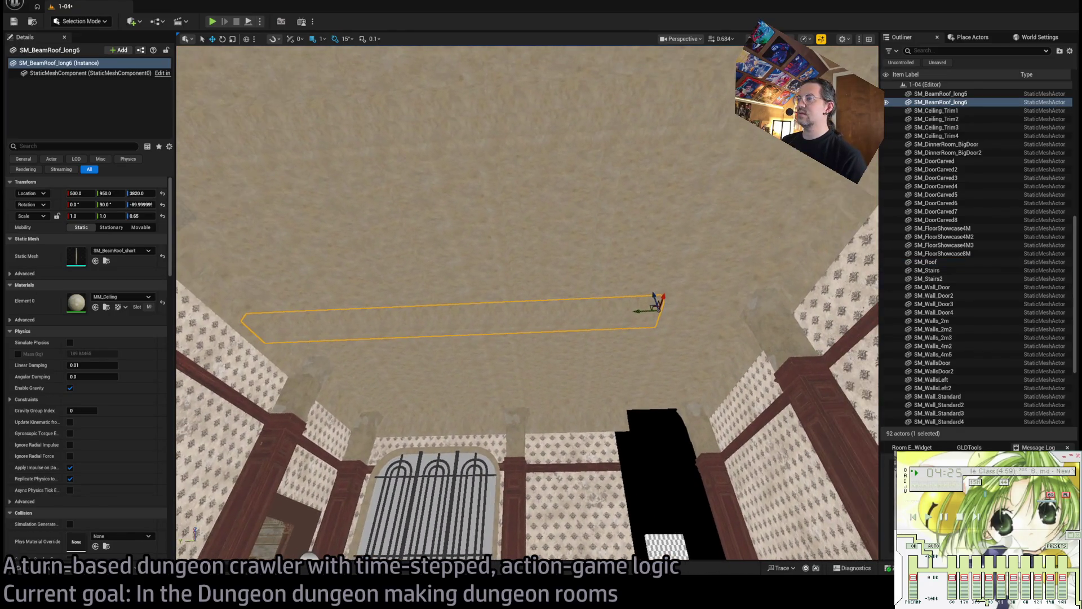
left_click(506, 385)
left_click(545, 319)
left_click_drag(544, 319, 531, 183)
mouse_move(641, 214)
left_mouse_down()
mouse_move(590, 230)
mouse_move(541, 214)
mouse_move(524, 237)
mouse_move(535, 225)
mouse_move(324, 50)
left_mouse_up()
left_click(541, 244, "ctrl")
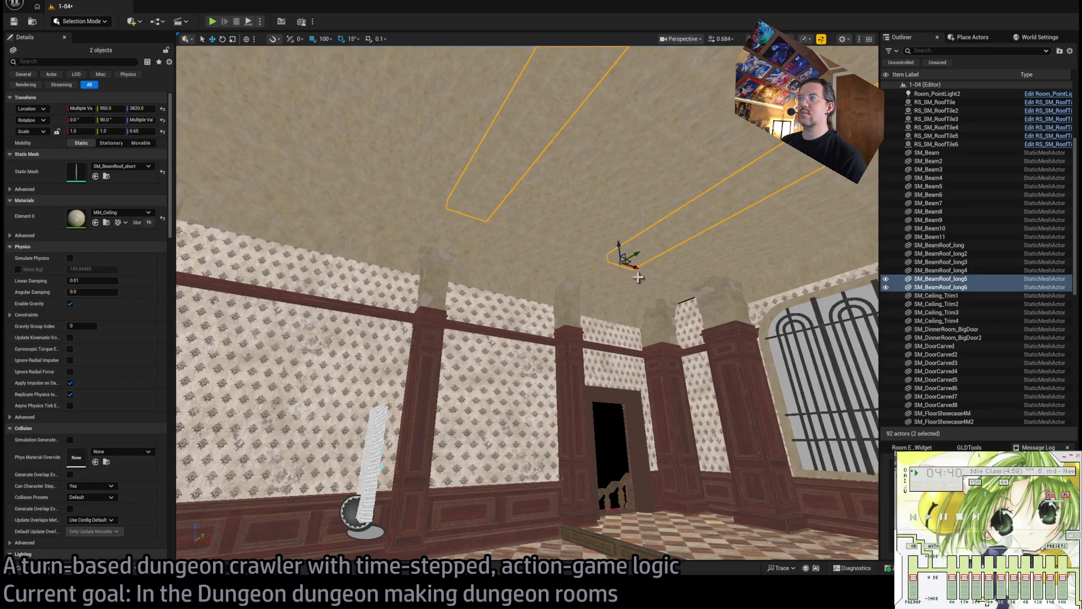
mouse_move(638, 254)
left_mouse_down()
mouse_move(578, 280)
mouse_move(418, 304)
left_mouse_up()
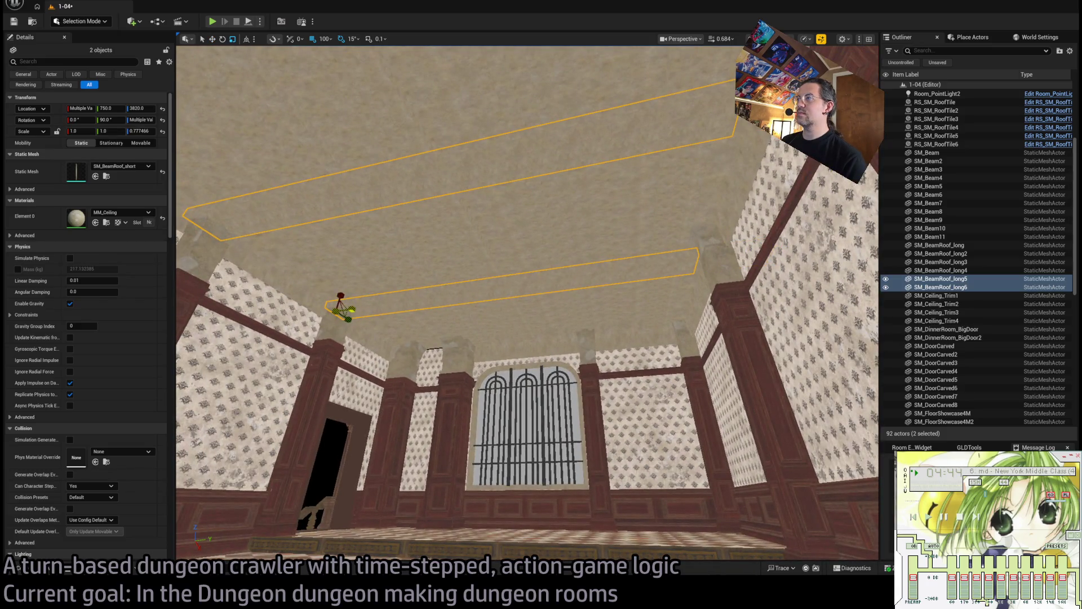
left_click_drag(436, 282, 436, 281)
Swap the wall panel beside the barred window from SM_Walls_2m to SM_Walls_4m.
left_click_drag(556, 319, 555, 319)
left_click(556, 319)
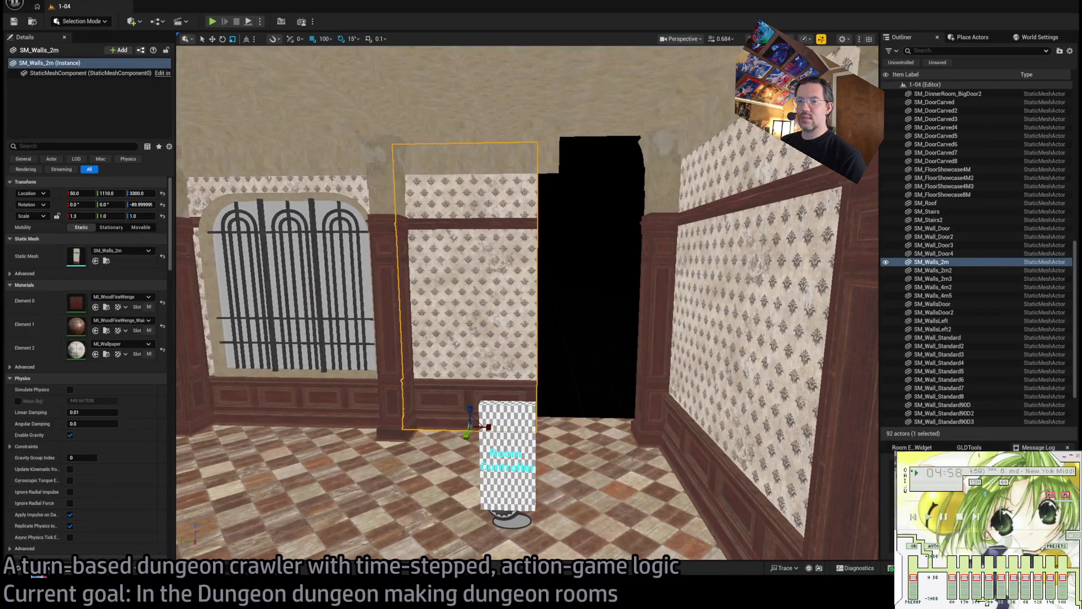
left_click(36, 569)
left_click(420, 294)
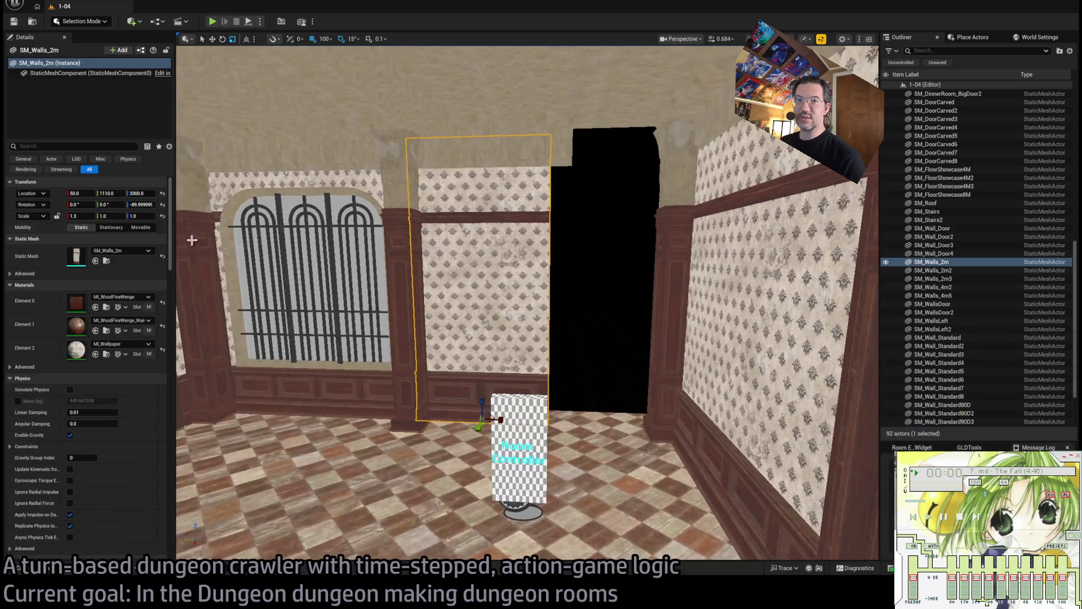
key("ctrl+z")
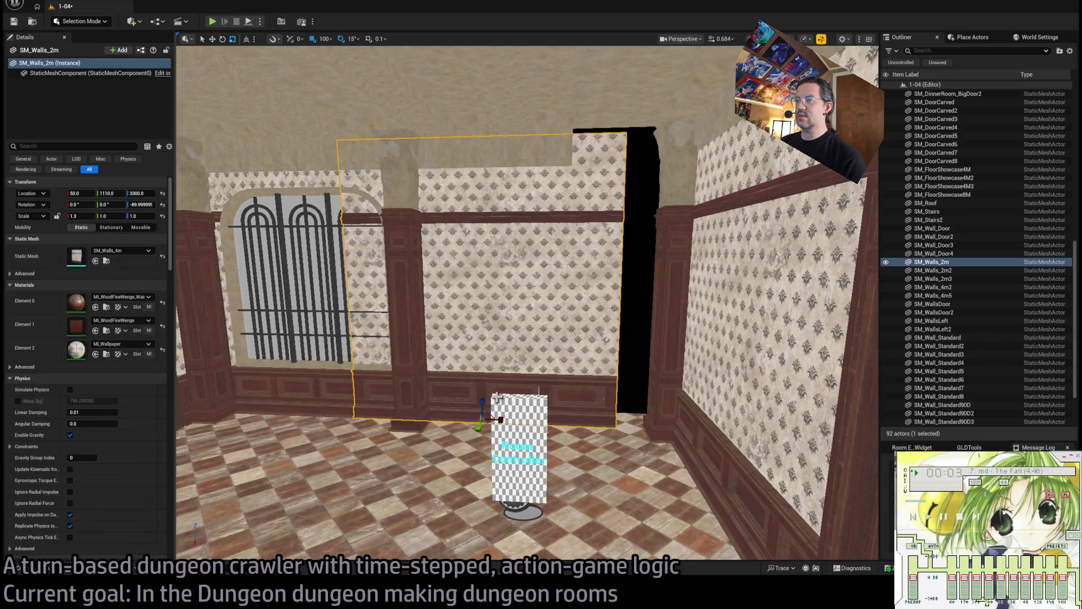
Slide the wider wall 100 units along Y to 1010, then select the ceiling trim above.
key("w")
left_click_drag(460, 413, 510, 416)
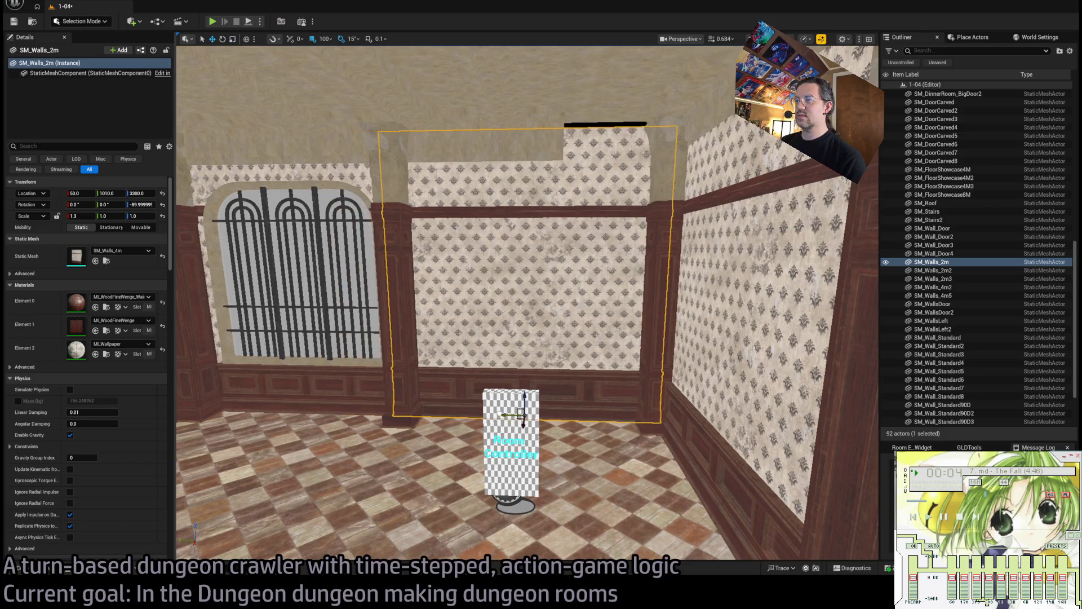
scroll(507, 398, "down", 5)
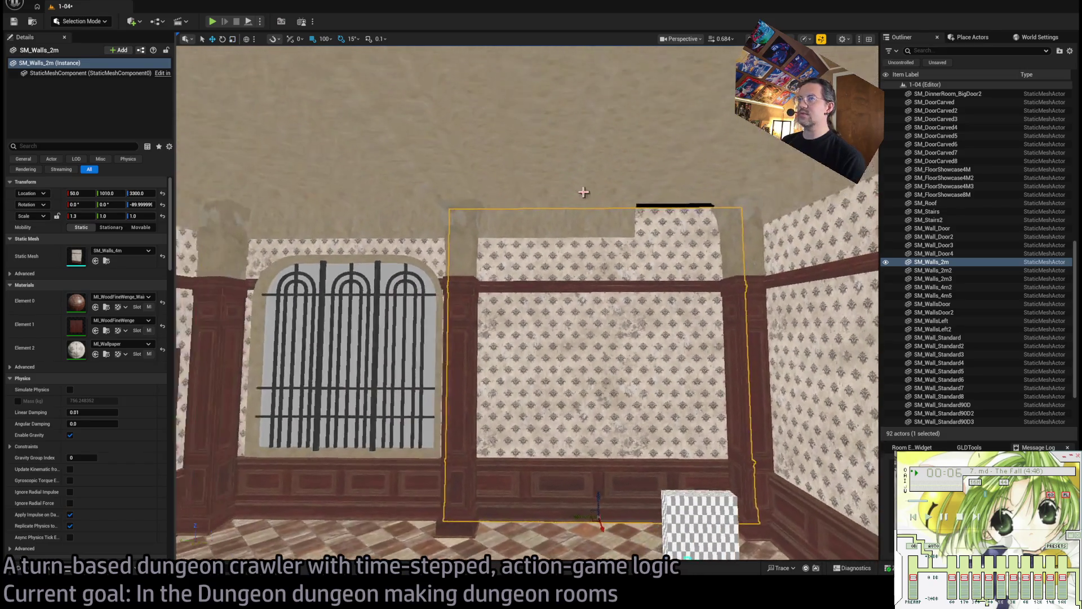
left_click(379, 235)
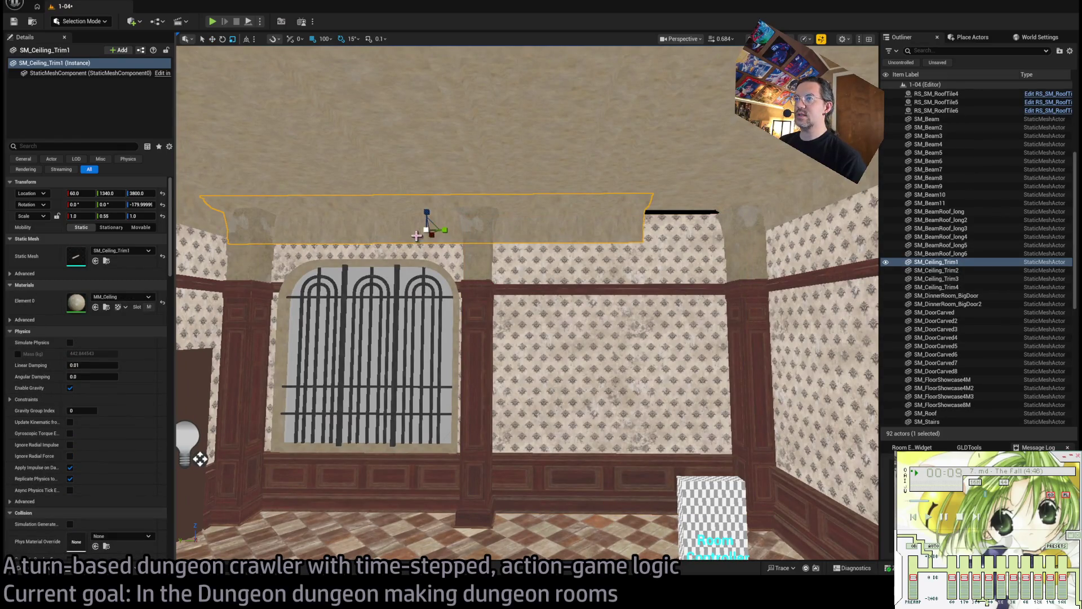
Widen SM_Ceiling_Trim1 above the window wall slightly along Y.
left_click_drag(442, 231, 511, 231)
key("w")
key("r")
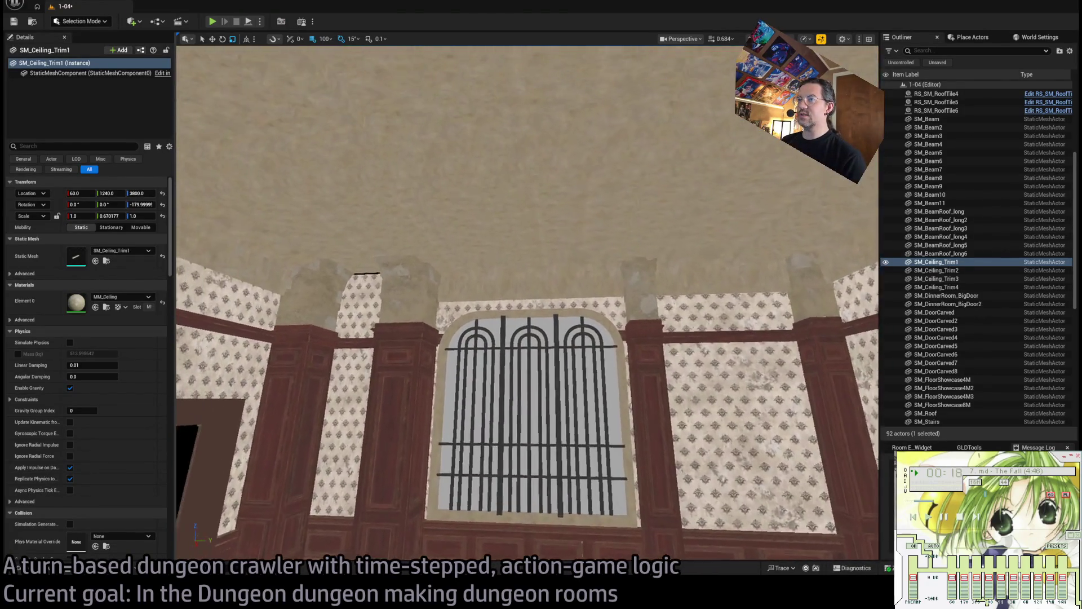
Stretch SM_Ceiling_Trim4 on the opposite wall to a Y scale of about 0.691.
left_click(562, 304)
key("w")
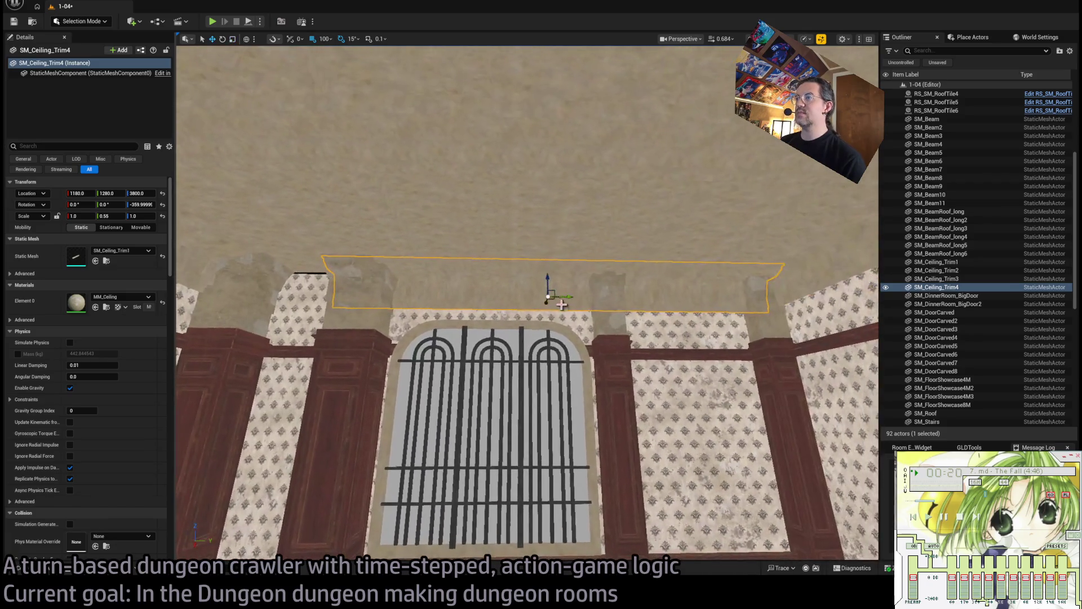
scroll(530, 299, "down", 3)
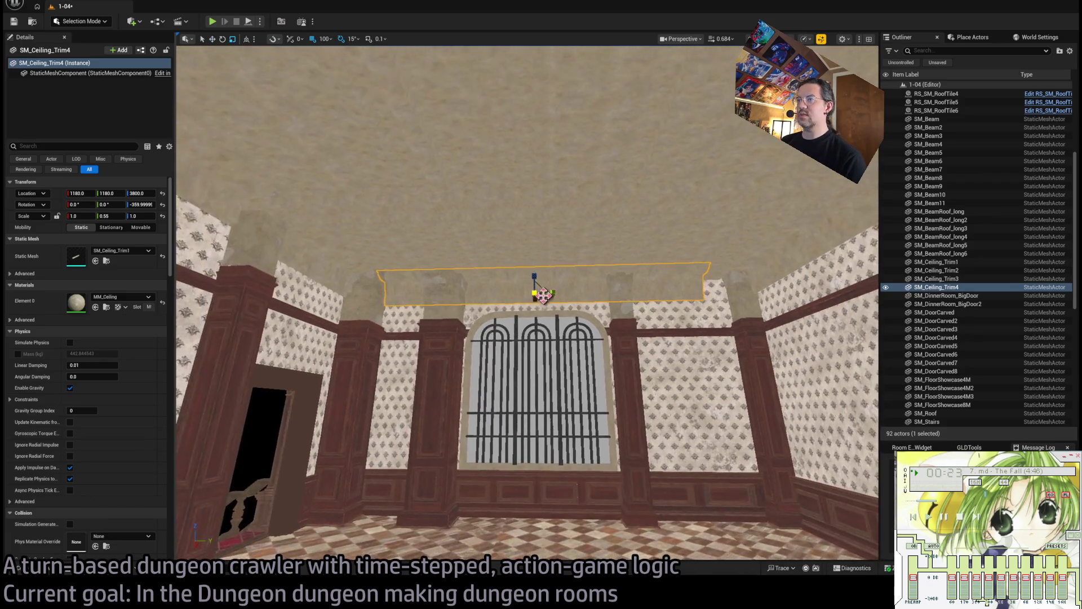
left_click_drag(556, 293, 575, 293)
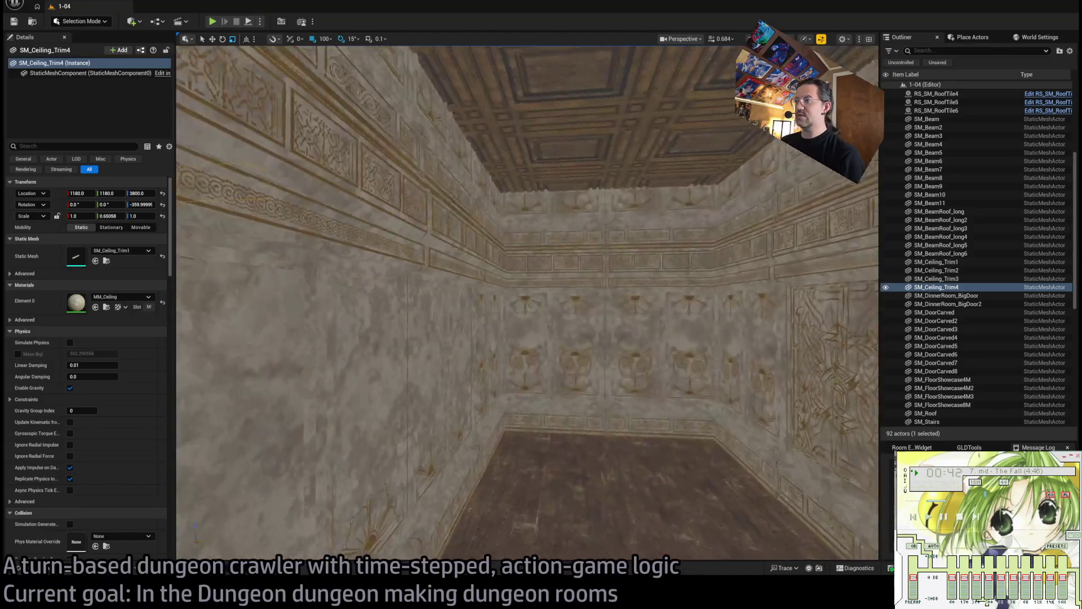
scroll(528, 302, "up", 5)
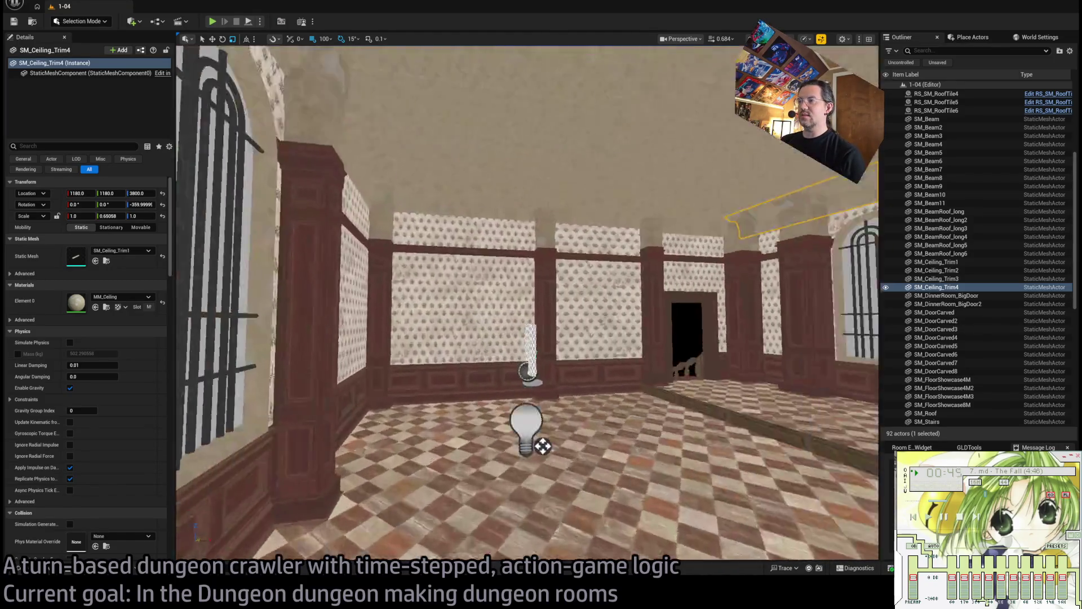
scroll(527, 302, "down", 10)
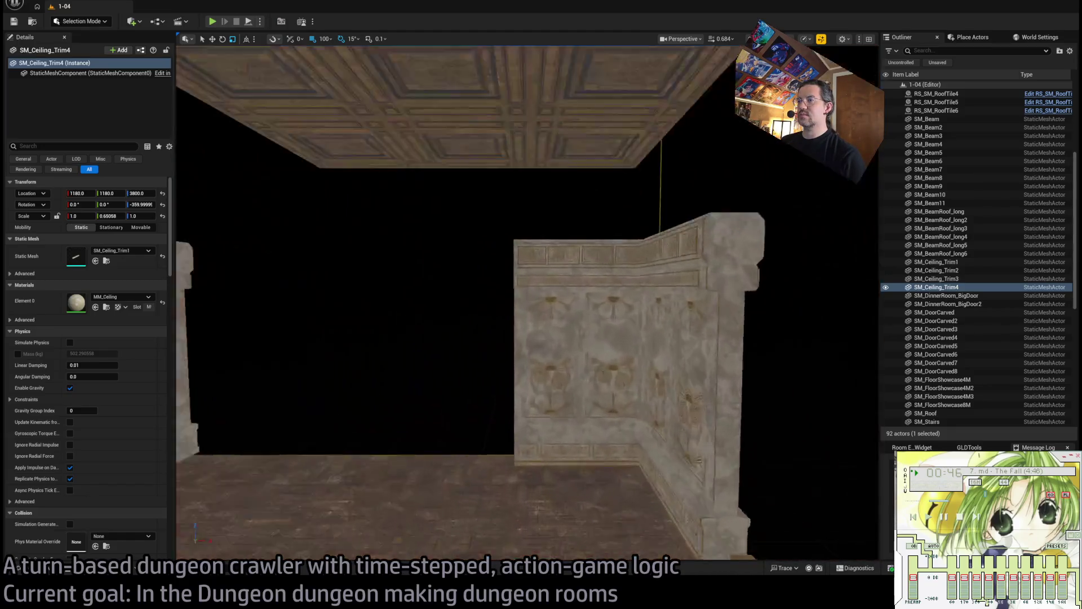
scroll(754, 367, "up", 6)
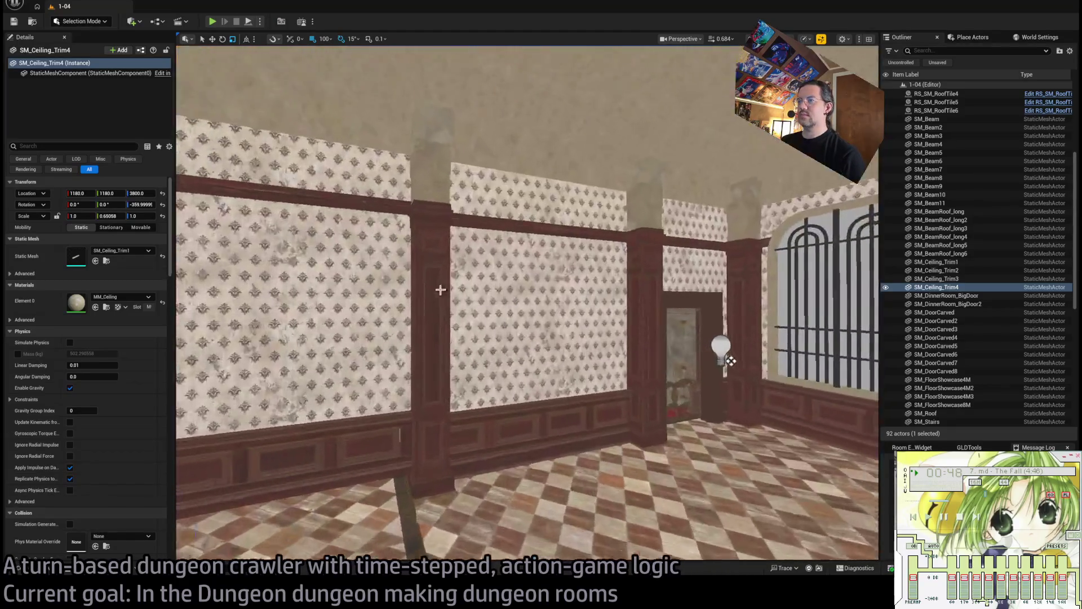